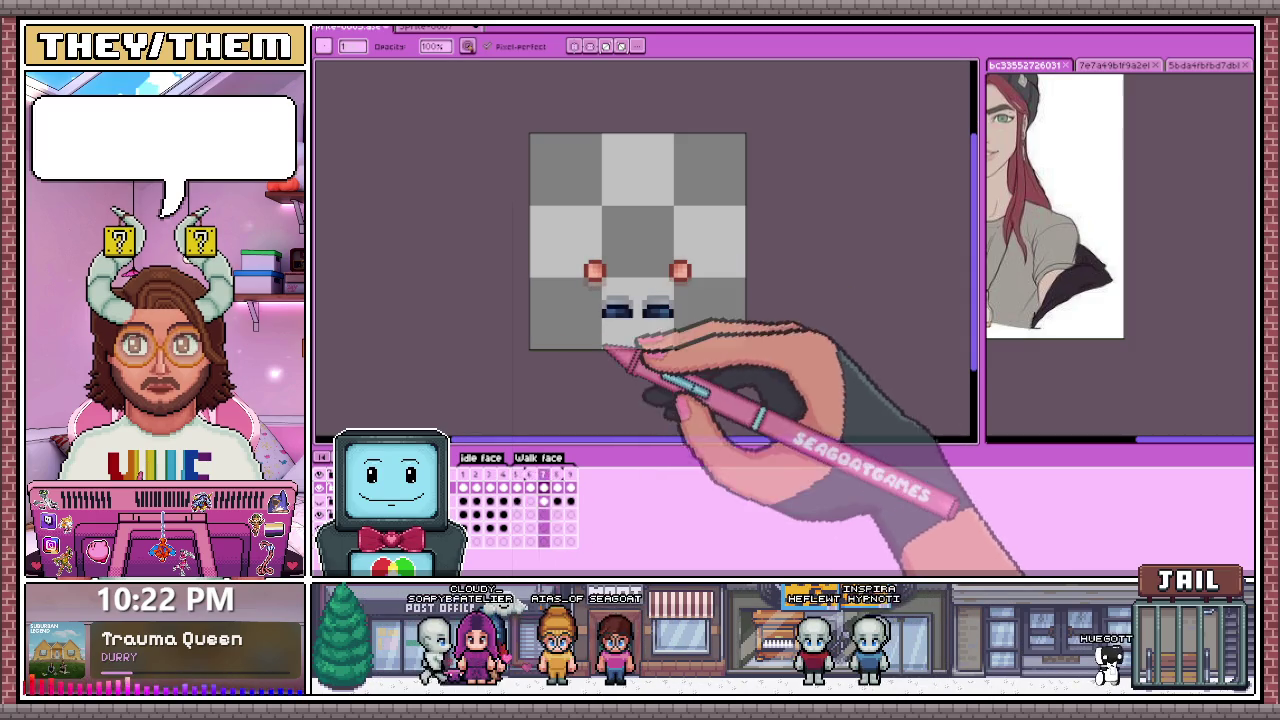
Step: Marquee the lower sprite on walk frame 6 and paste it into frame 8
left_click(452, 456)
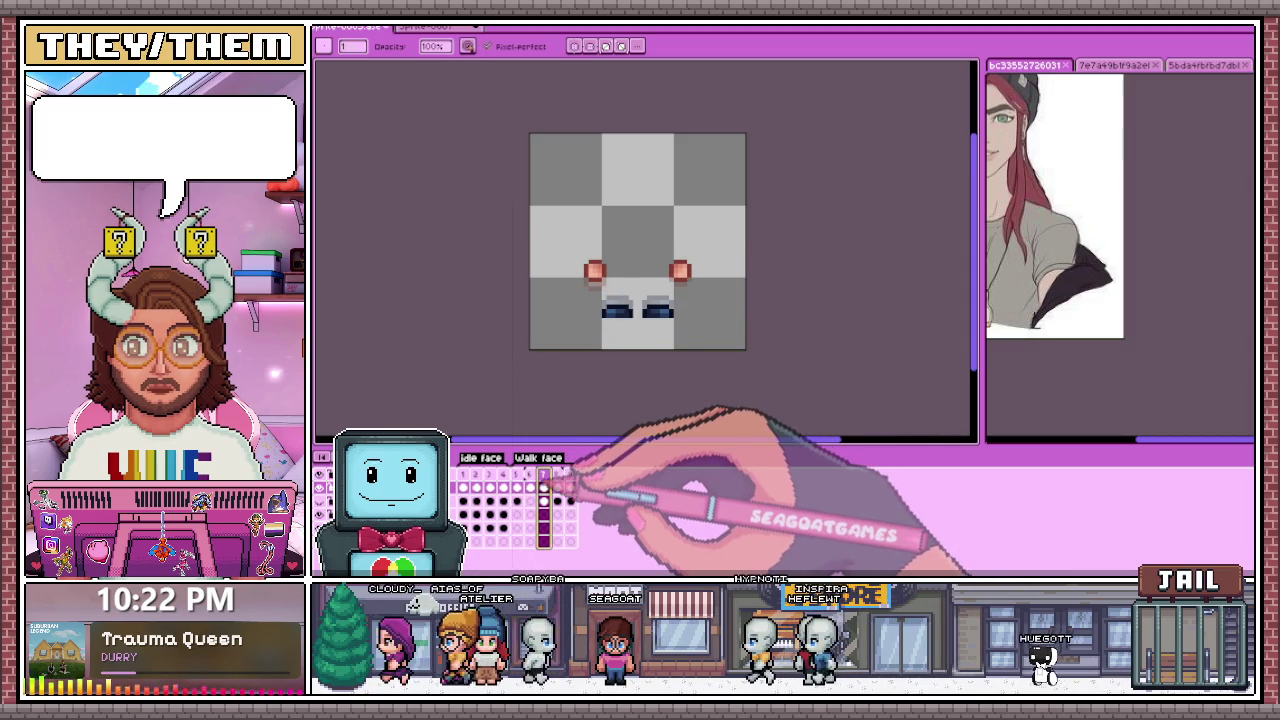
scroll(641, 338, "up", 1)
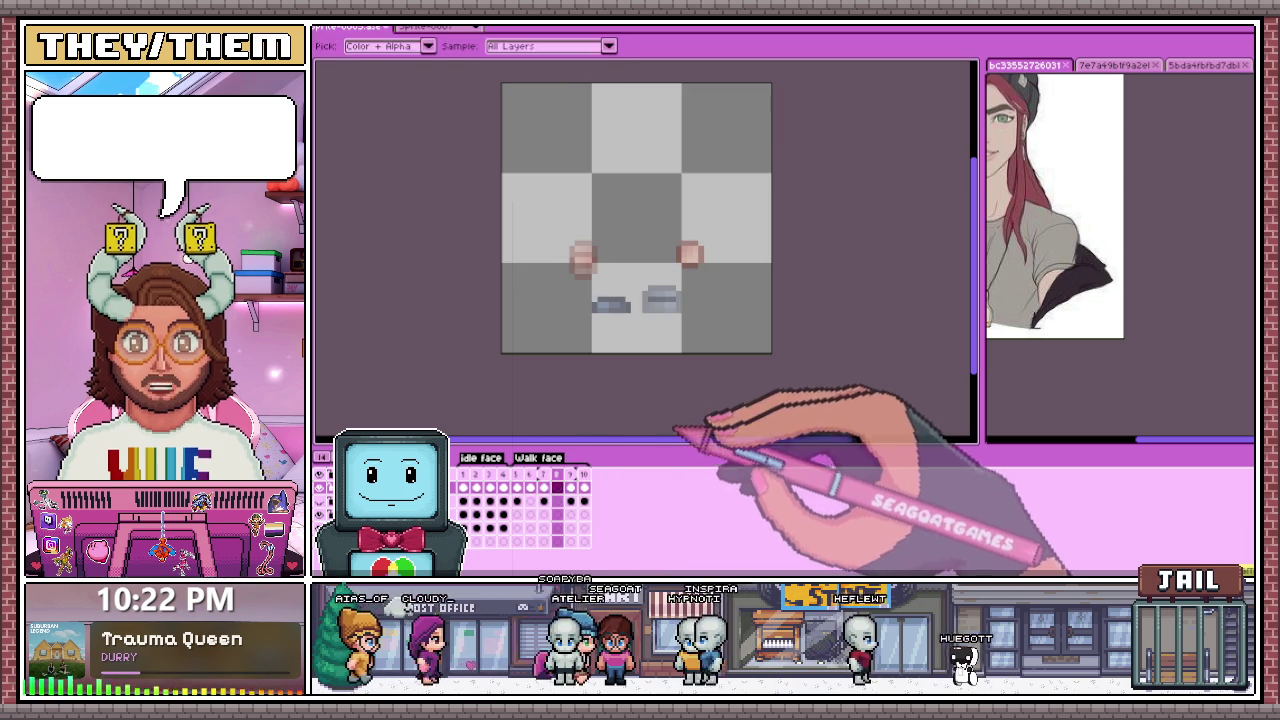
left_click(530, 487)
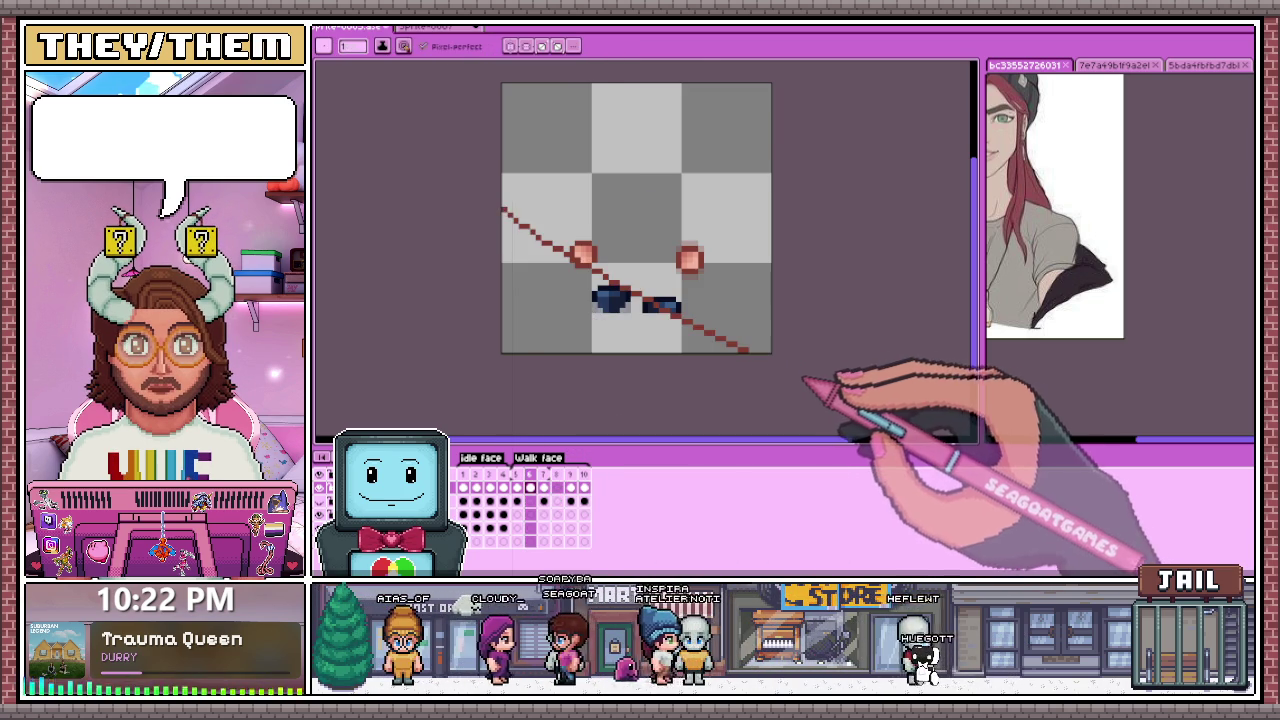
key("m")
left_click_drag(778, 362, 443, 156)
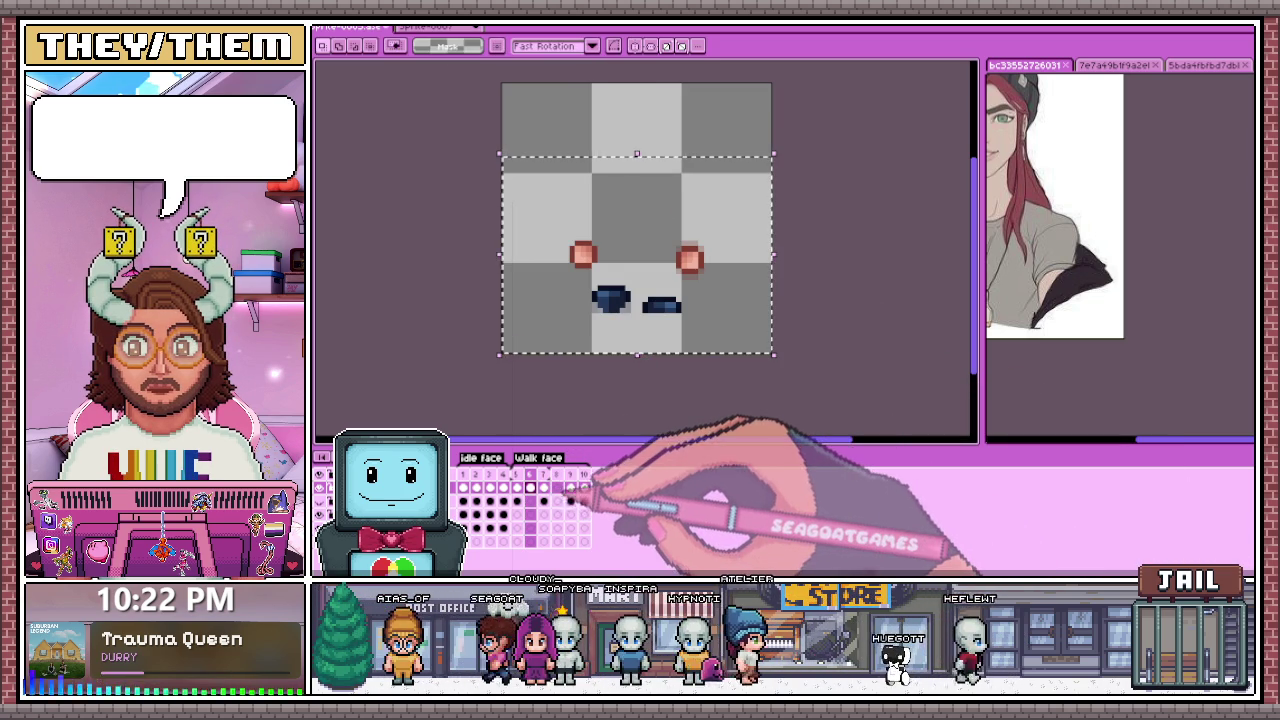
key("period")
key("period")
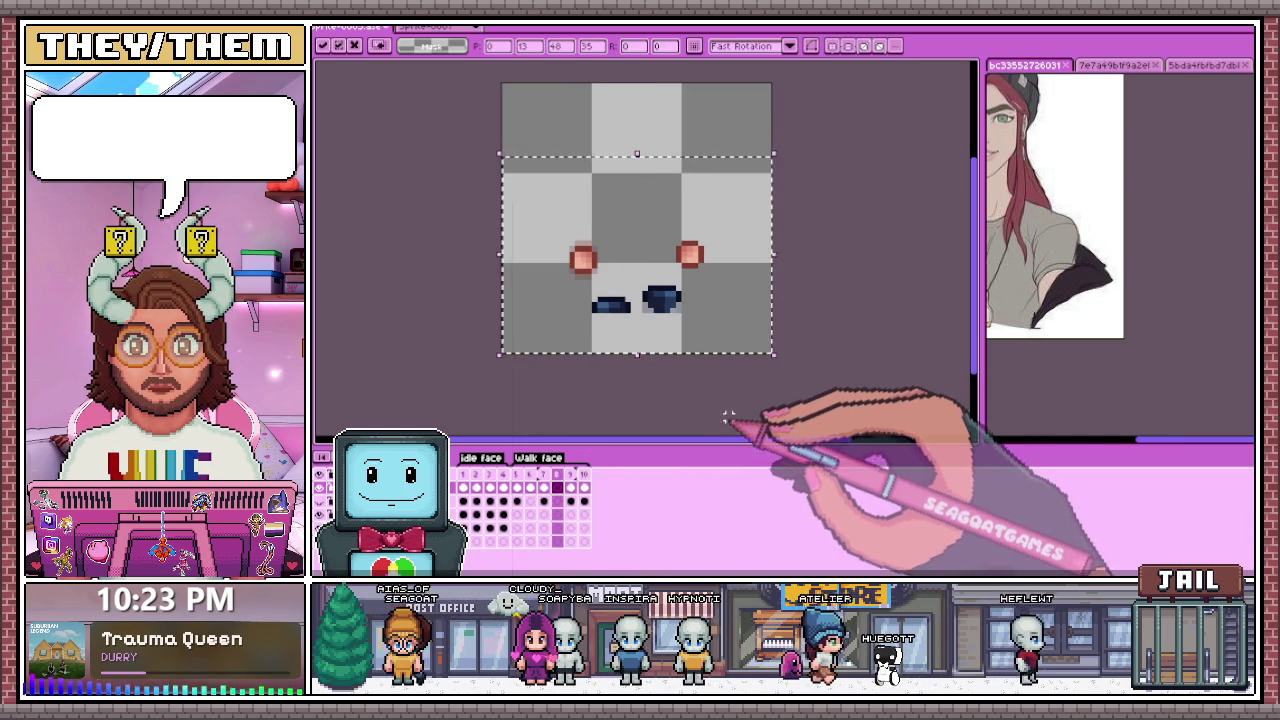
key("ctrl+d")
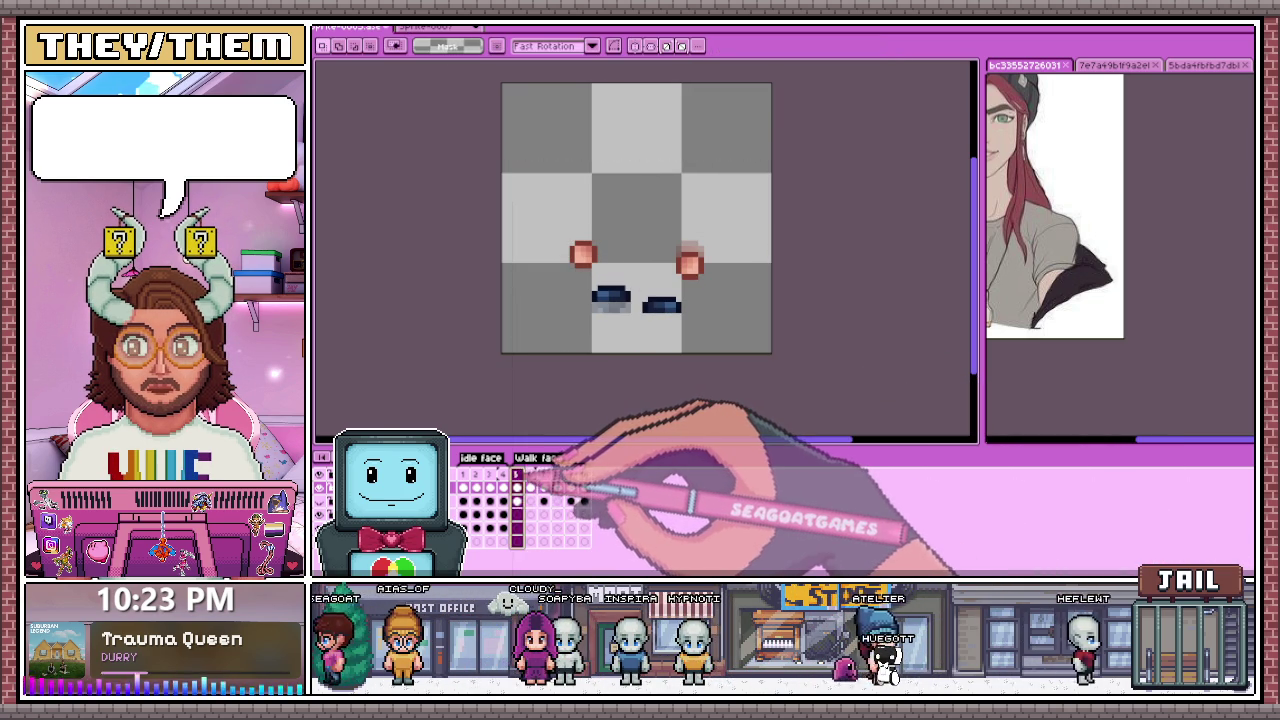
Step: Step back through the neighbouring frames to compare the poses
key("comma")
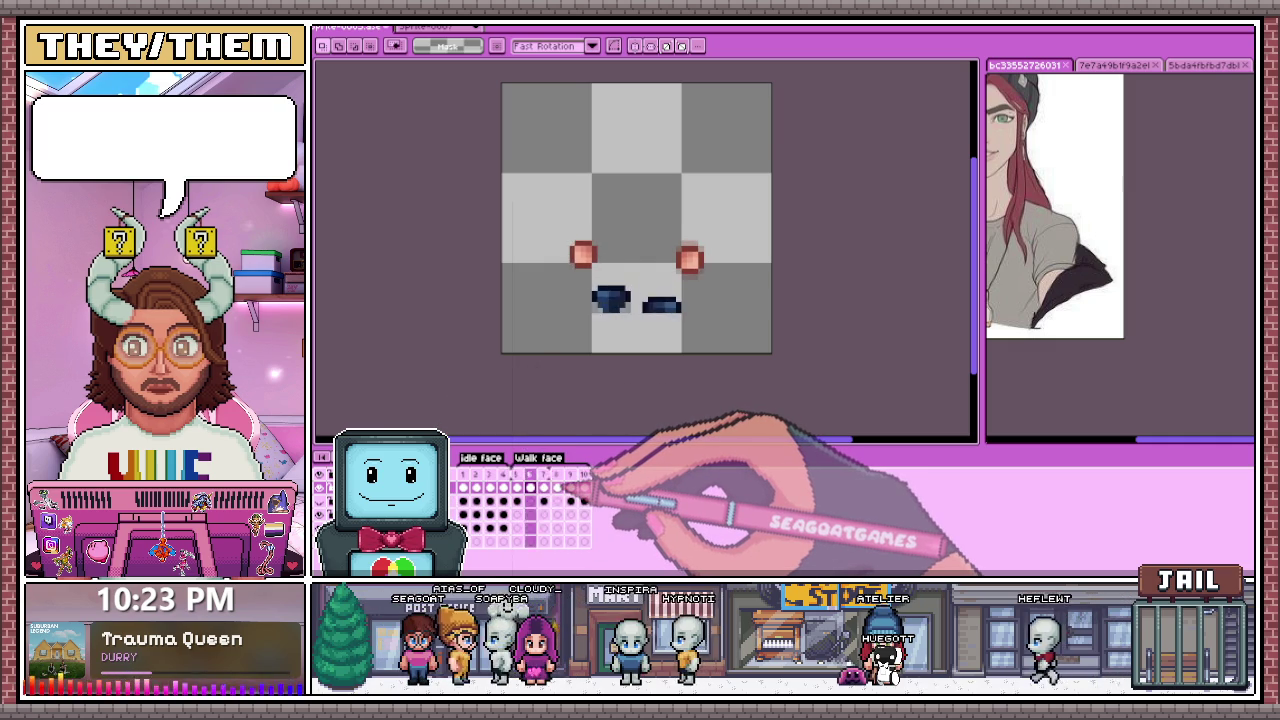
key("comma")
key("comma")
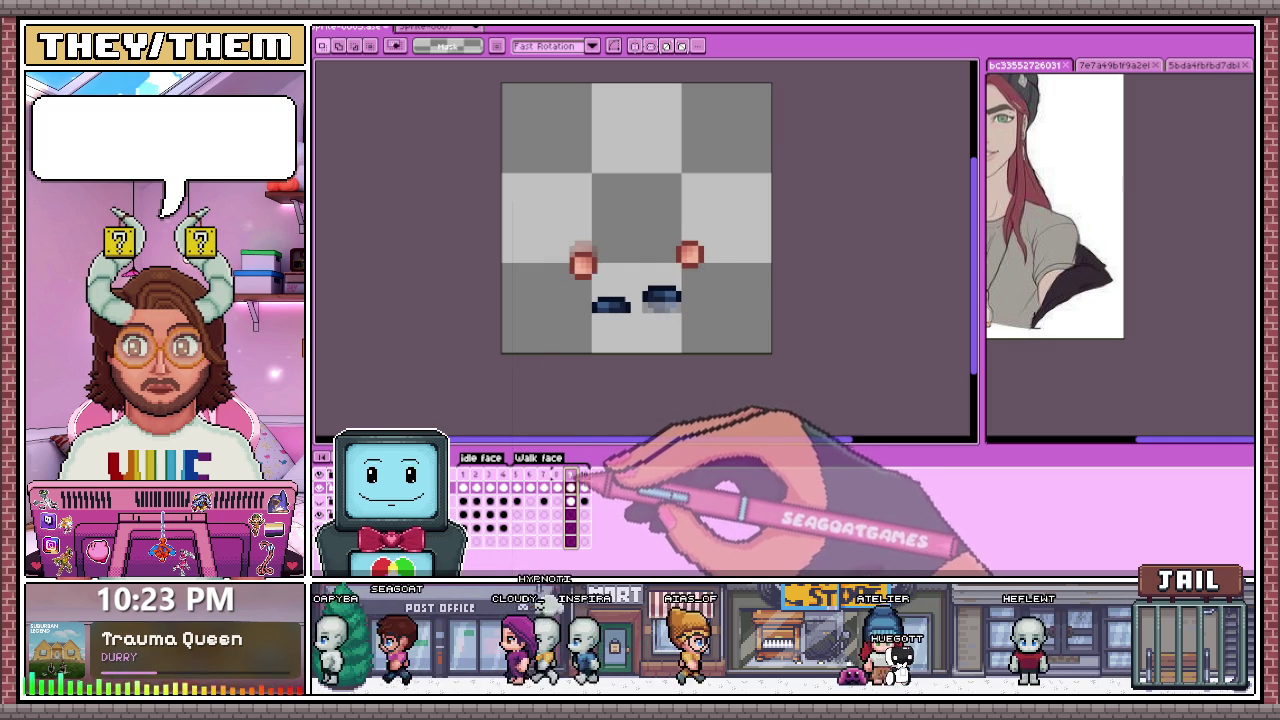
scroll(635, 230, "up", 1)
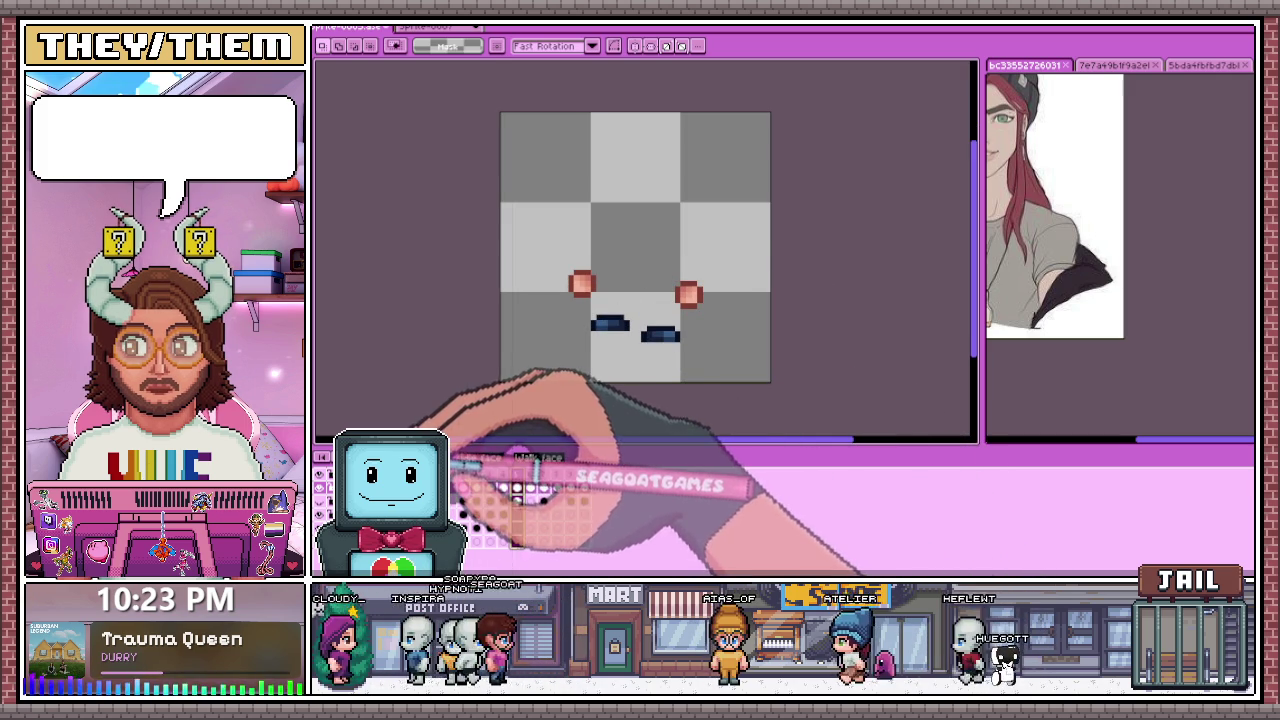
Step: Step through walk frames 5 to 9 to check the foot positions
key("Right")
key("Left")
key("Left")
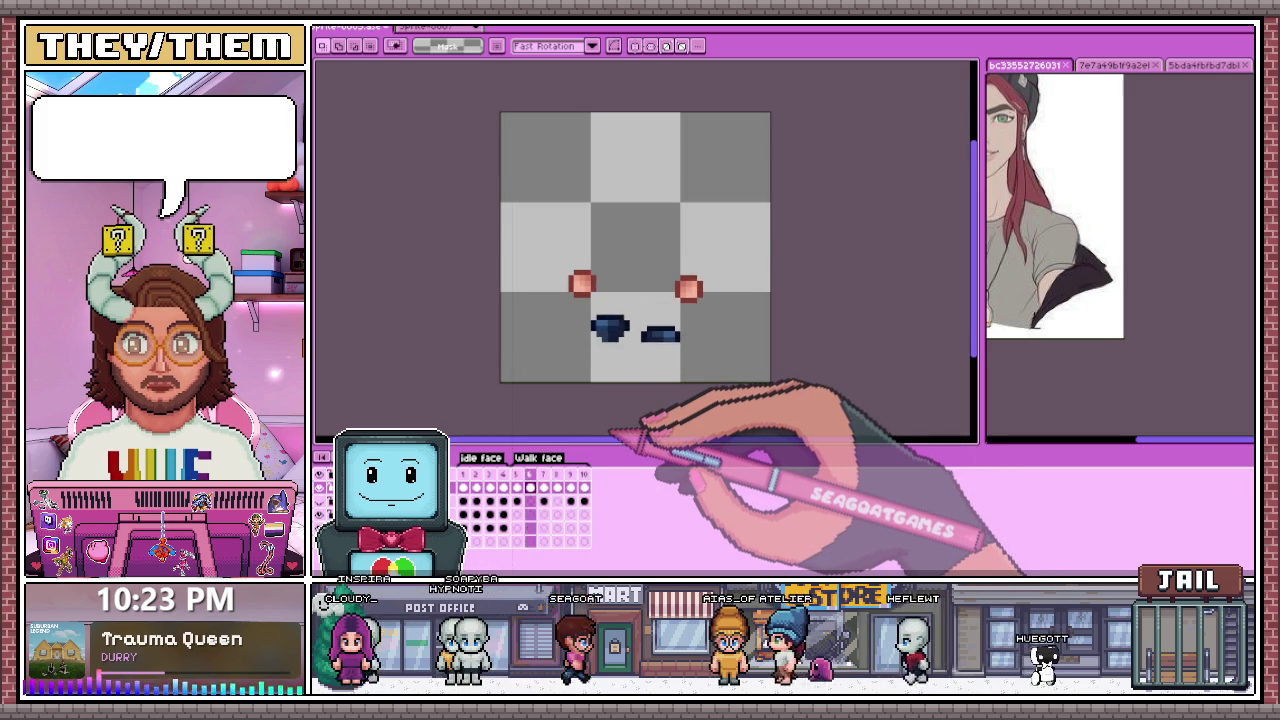
key("Left")
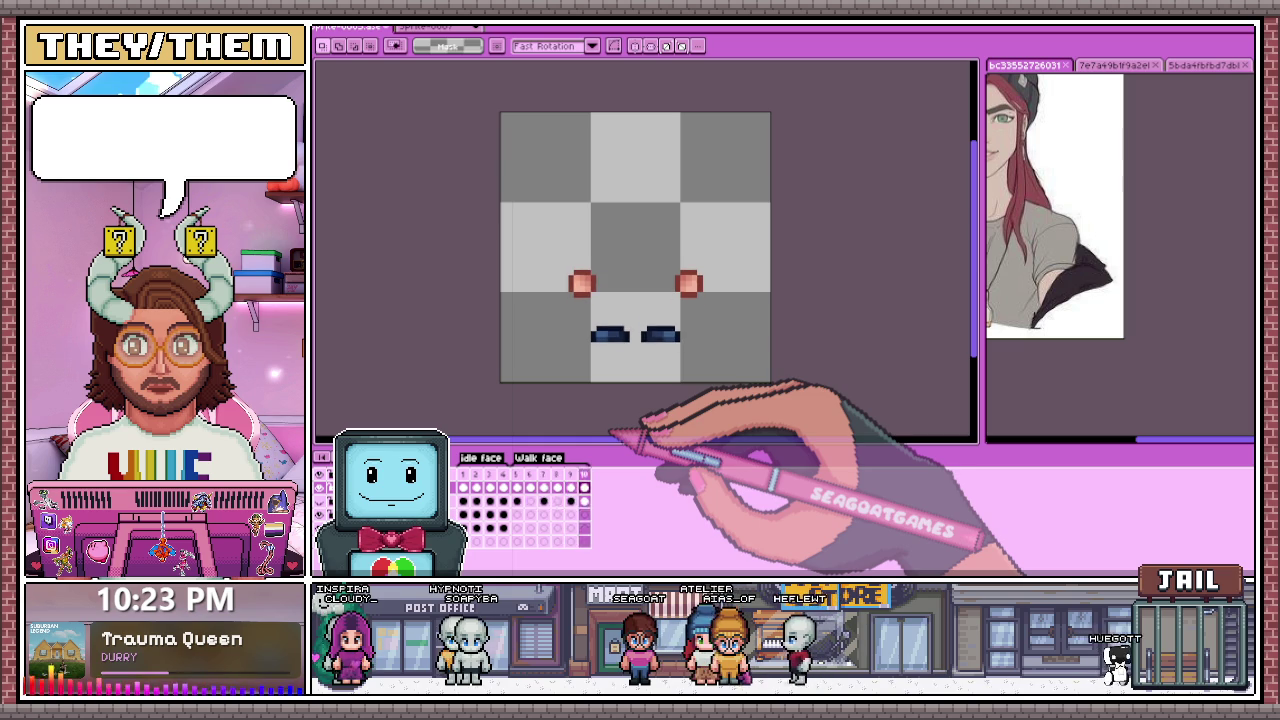
left_click(543, 487)
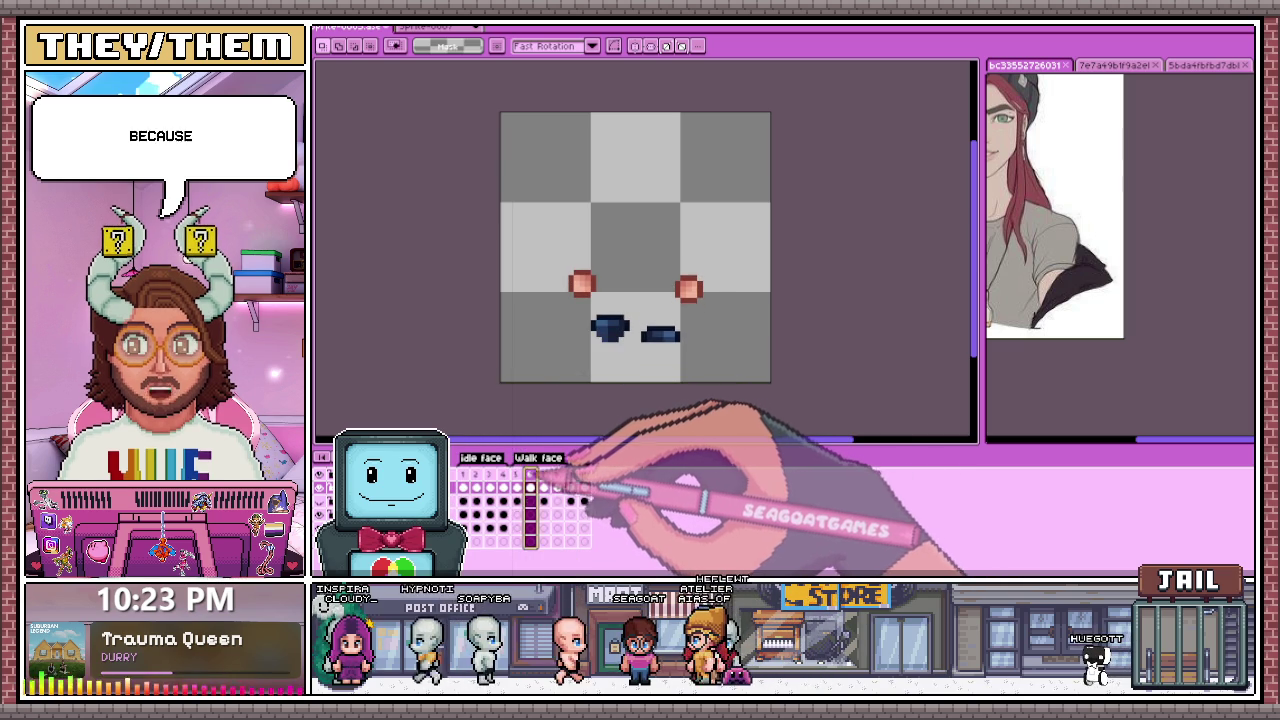
key("Right")
key("Right")
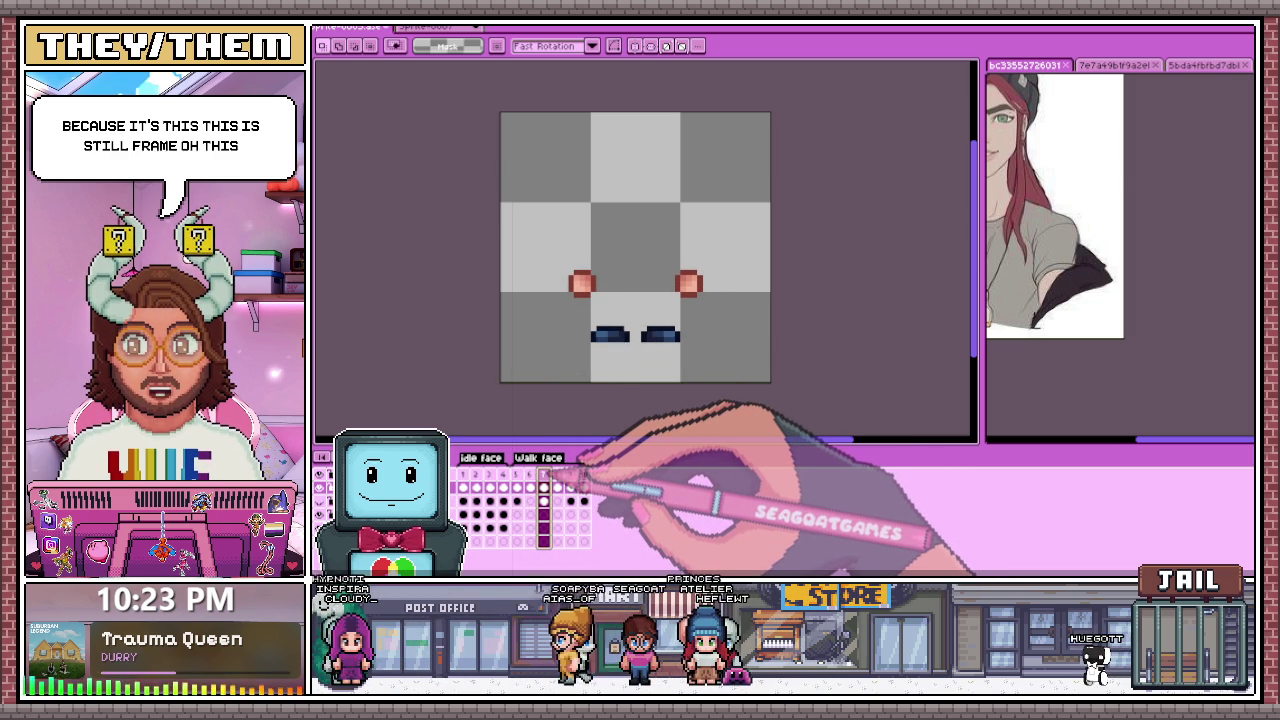
key("Right")
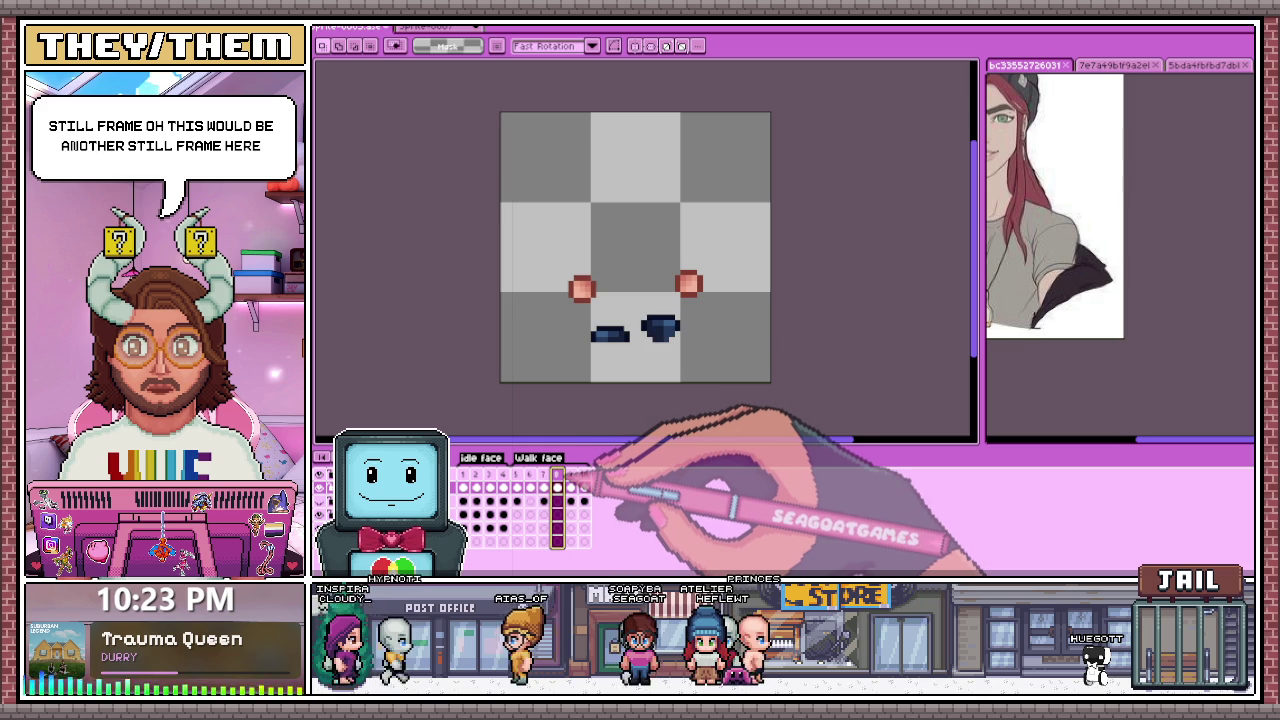
key("Left")
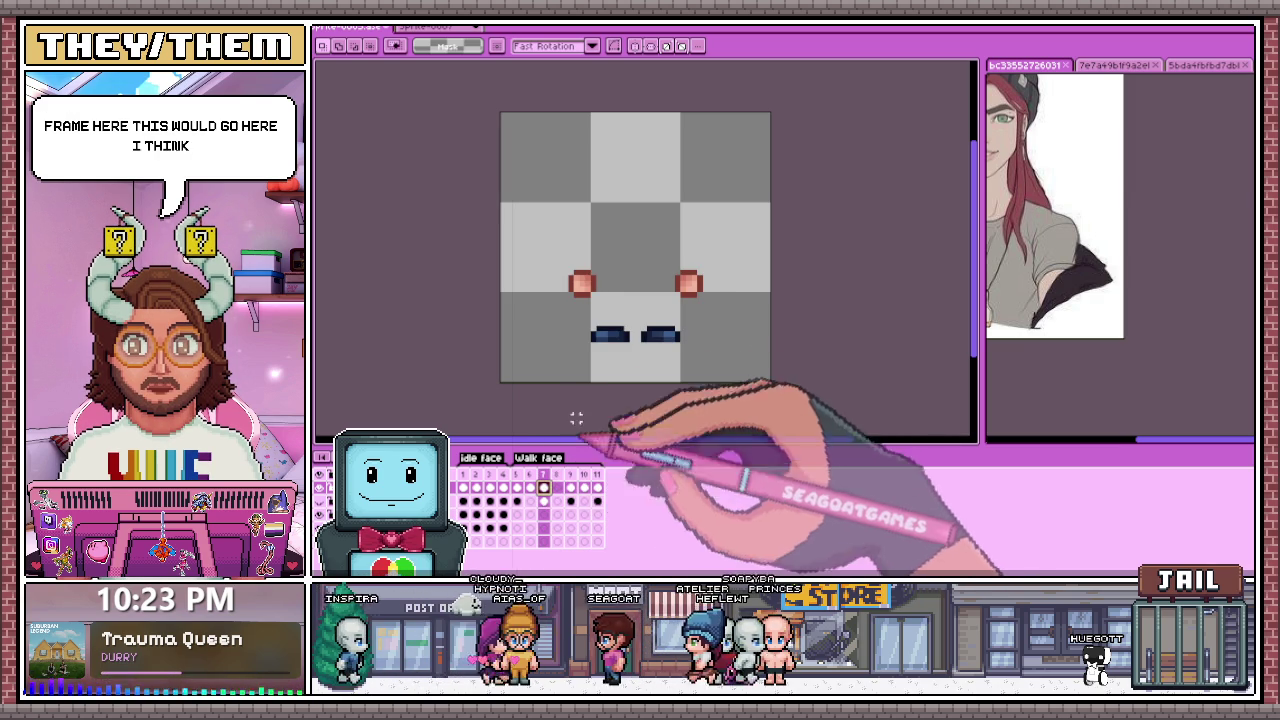
Step: Select the lower sprite and extend the animation to a twelfth frame
key("ctrl+a")
key("Right")
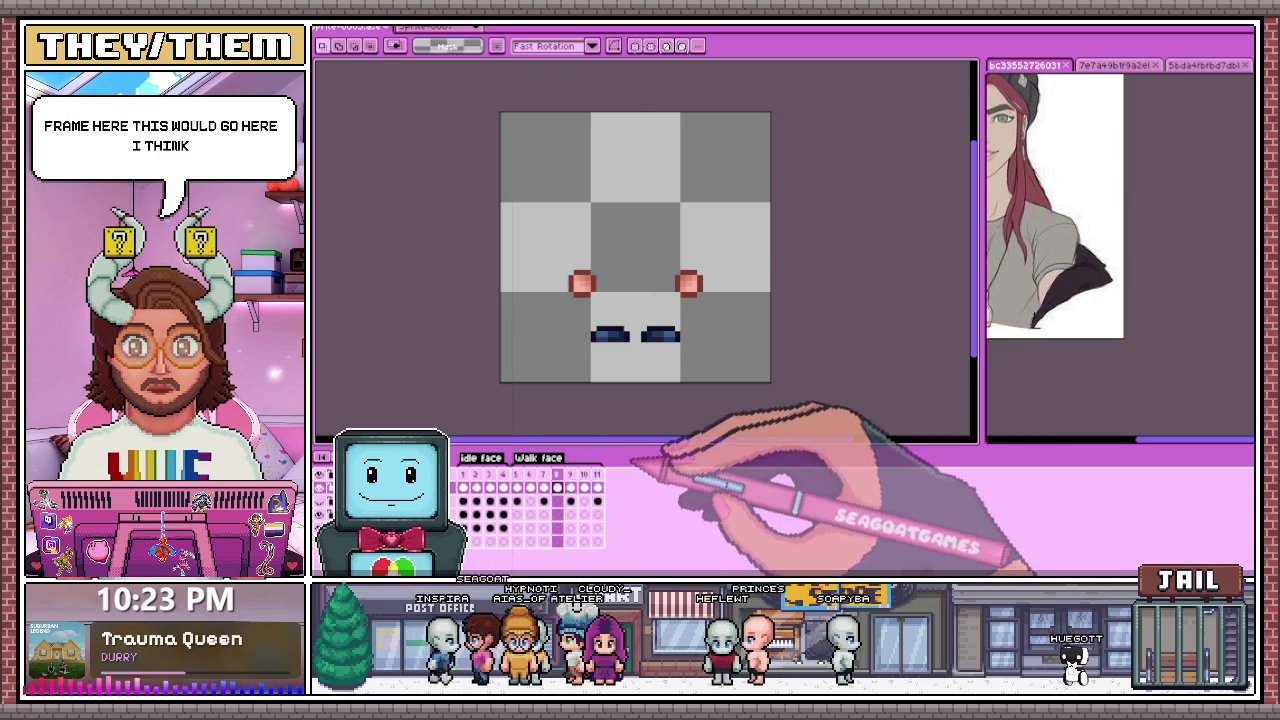
left_click(597, 487)
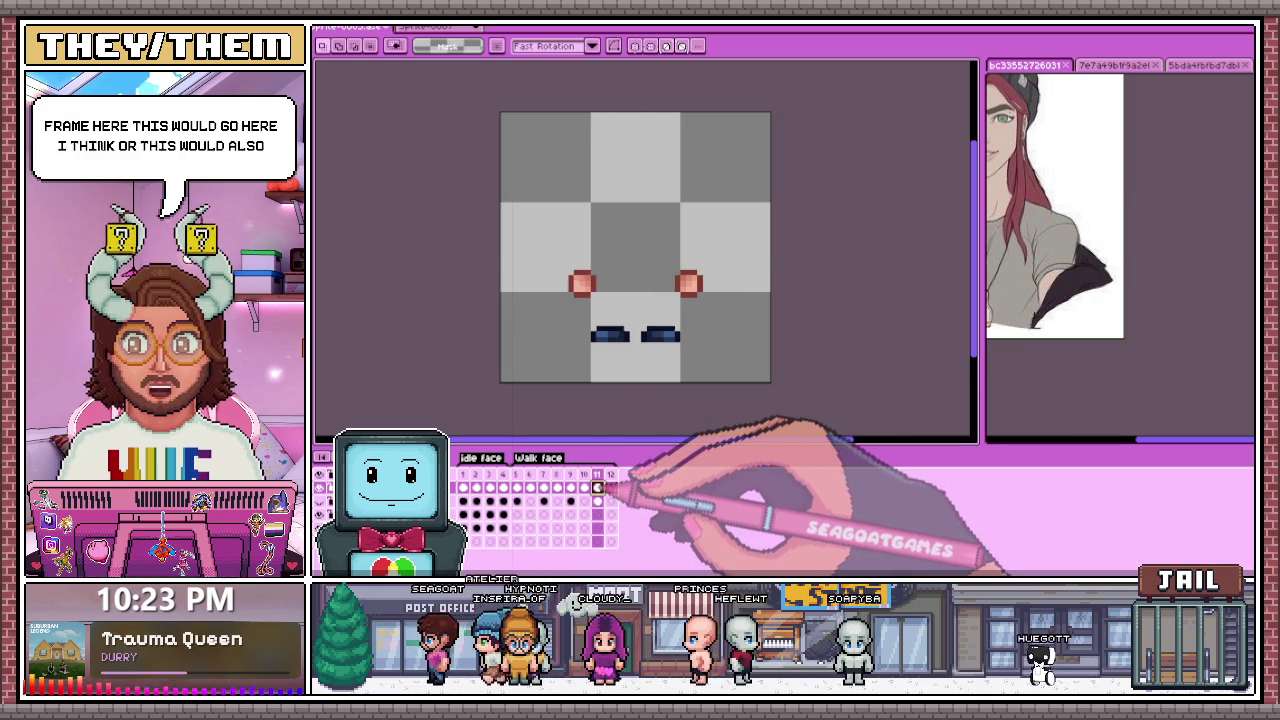
left_click_drag(498, 240, 772, 383)
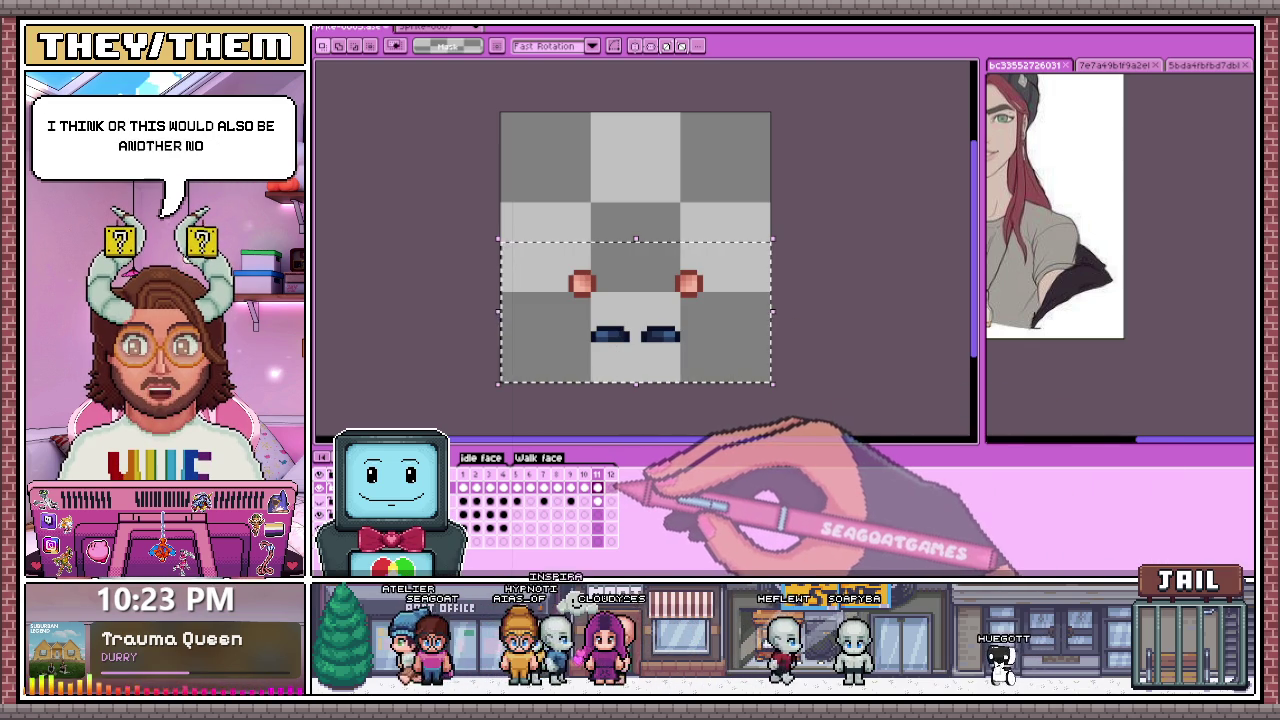
left_click(458, 486)
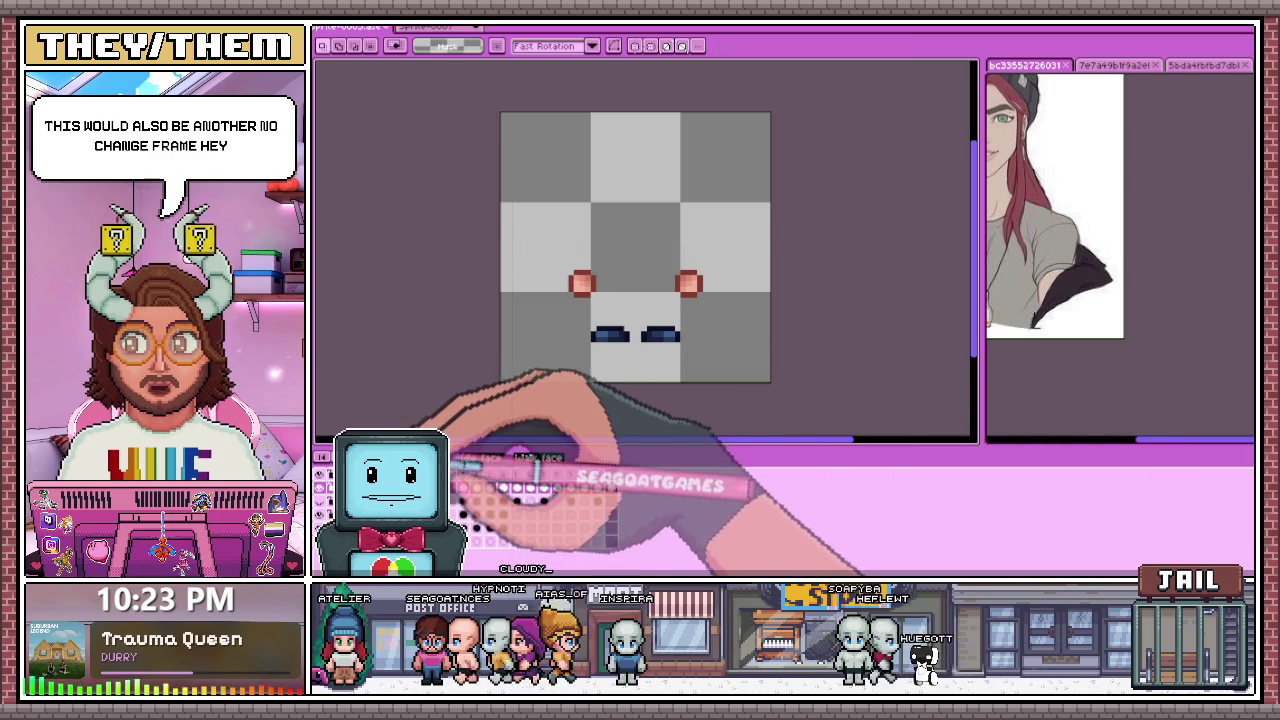
left_click_drag(458, 486, 634, 428)
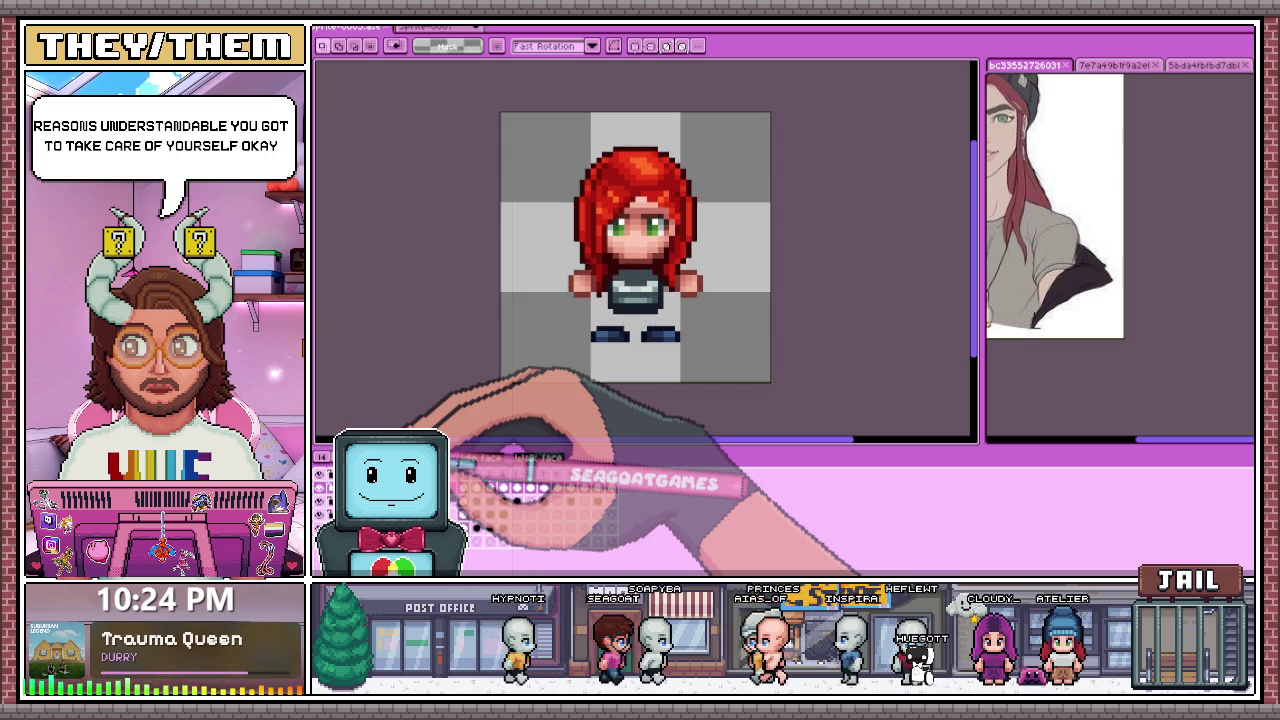
Step: Hide the hair and head layers, keeping the torso, and marquee frame 5's lower body
left_click(560, 480)
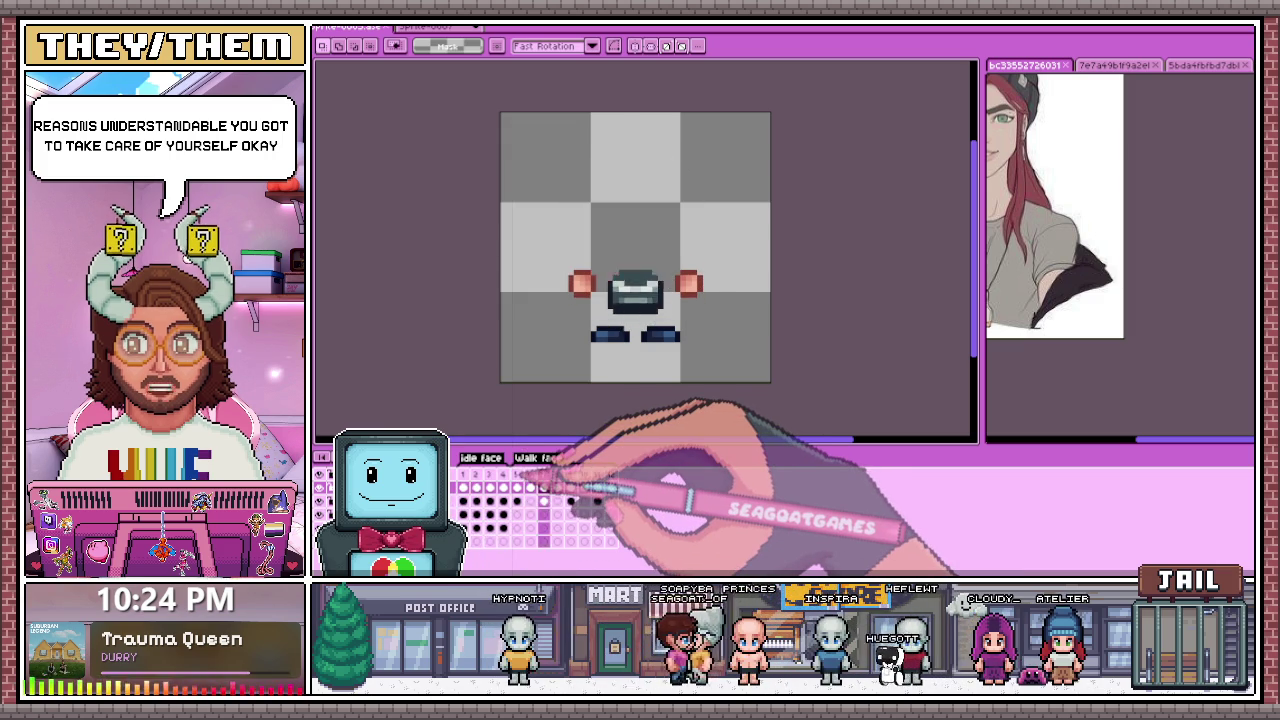
left_click(552, 478)
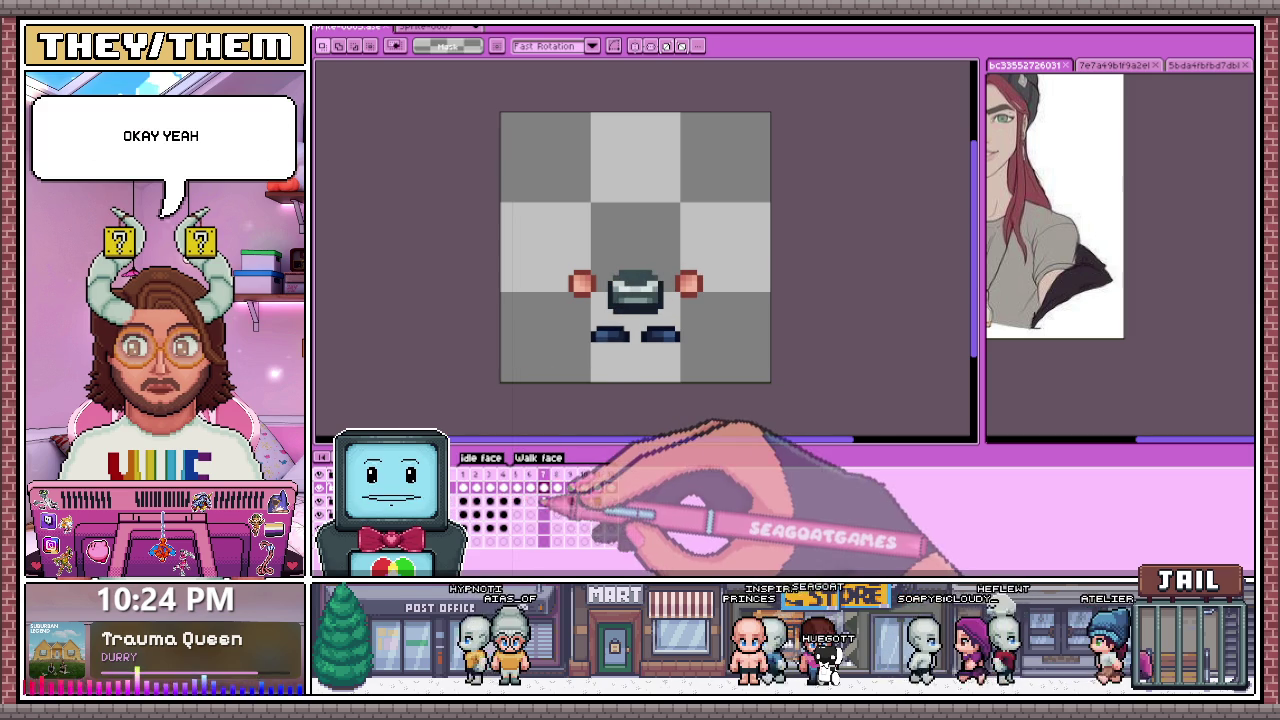
left_click_drag(498, 217, 773, 384)
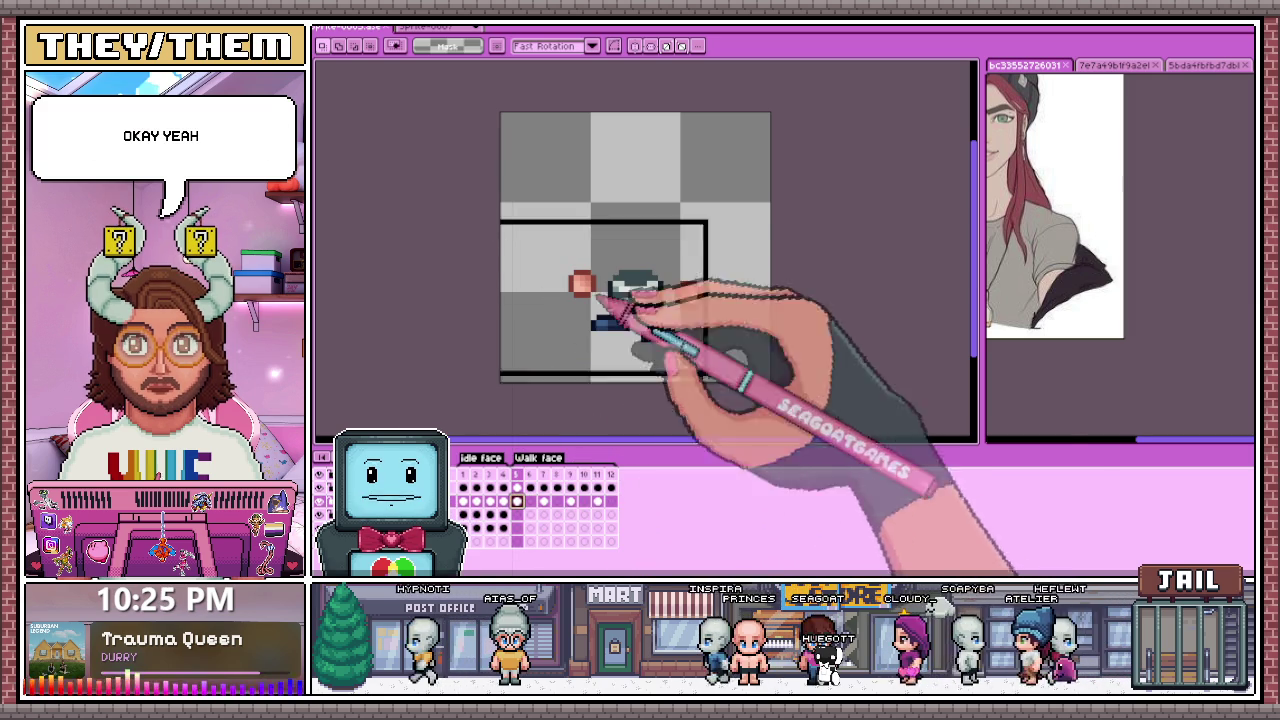
Step: Paste the lower-body pose into frame 6 and commit it
key("Right")
key("ctrl+v")
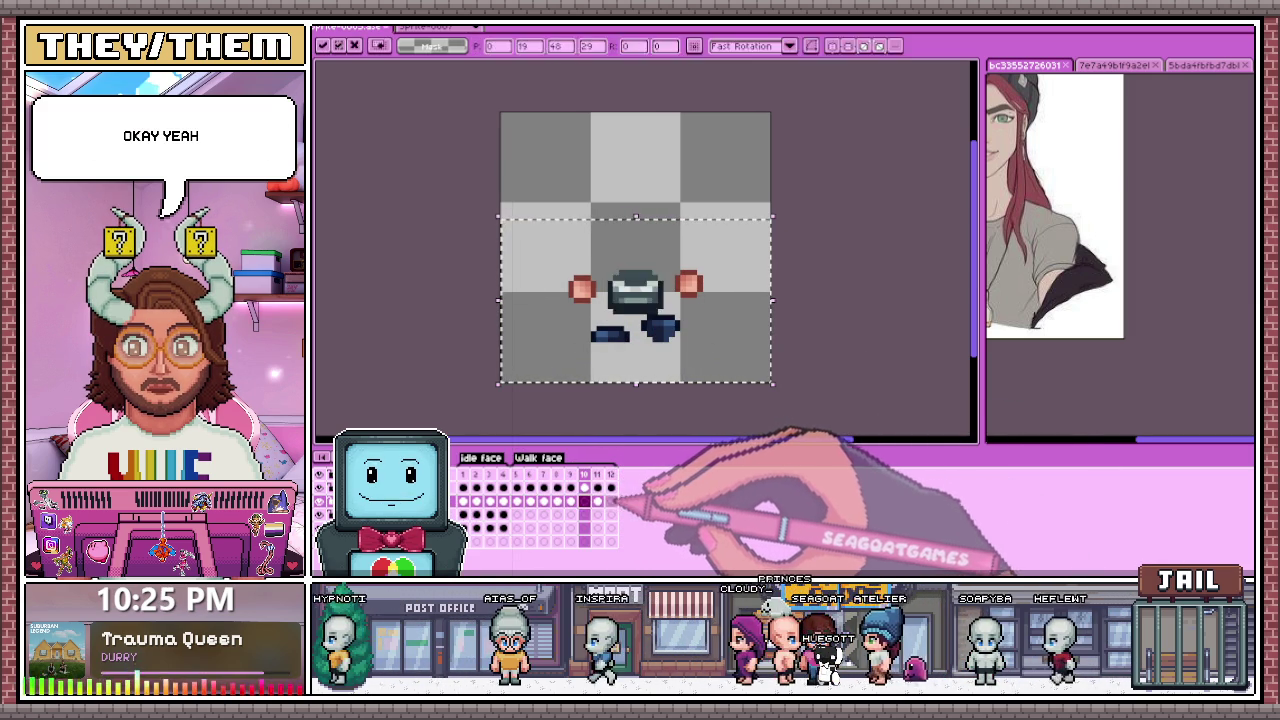
left_click(795, 425)
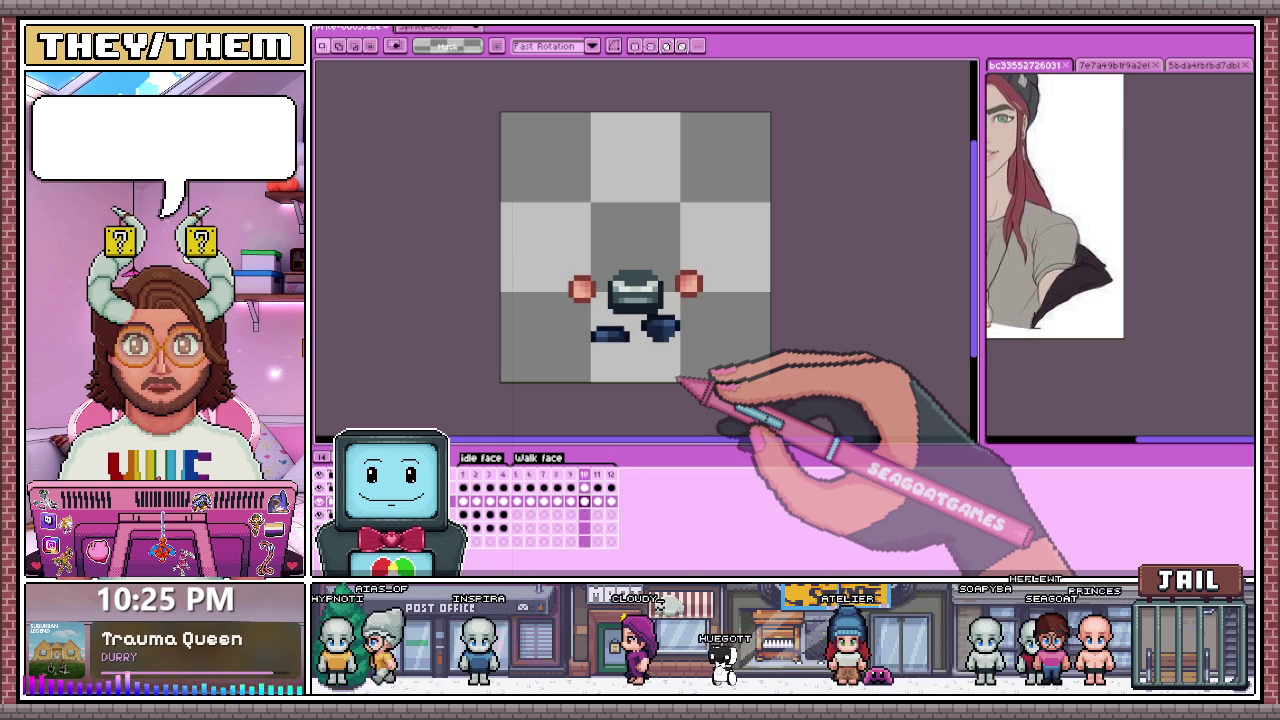
scroll(690, 372, "down", 2)
scroll(670, 395, "up", 1)
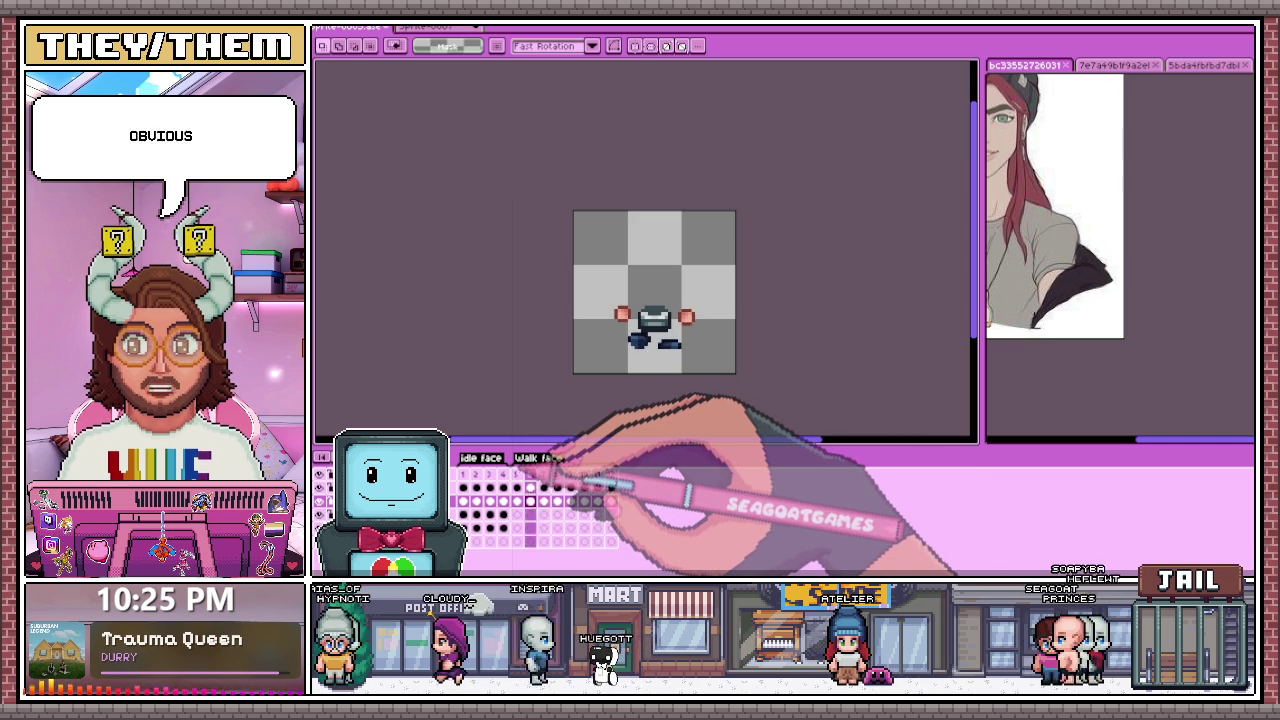
scroll(690, 365, "up", 1)
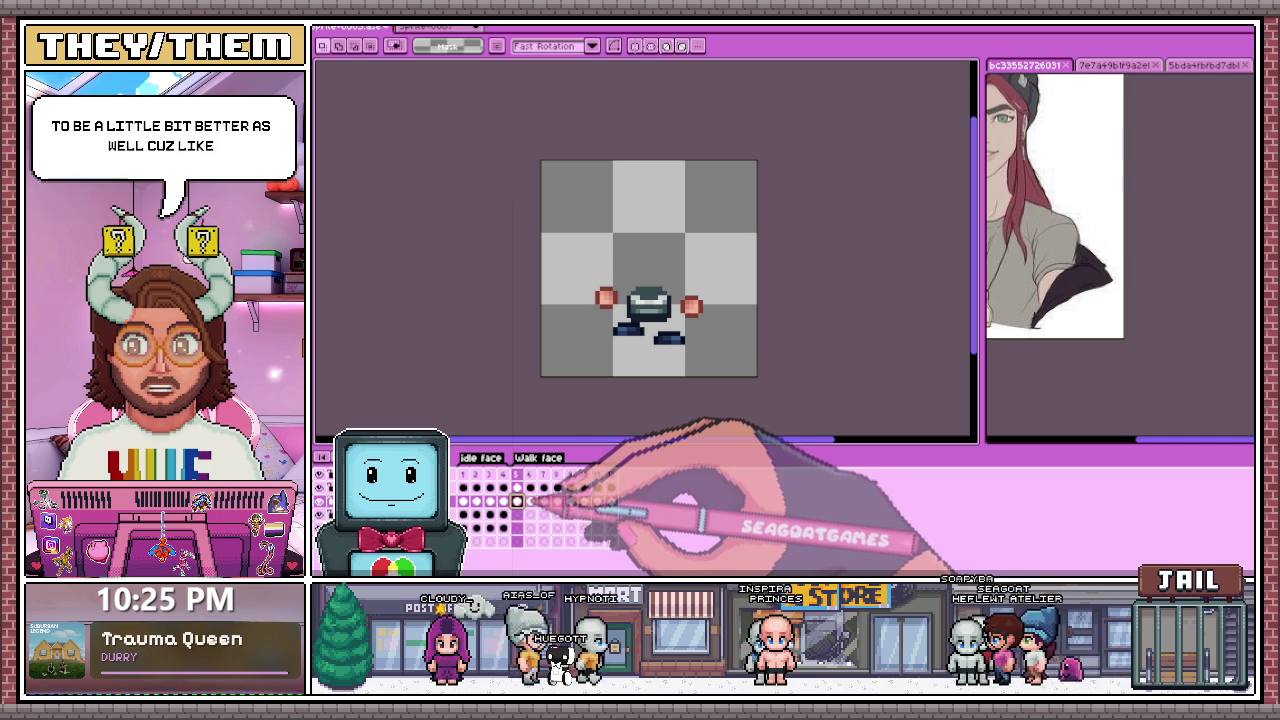
Step: Link the second-row cels for frames 7–8, 9–10 and 11–12
left_click(543, 501)
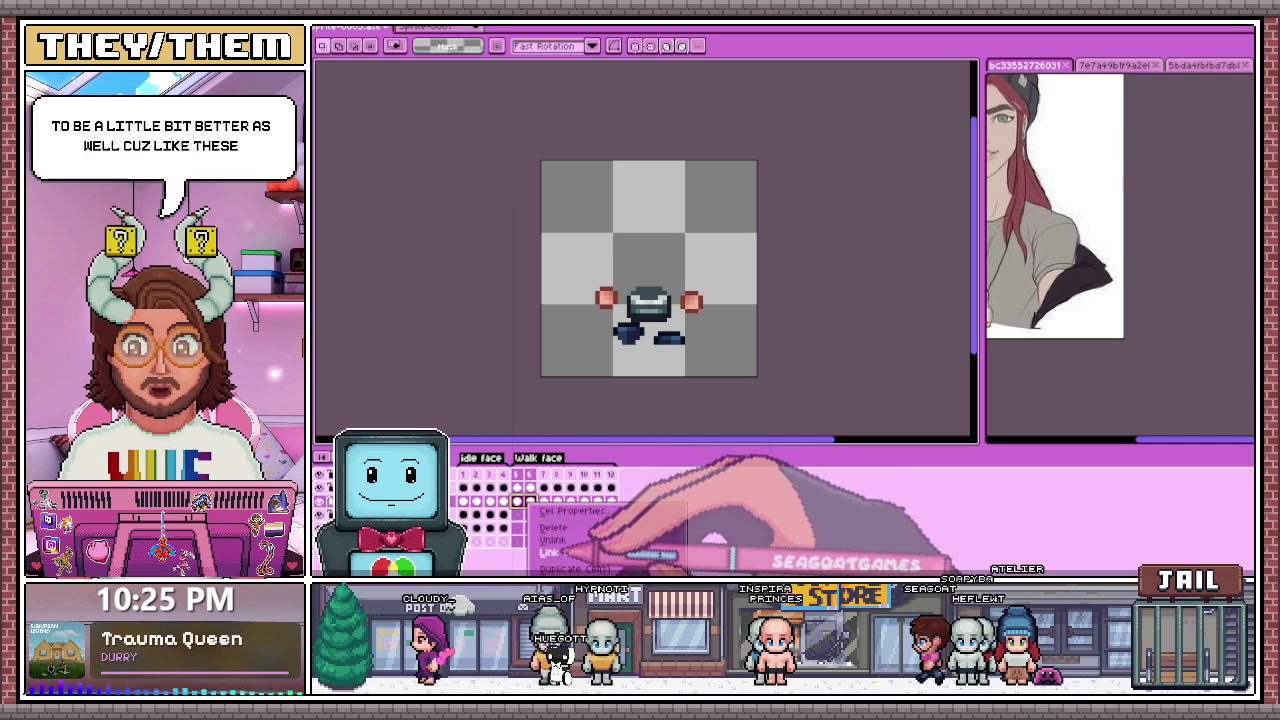
left_click(557, 501, "shift")
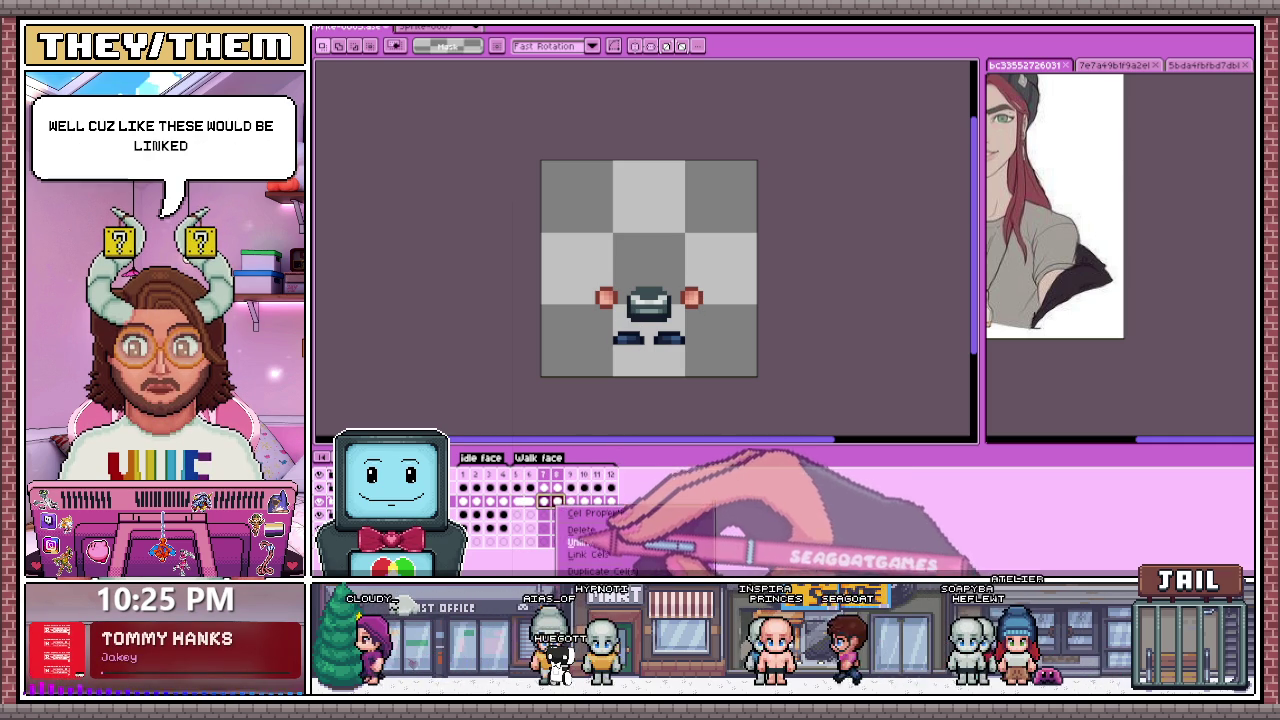
left_click(590, 555)
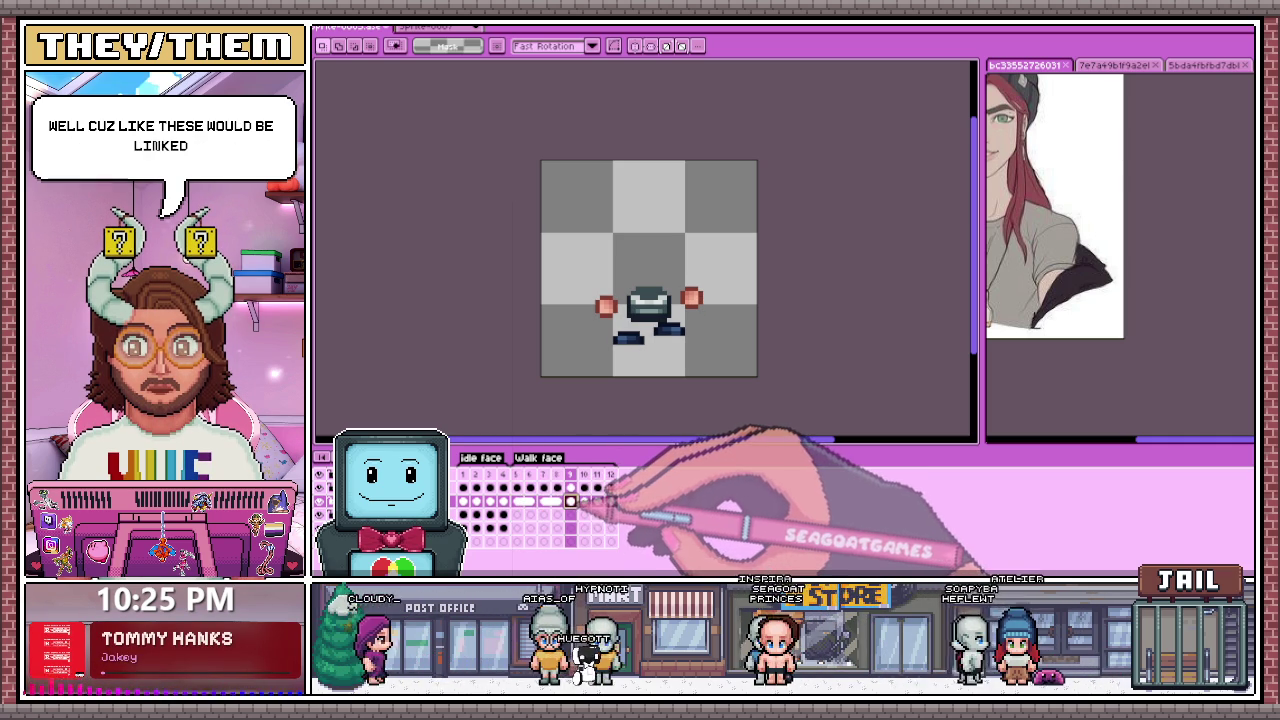
left_click(610, 553)
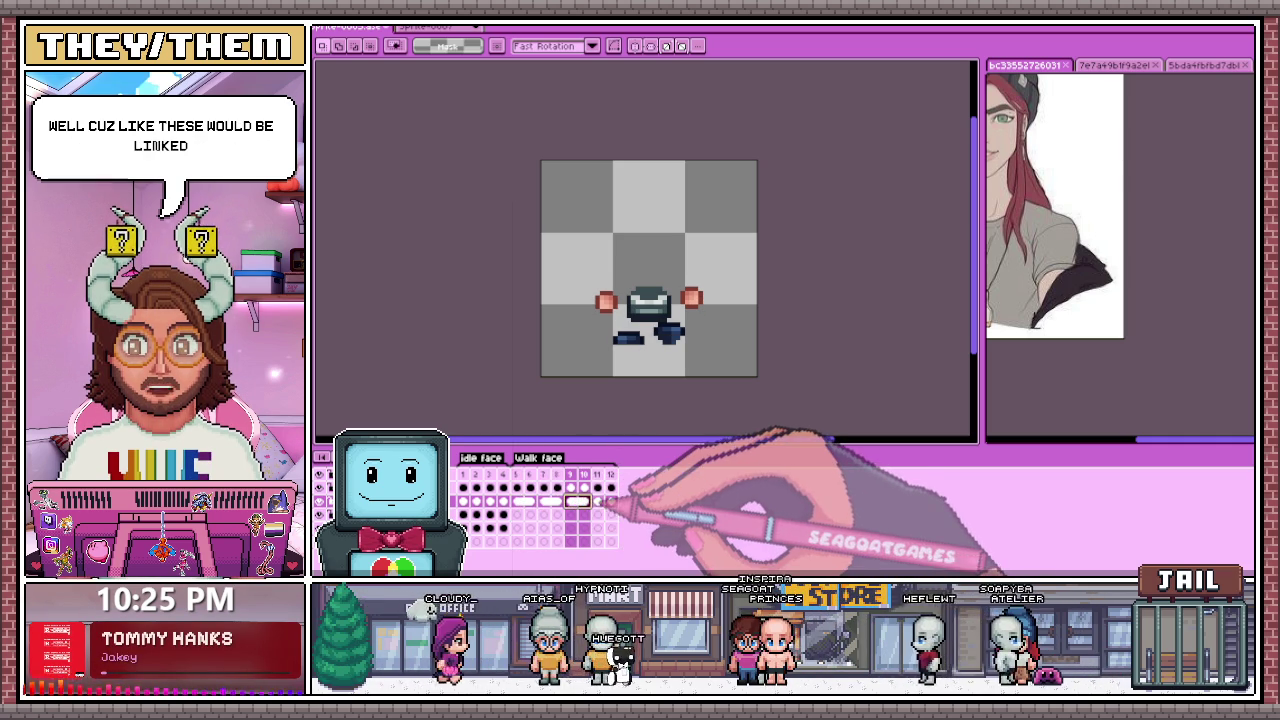
left_click(597, 501)
right_click(611, 501)
left_click(636, 553)
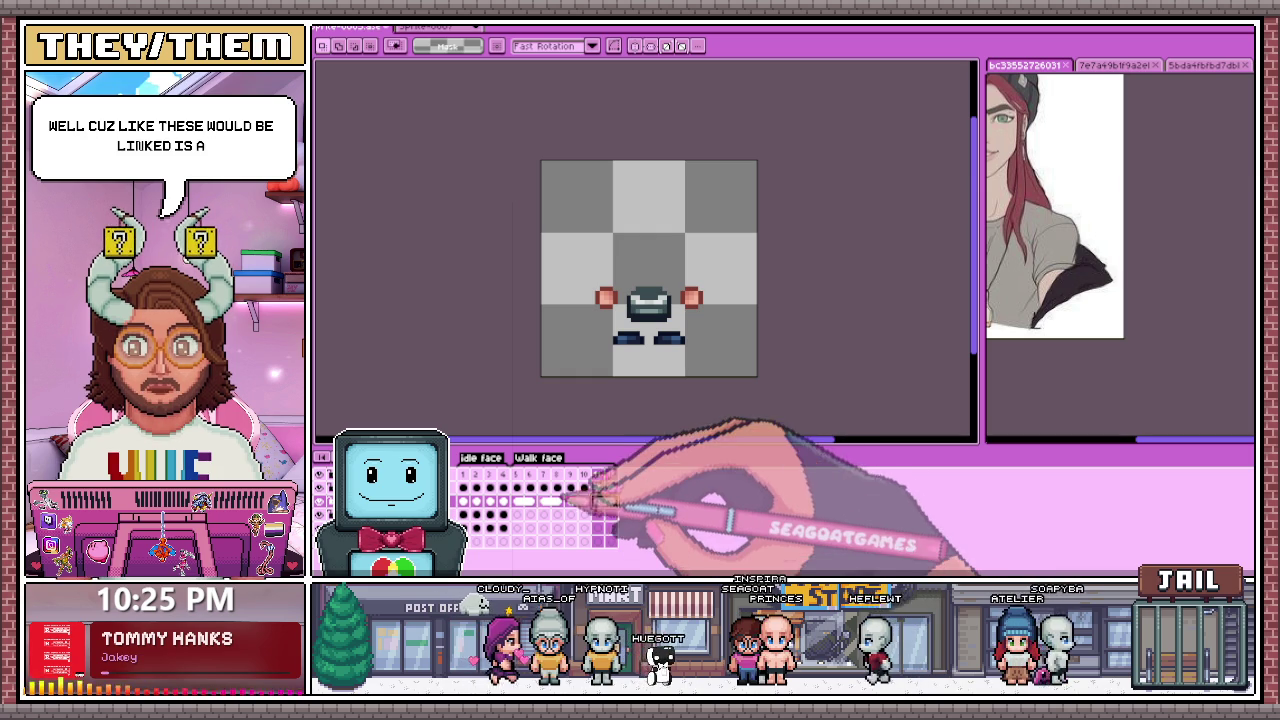
Step: Link the top-row frame 7 and 8 cels, then check frame 12
left_click(517, 487)
left_click(543, 487)
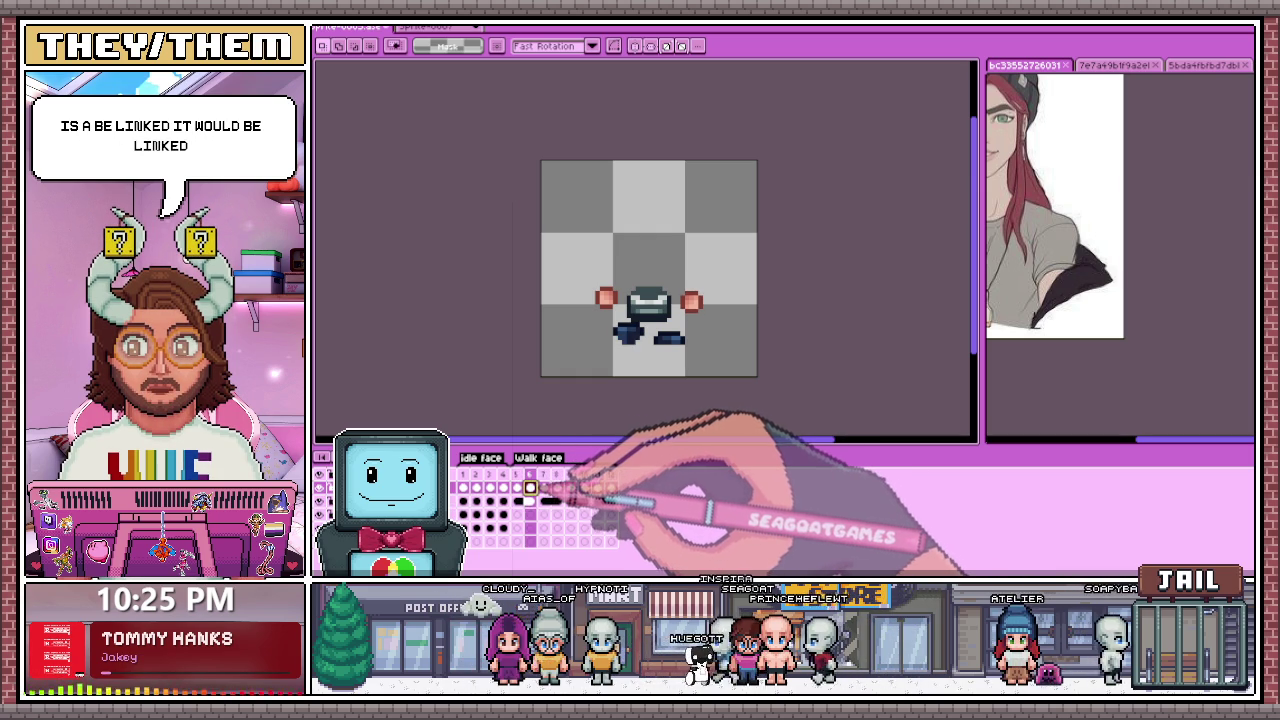
right_click(550, 487)
left_click(563, 539)
left_click(604, 487)
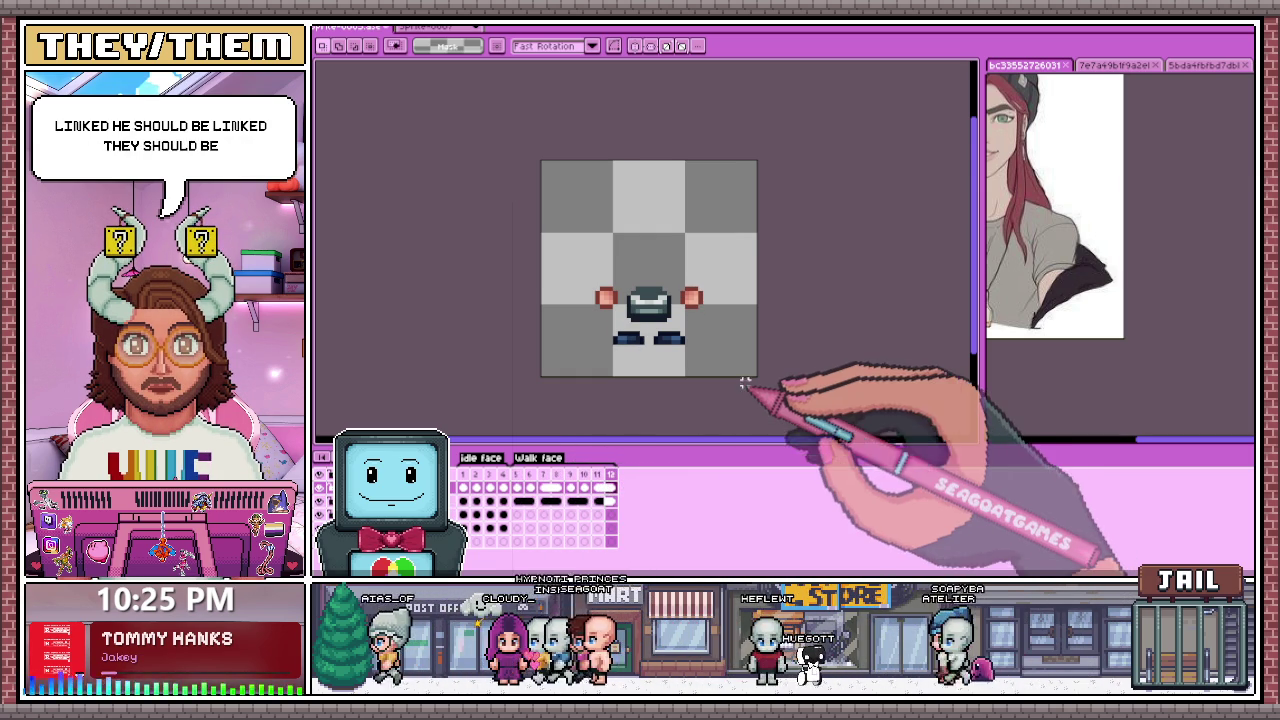
Step: Select all on the red-haired idle frame and link the walk cel missing the grey body
scroll(738, 382, "up", 1)
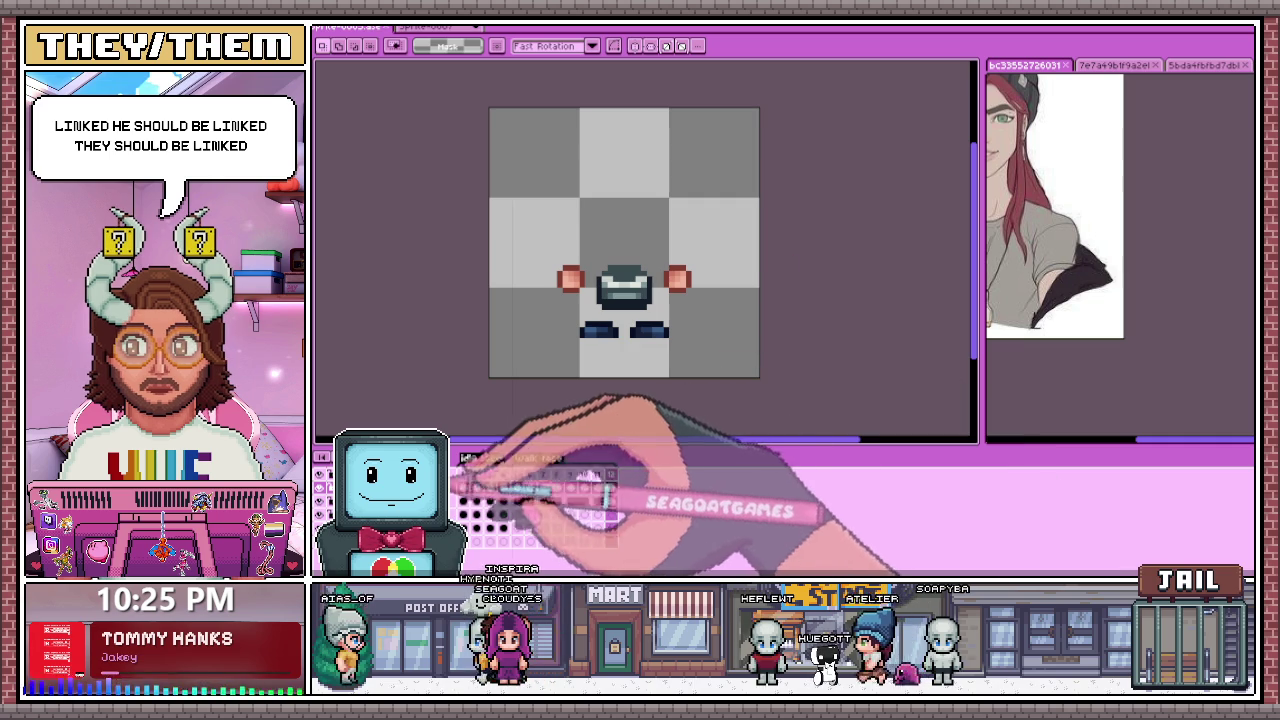
left_click(543, 500)
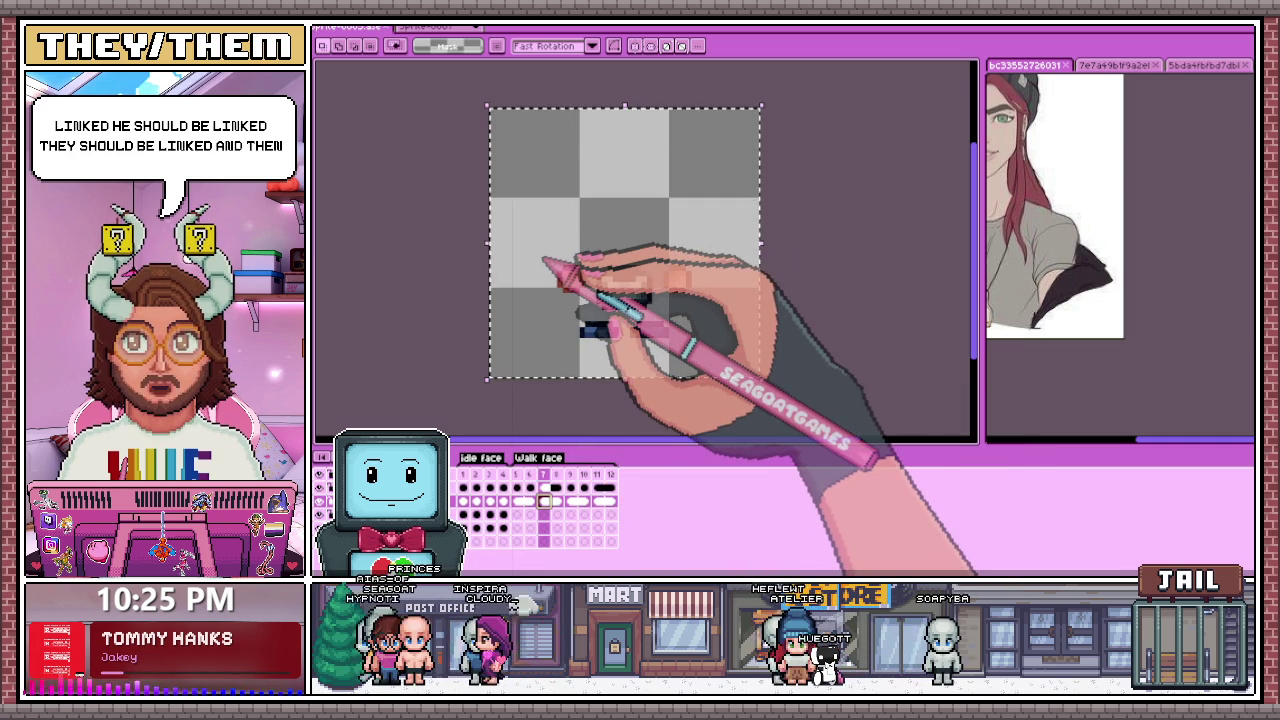
key("ctrl+d")
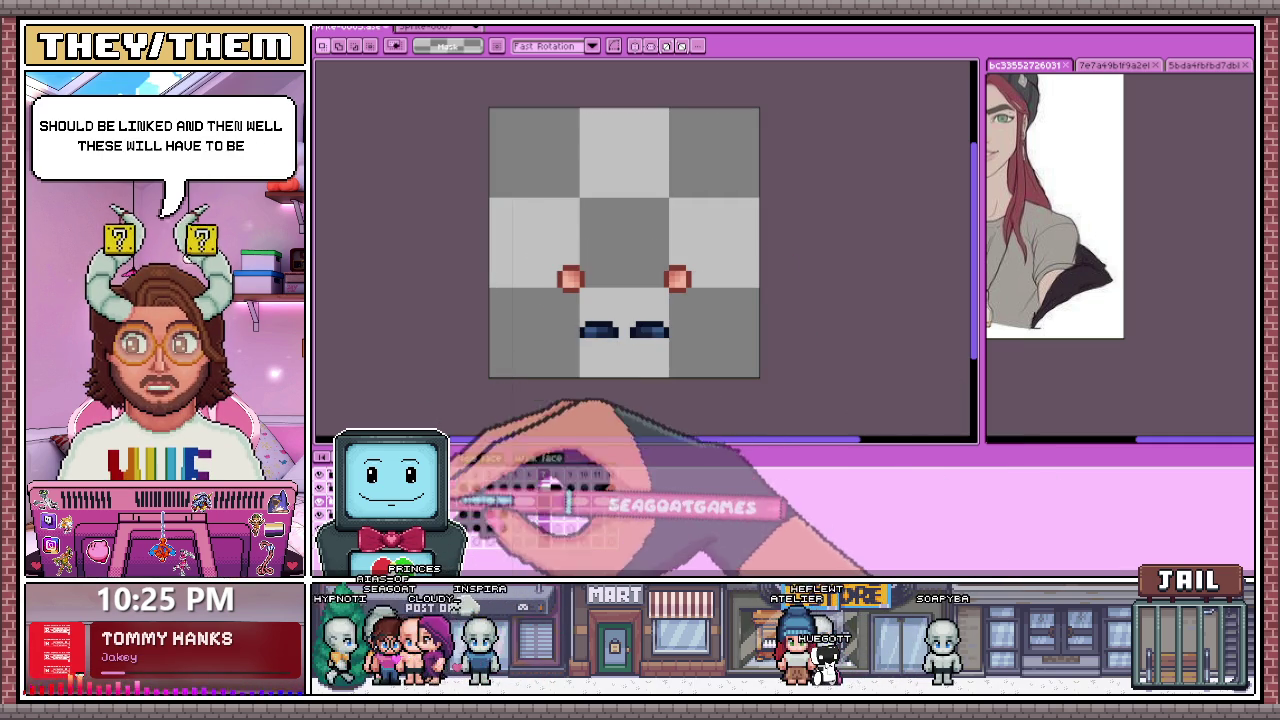
left_click(478, 500)
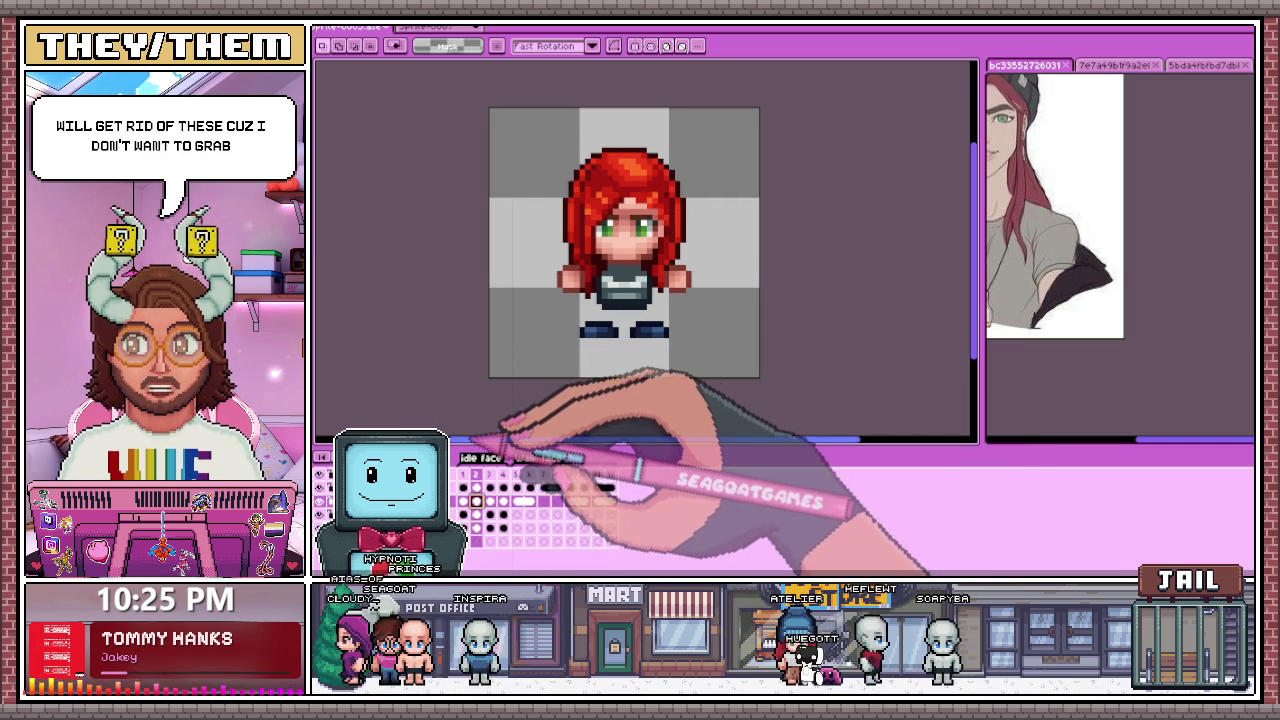
key("ctrl+a")
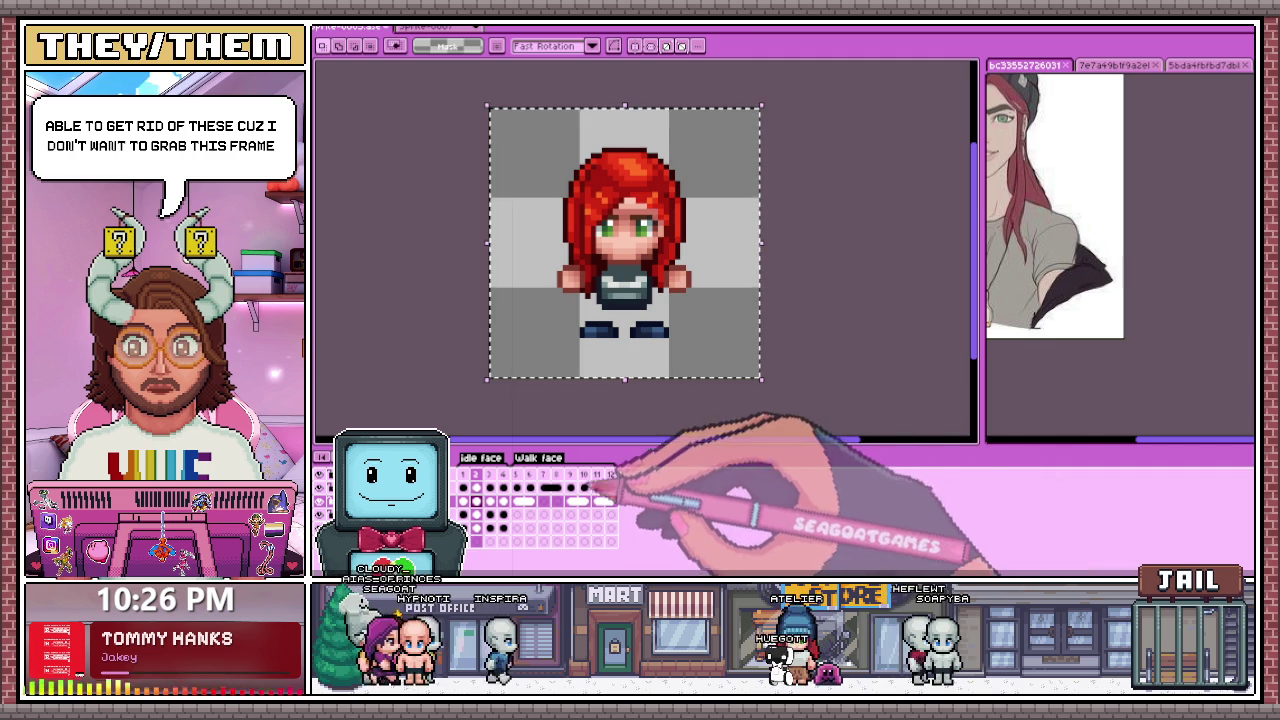
left_click(543, 487)
key("ctrl+t")
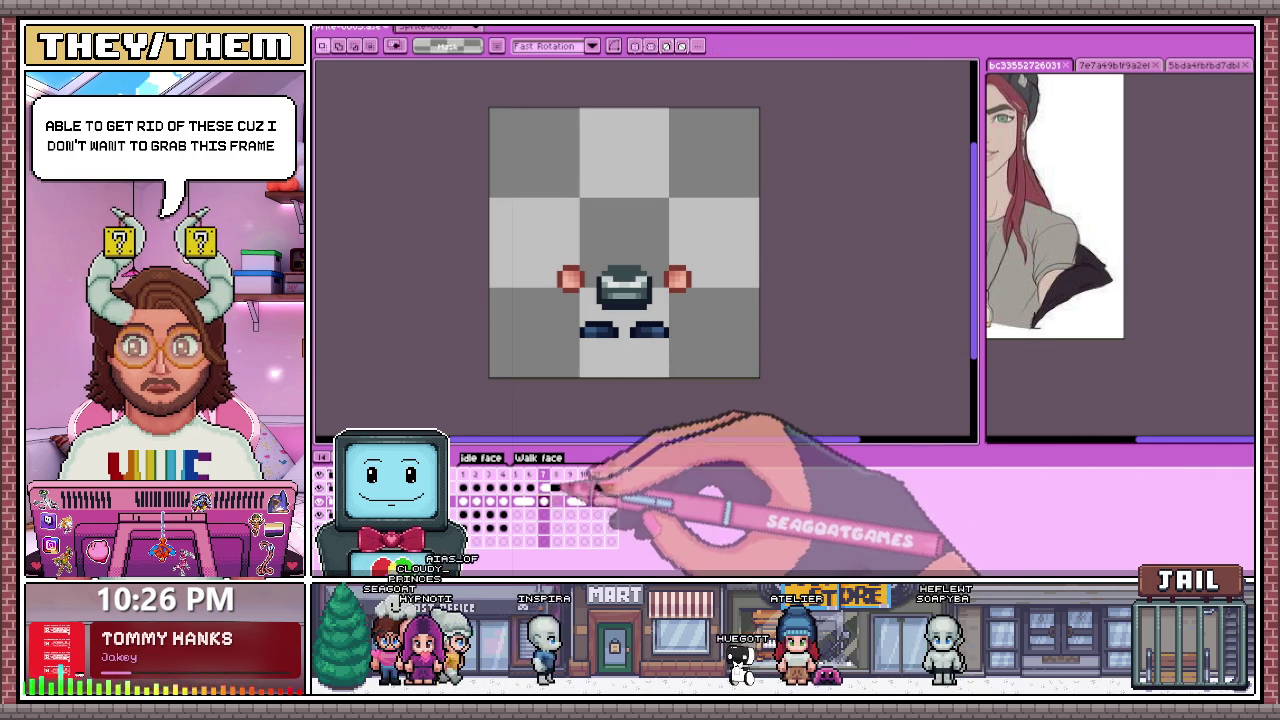
left_click(548, 501)
right_click(552, 502)
left_click(594, 549)
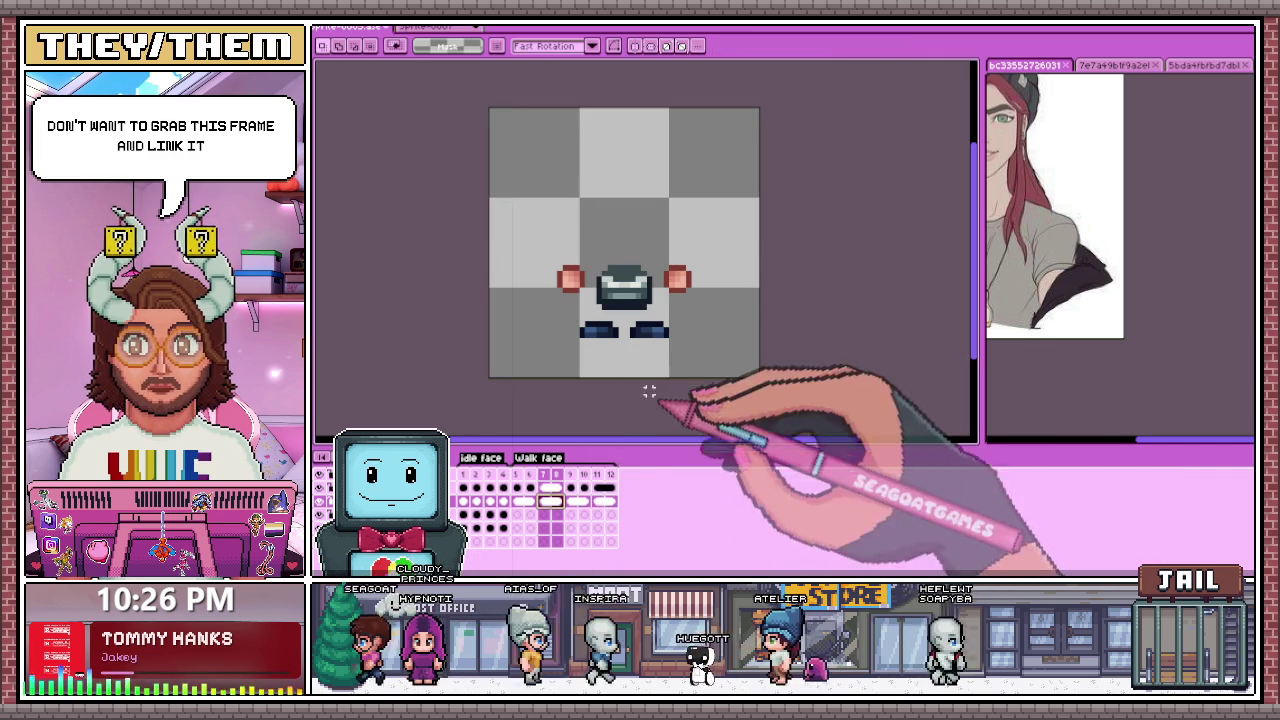
Step: Marquee a rectangle over the sprite and switch to the pencil tool
left_click_drag(515, 180, 762, 360)
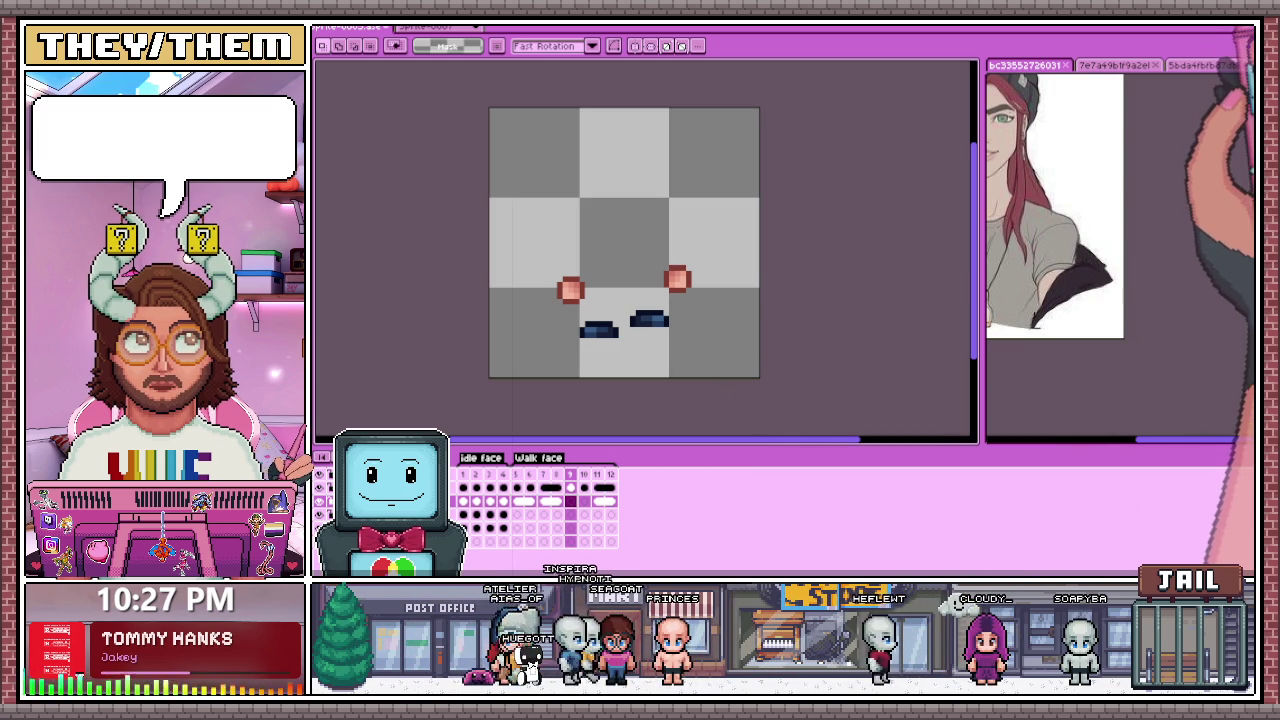
key("b")
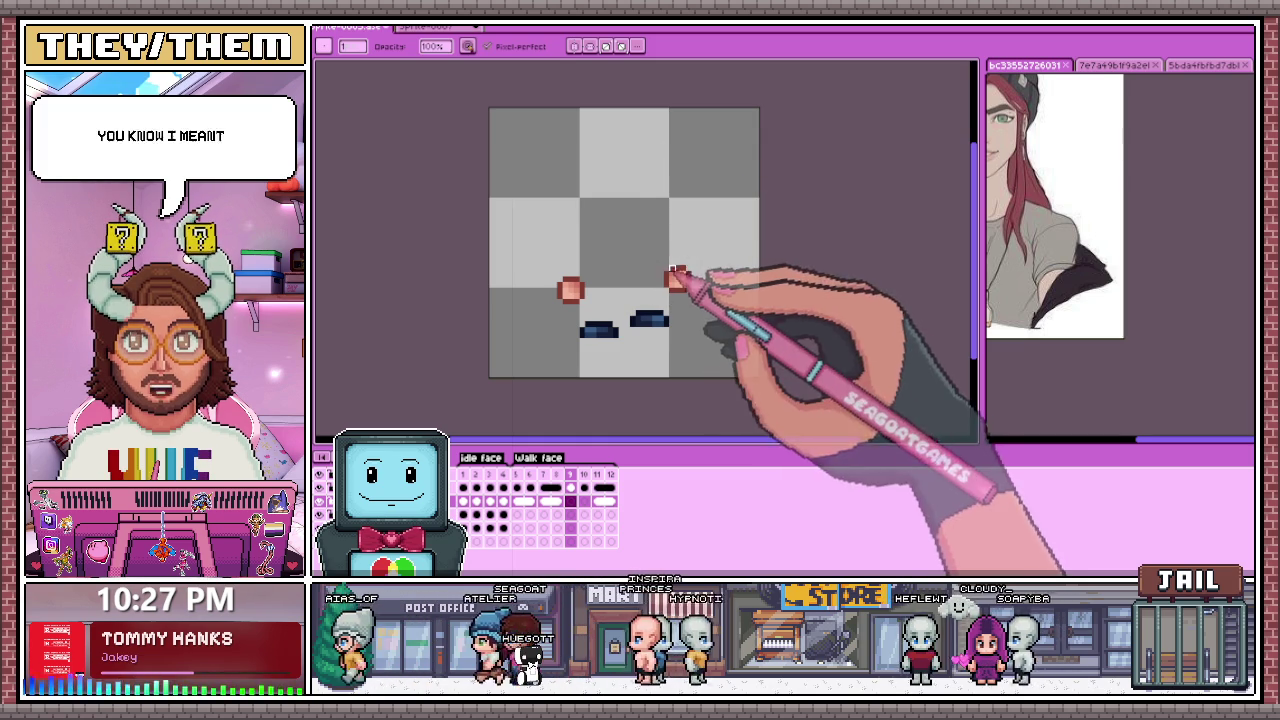
Step: Select all on red-haired frame 3 and link the foot-only walk cel to show the torso
left_click(530, 487)
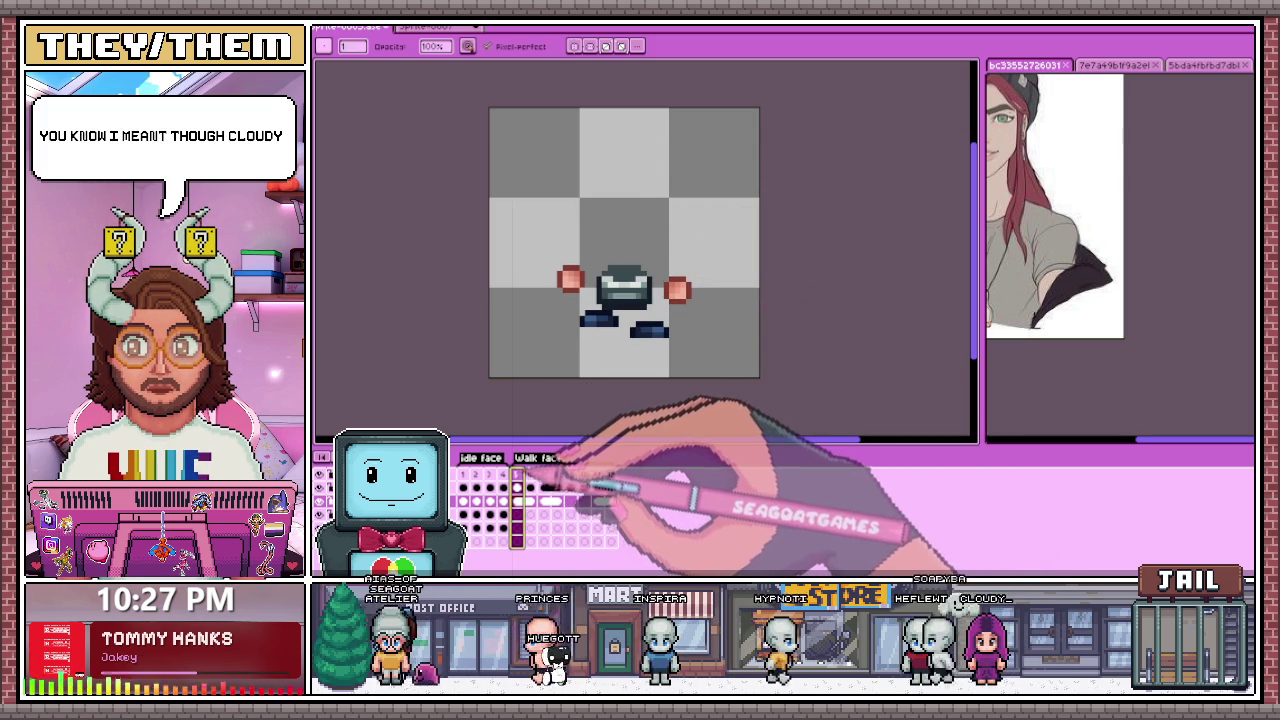
left_click(570, 487)
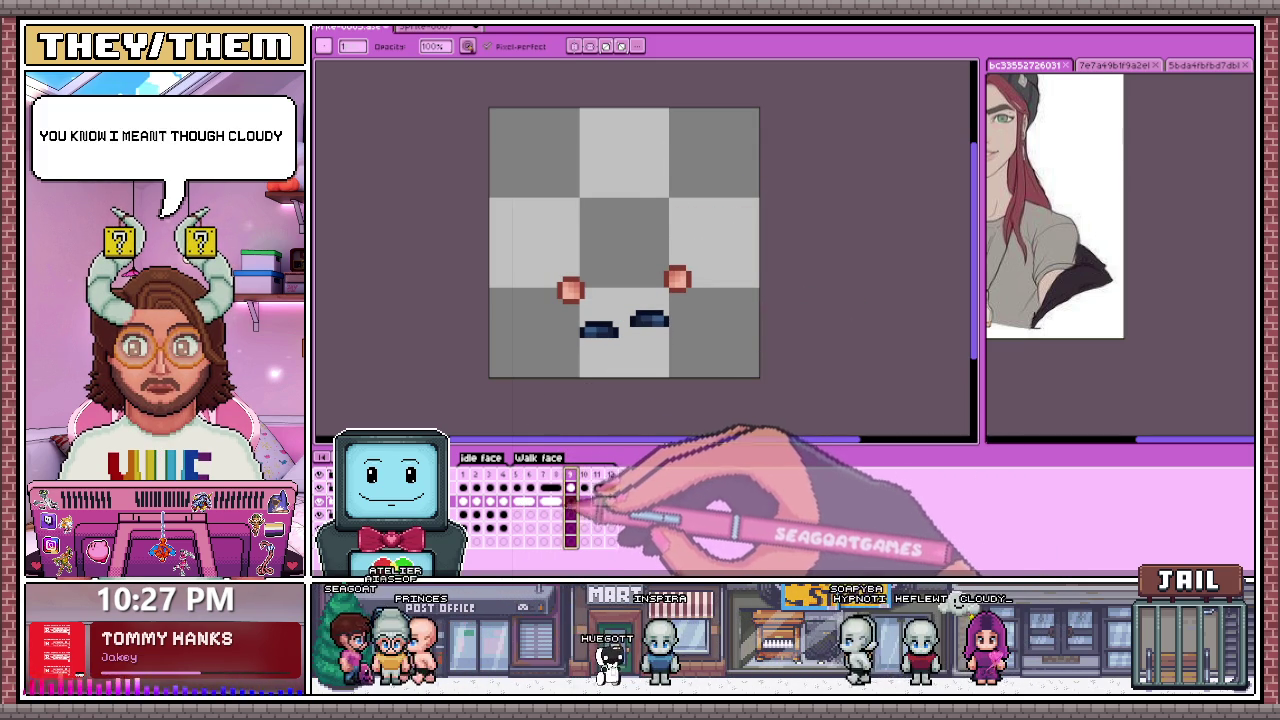
left_click(490, 500)
key("m")
key("ctrl+a")
left_click(570, 501)
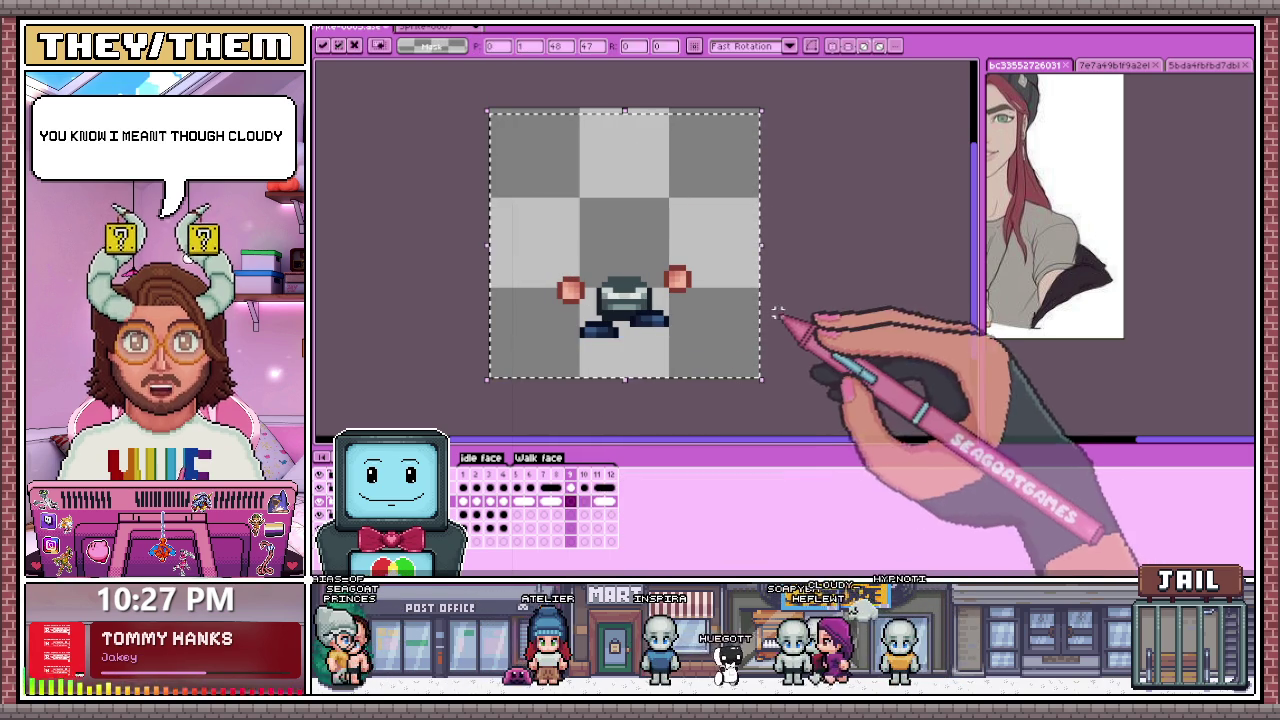
key("ctrl+d")
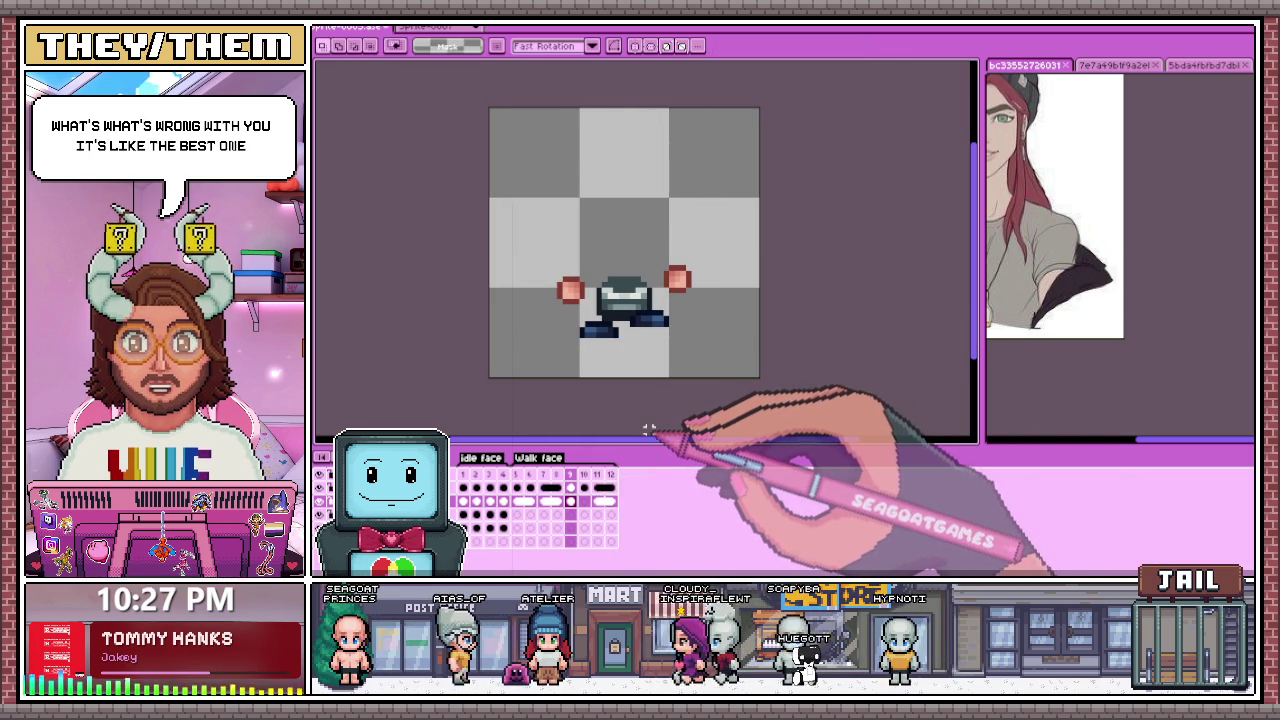
left_click(585, 500)
right_click(585, 502)
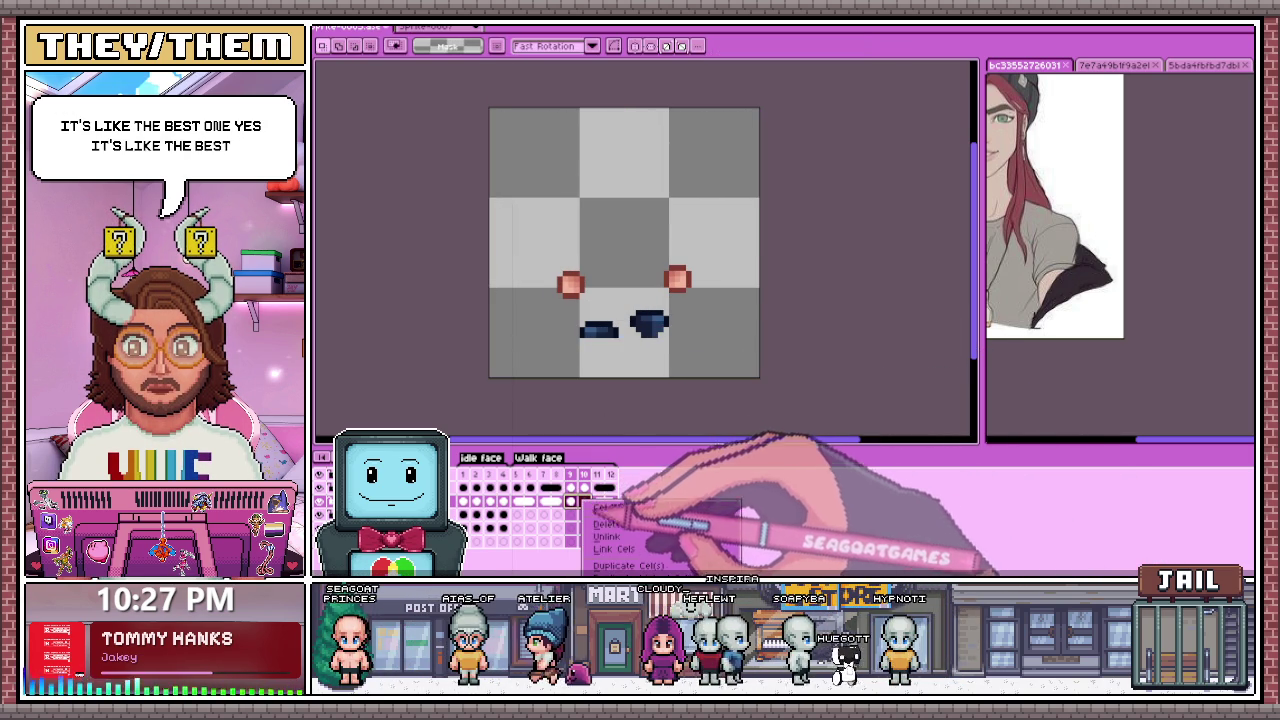
left_click(603, 549)
Step: Marquee the lower sprite and link frame 11's cel so the torso shows there
left_click_drag(497, 185, 762, 379)
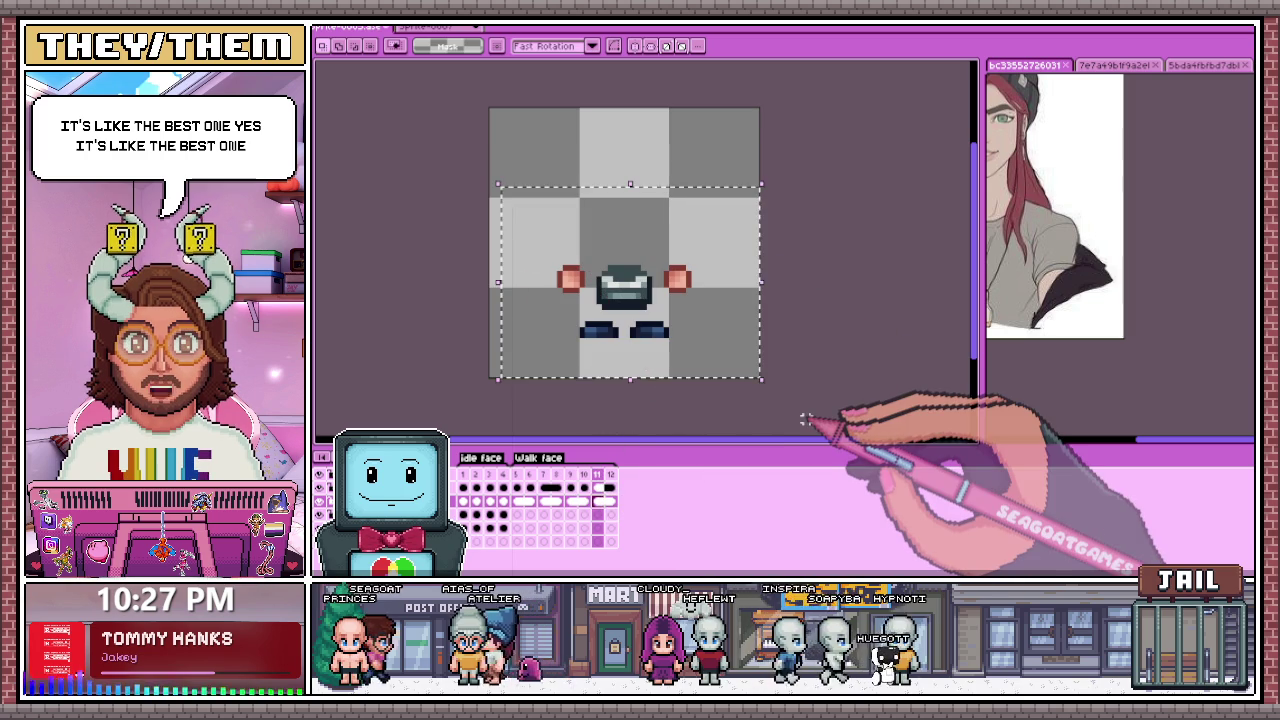
left_click(503, 501)
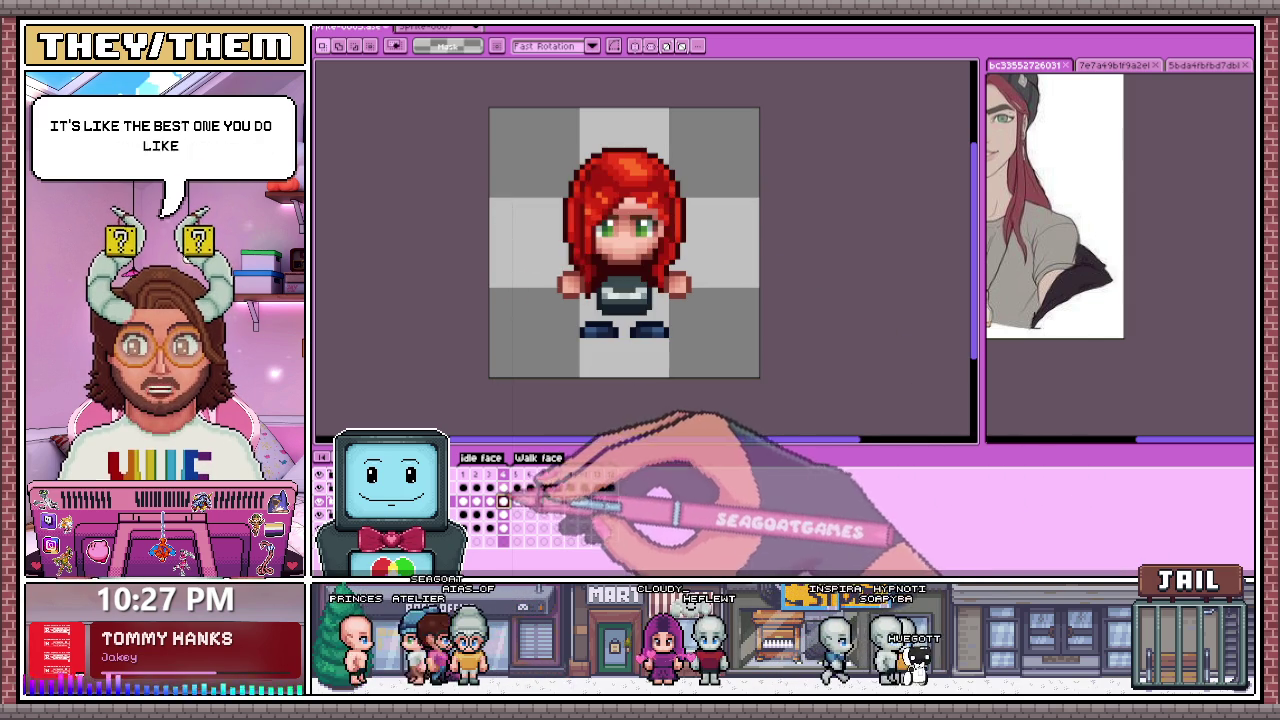
left_click(597, 474)
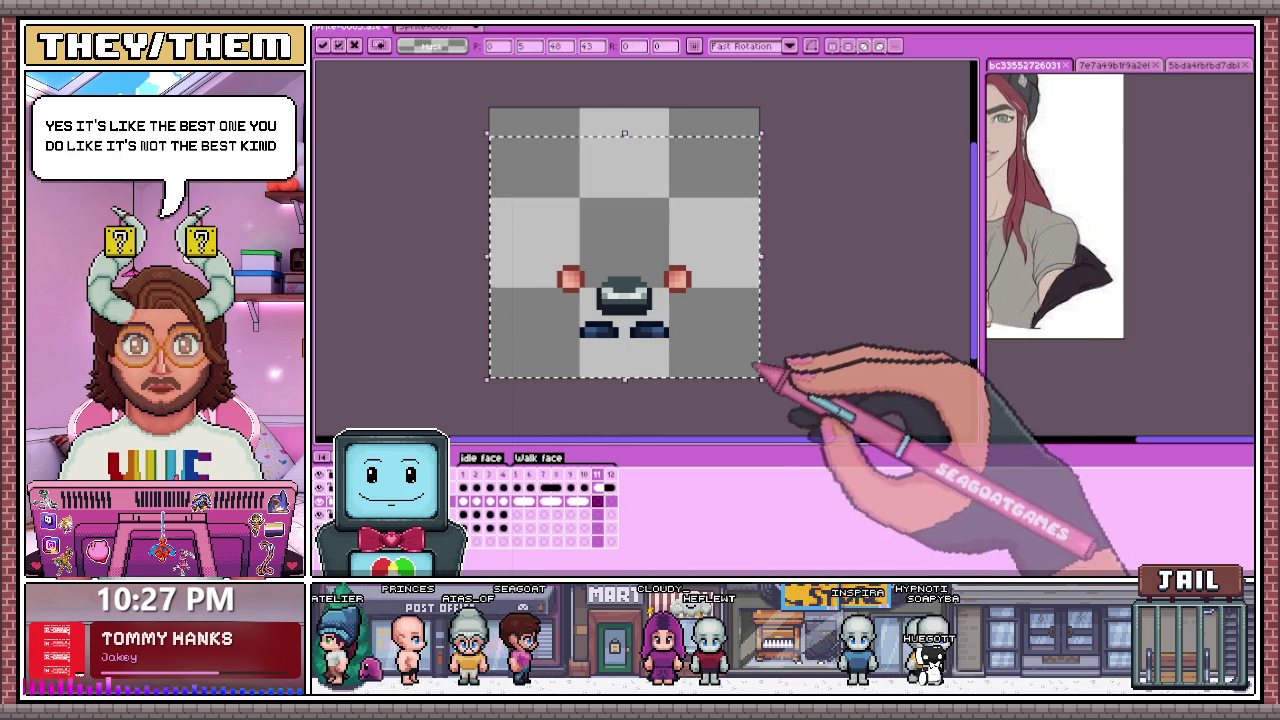
key("ctrl+d")
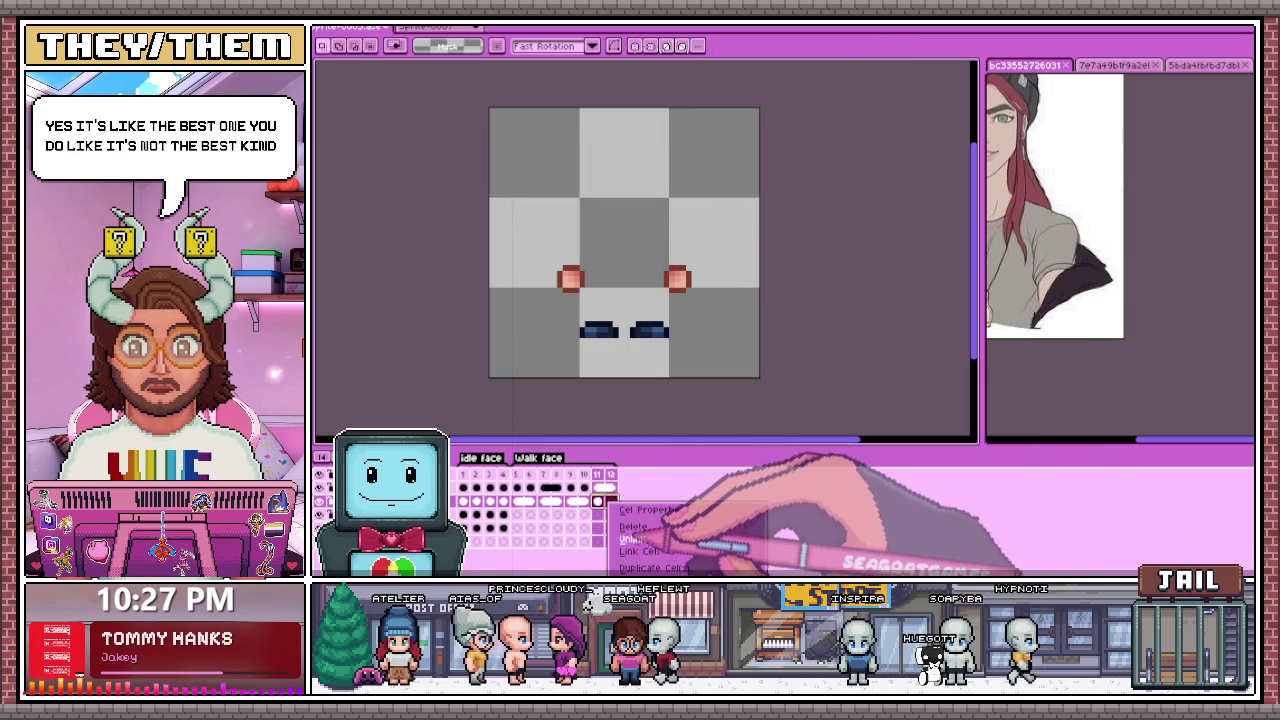
left_click(645, 551)
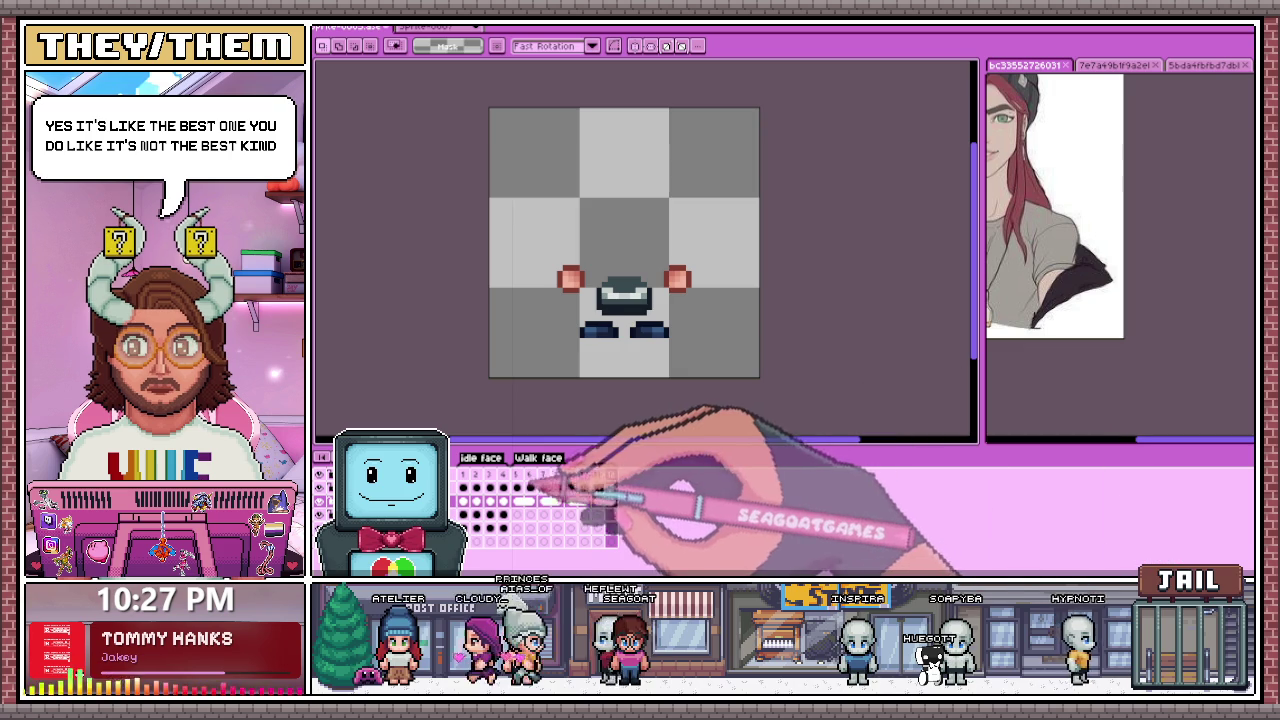
scroll(668, 388, "down", 5)
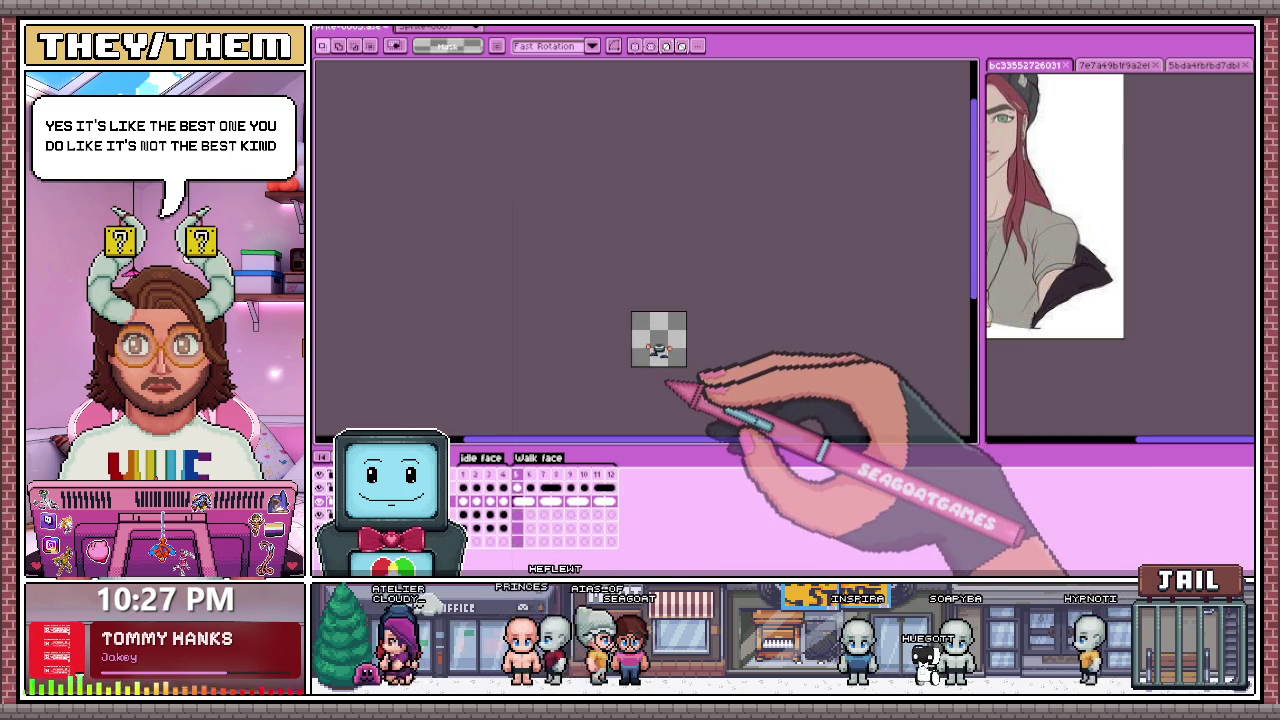
Step: Step through idle face frames 1–4, then jump to the walk face frames
scroll(668, 380, "up", 3)
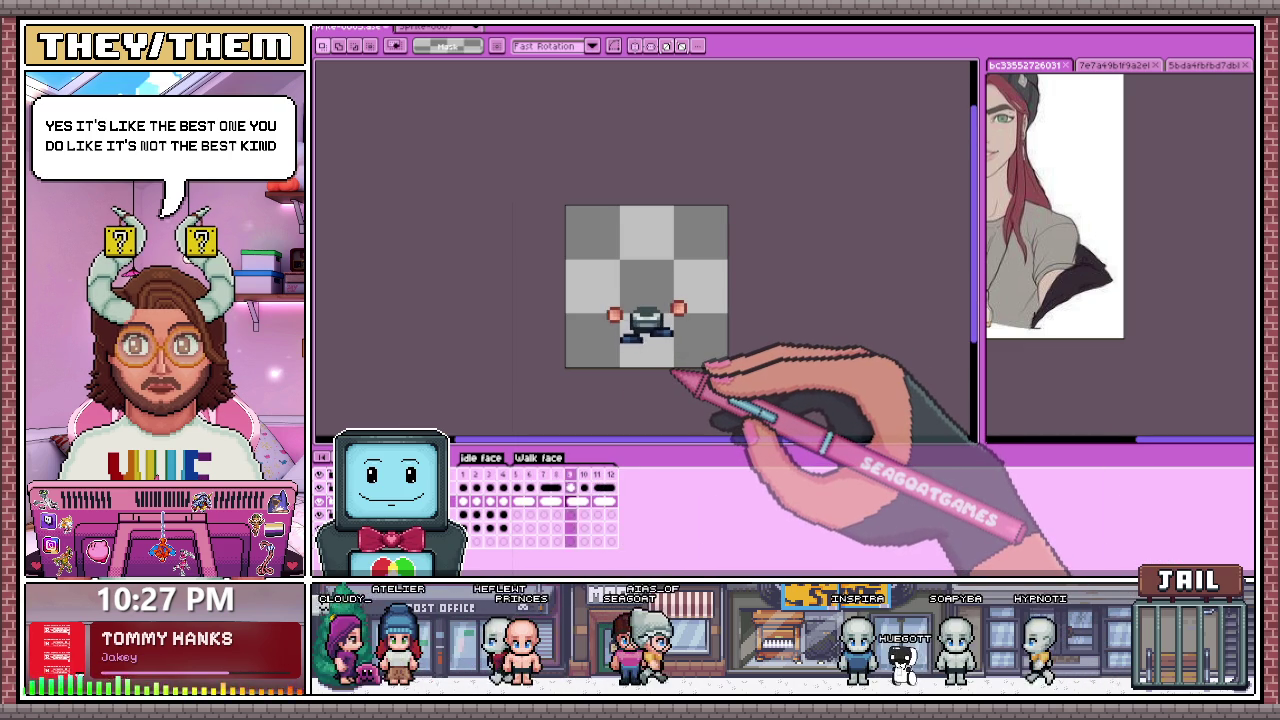
scroll(671, 370, "up", 1)
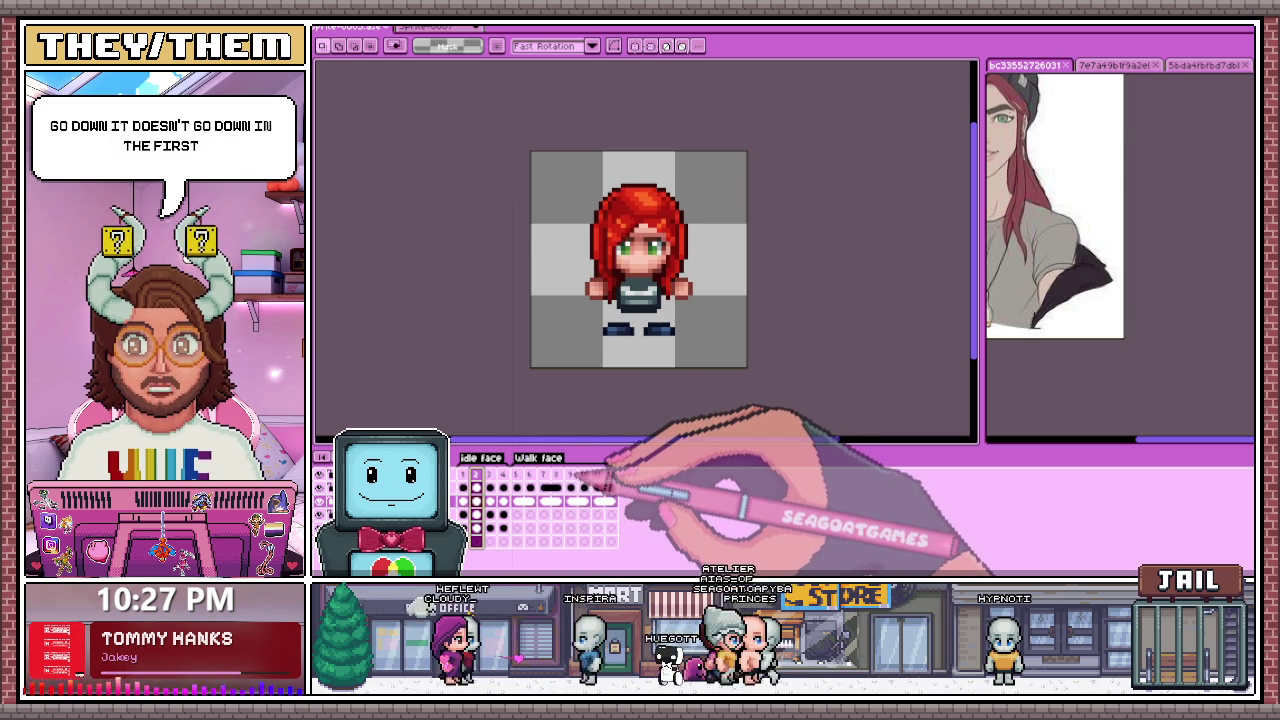
left_click(490, 474)
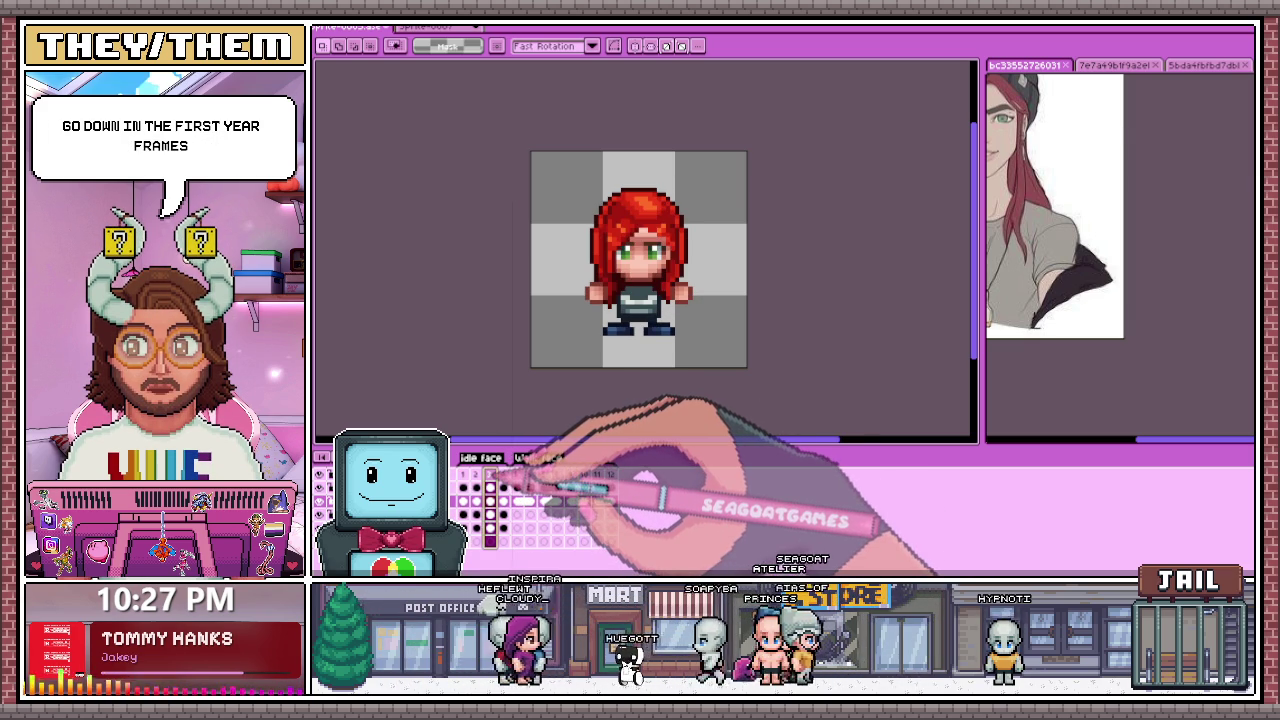
left_click(570, 474)
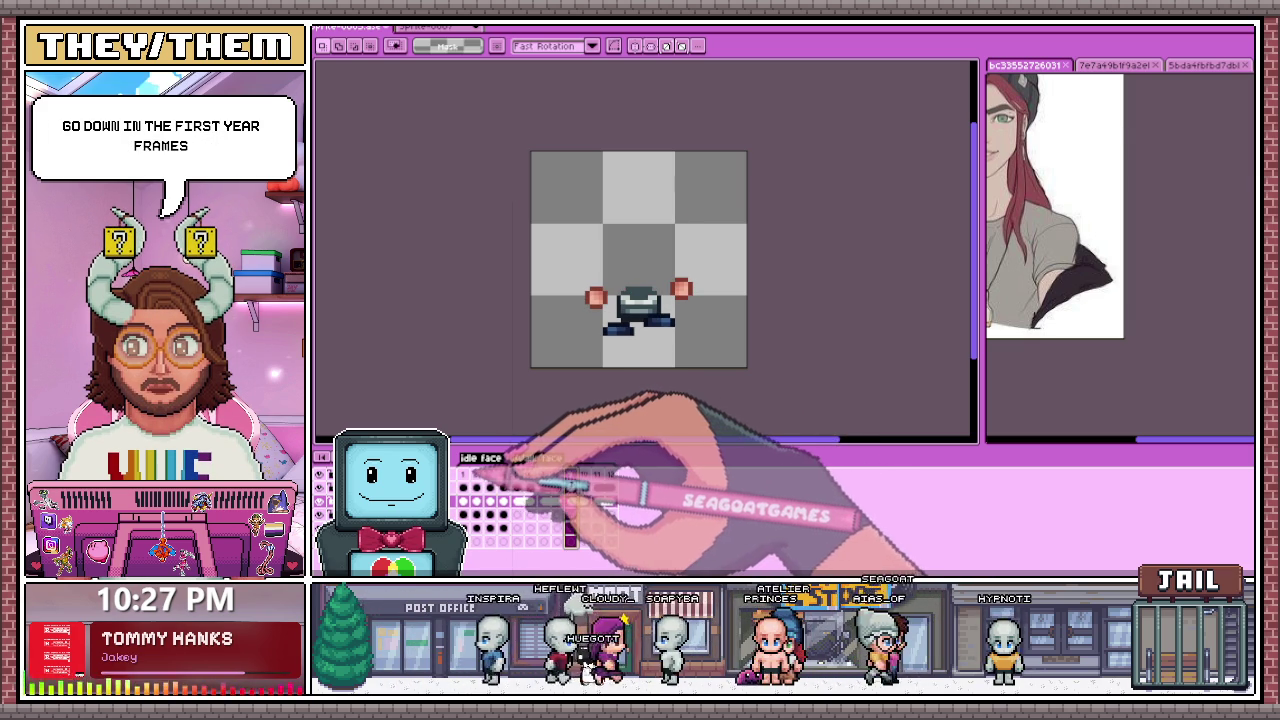
left_click(463, 474)
left_click(476, 474)
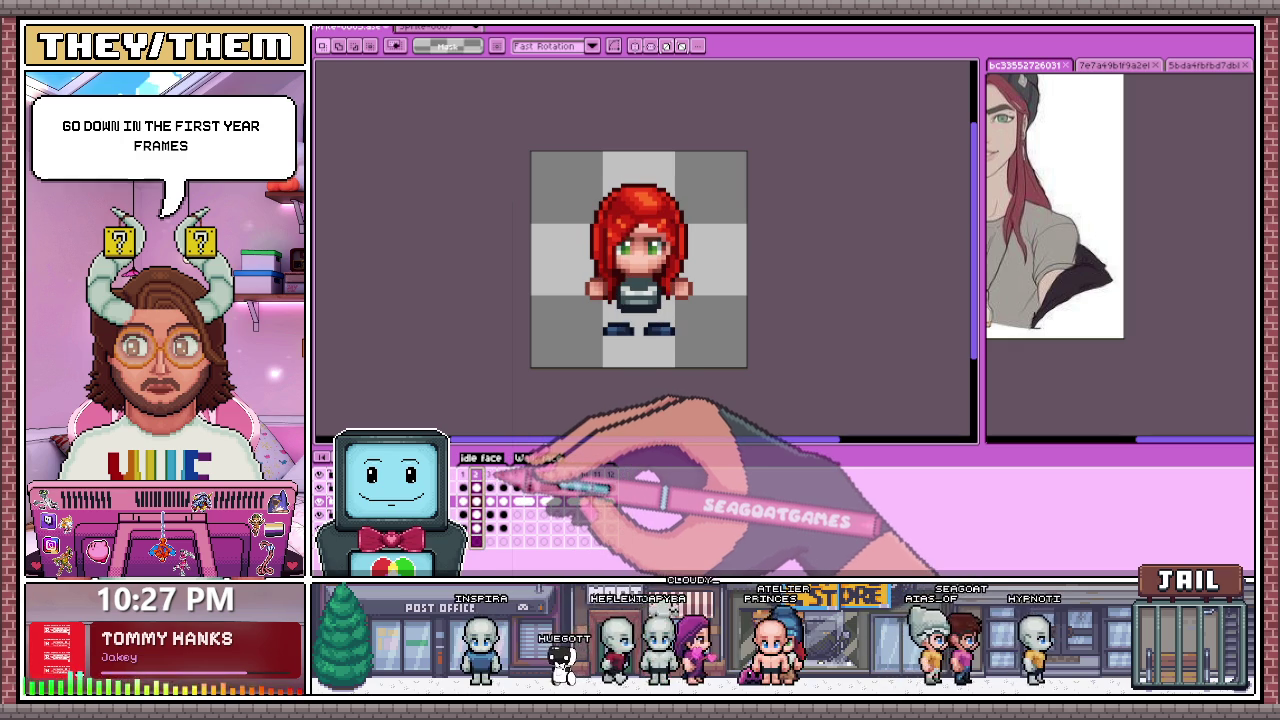
left_click(503, 474)
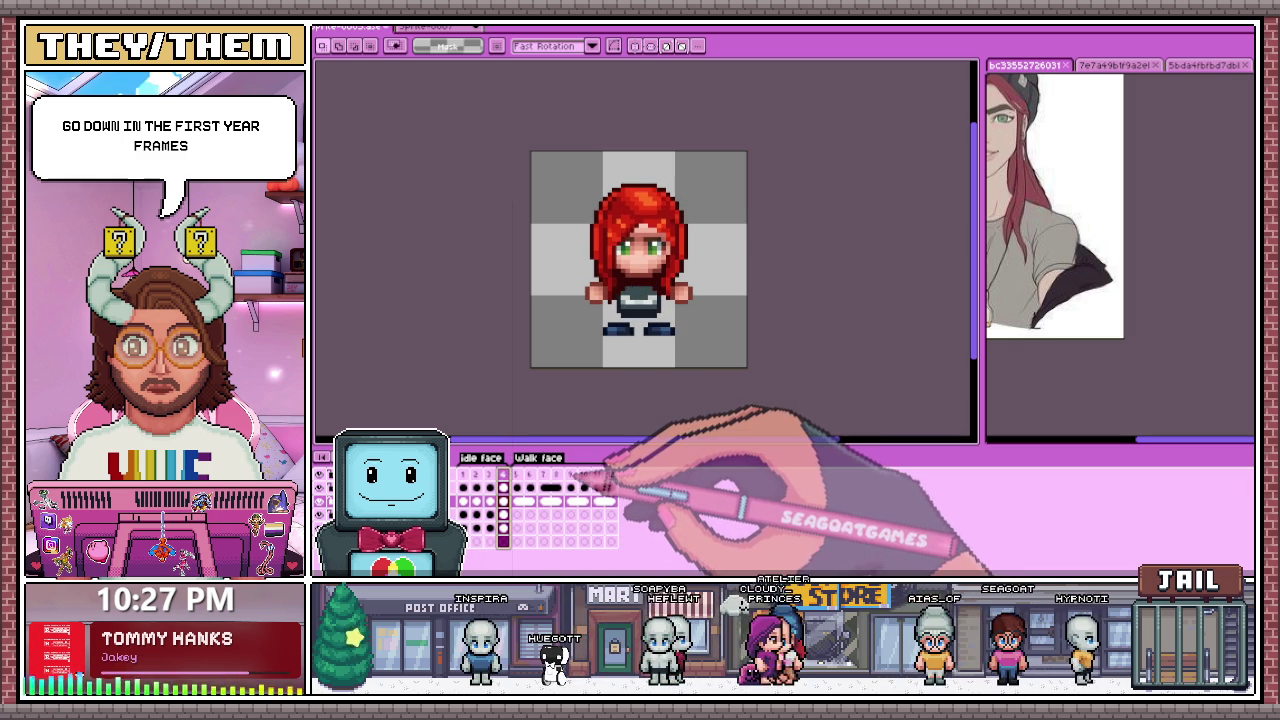
left_click(570, 474)
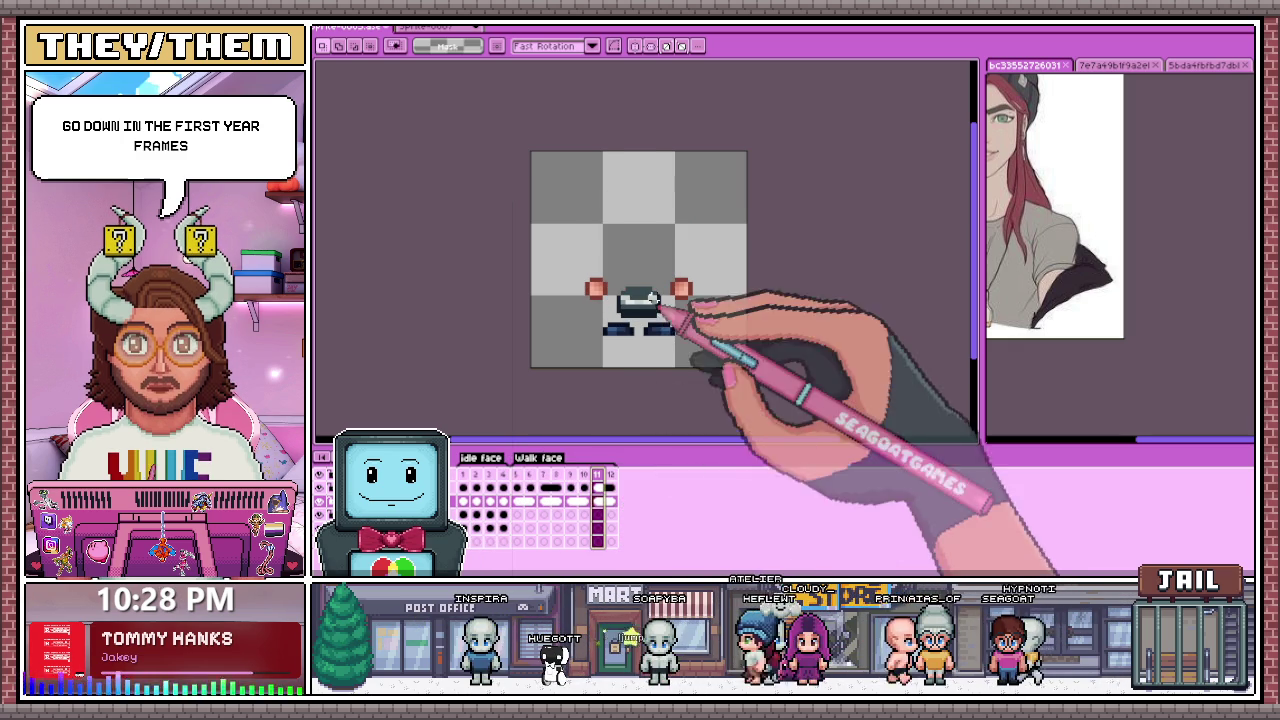
Step: On walk frame 5, zoom in and marquee the grey head shape
scroll(658, 323, "up", 1)
left_click(517, 474)
scroll(571, 357, "up", 1)
scroll(608, 314, "up", 1)
left_click_drag(563, 350, 637, 235)
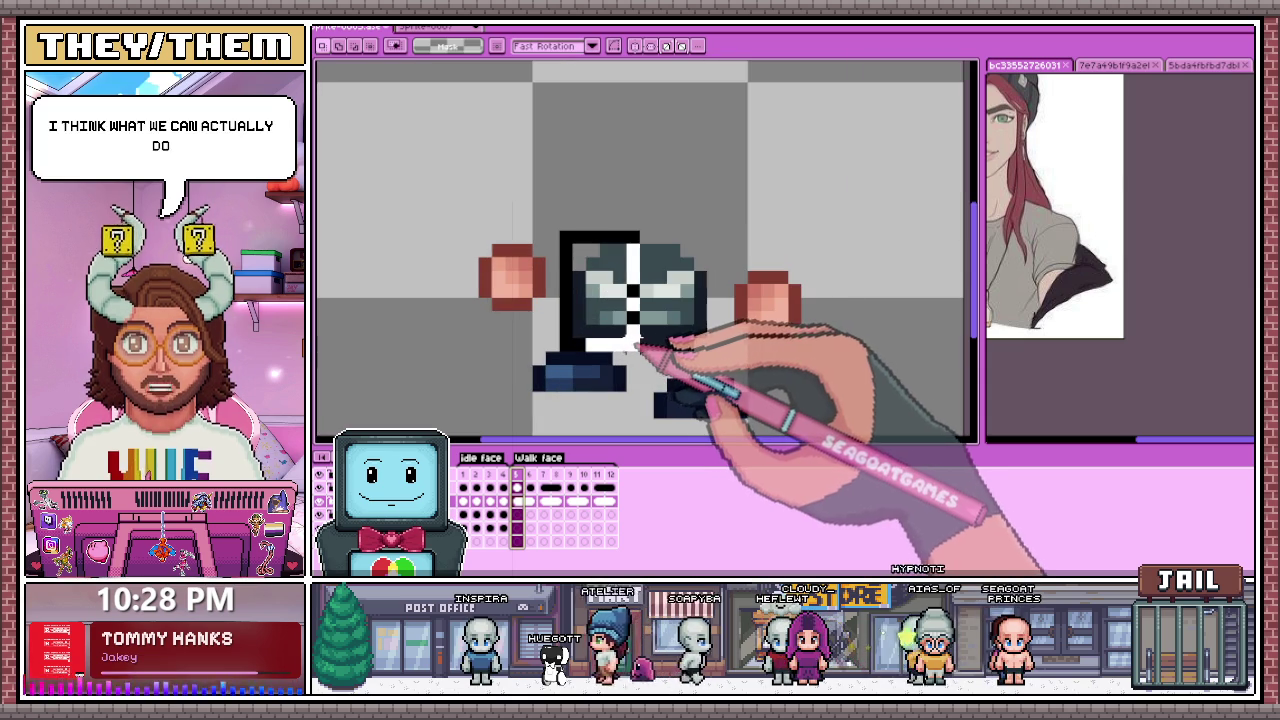
left_click_drag(637, 347, 643, 352)
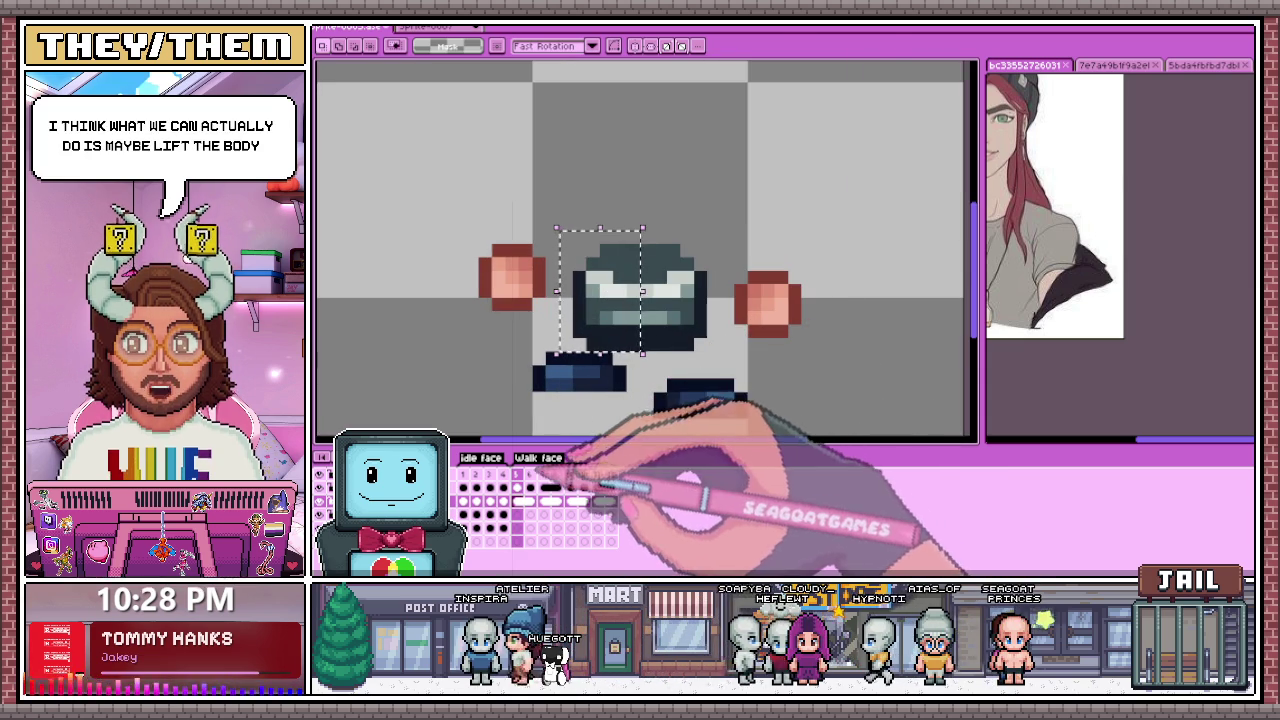
scroll(670, 360, "down", 2)
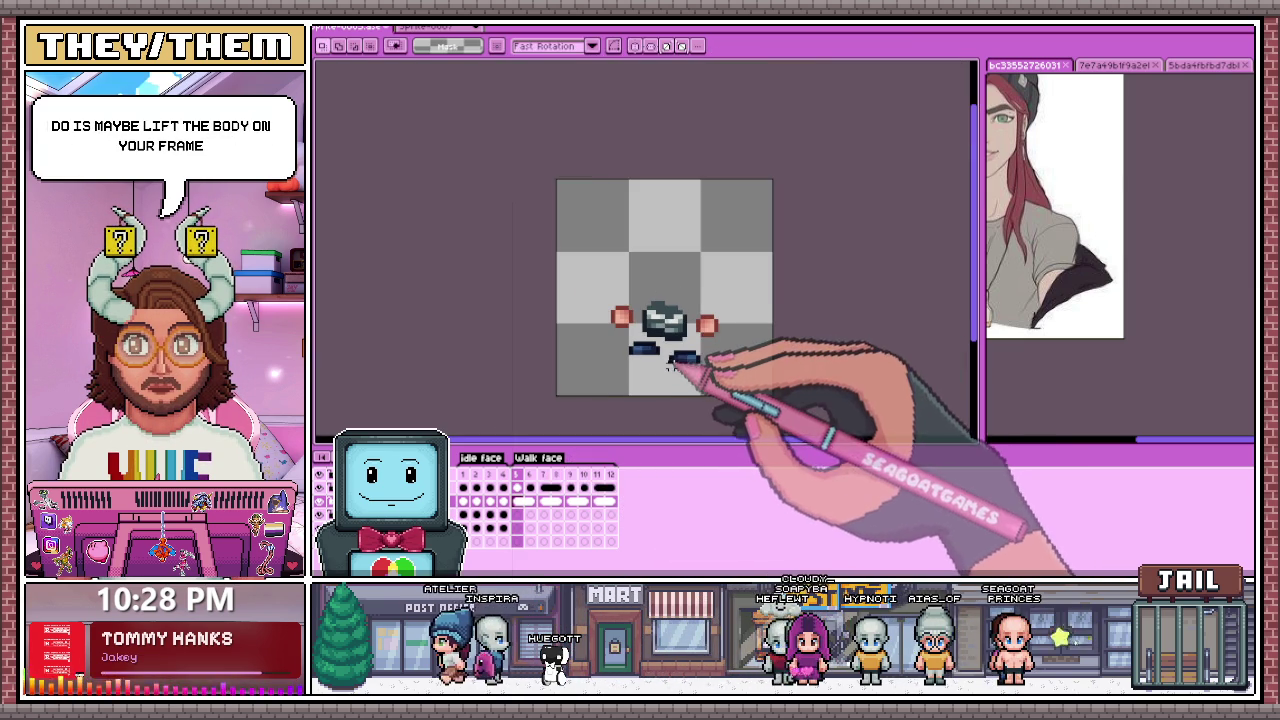
scroll(668, 378, "up", 1)
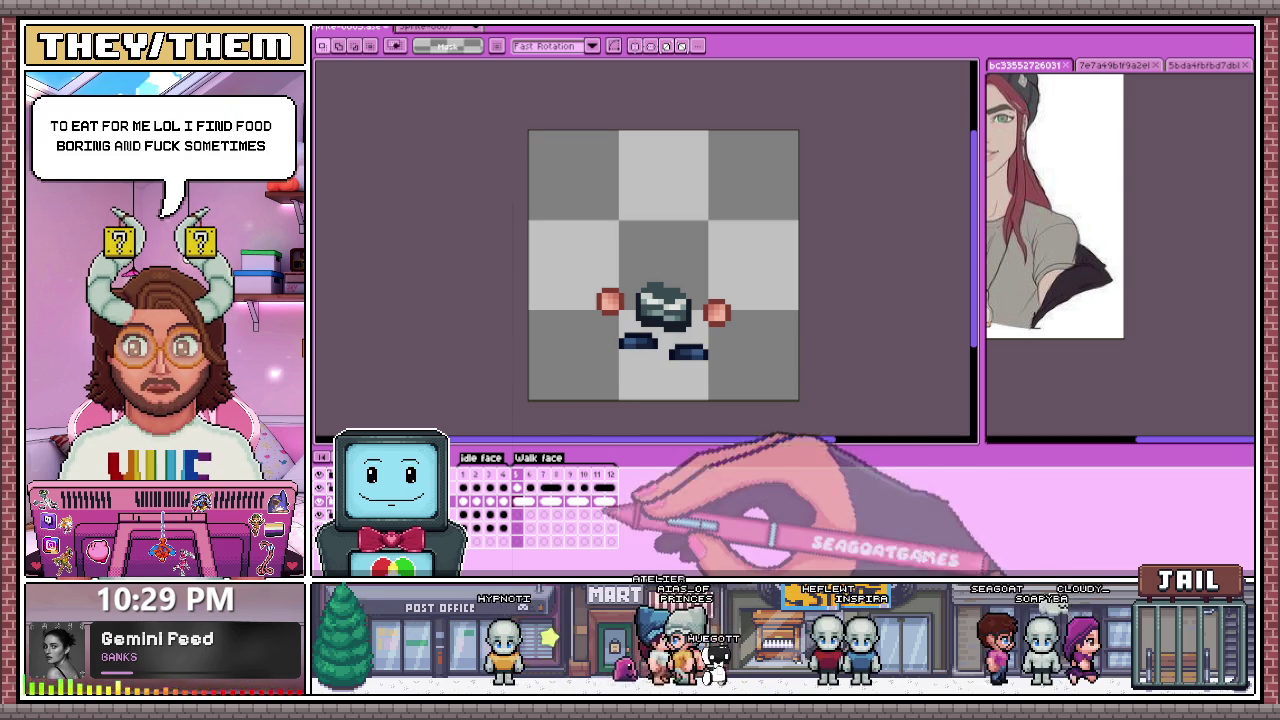
Step: Show walk frame 7 in the Walk face layer
left_click(543, 486)
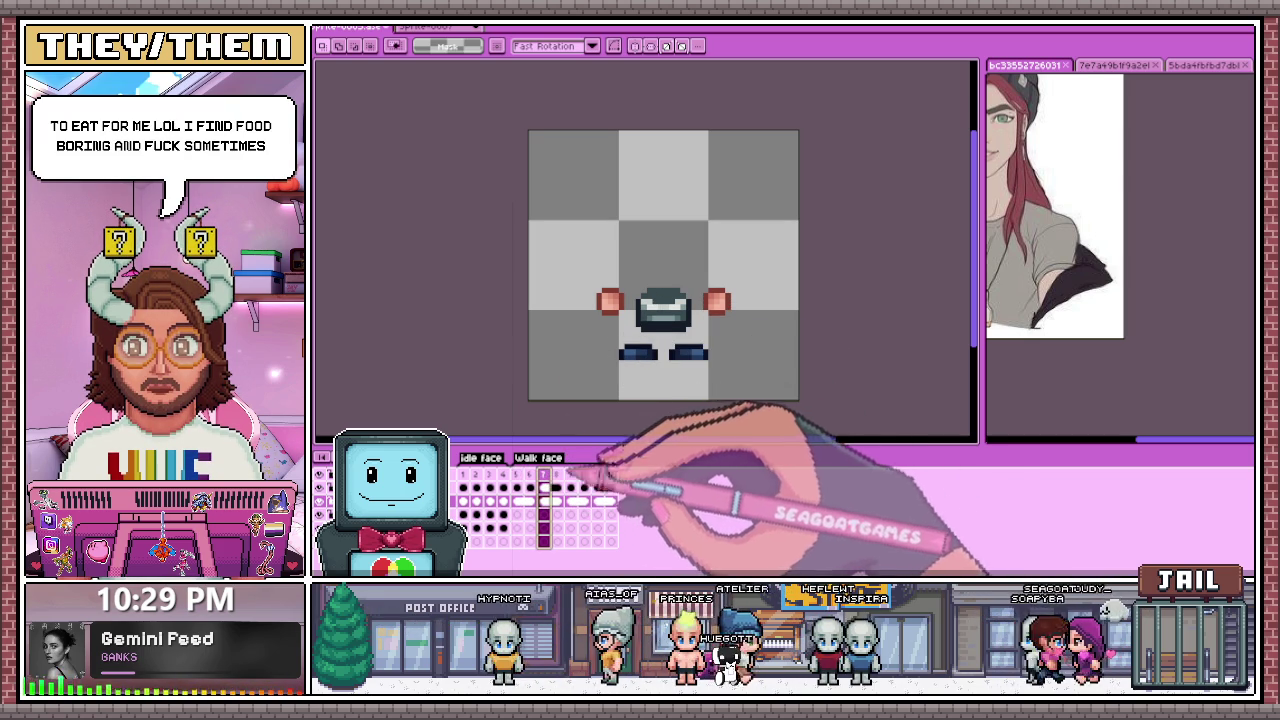
Step: On walk frame 9, raise the grey head two pixels
left_click(571, 500)
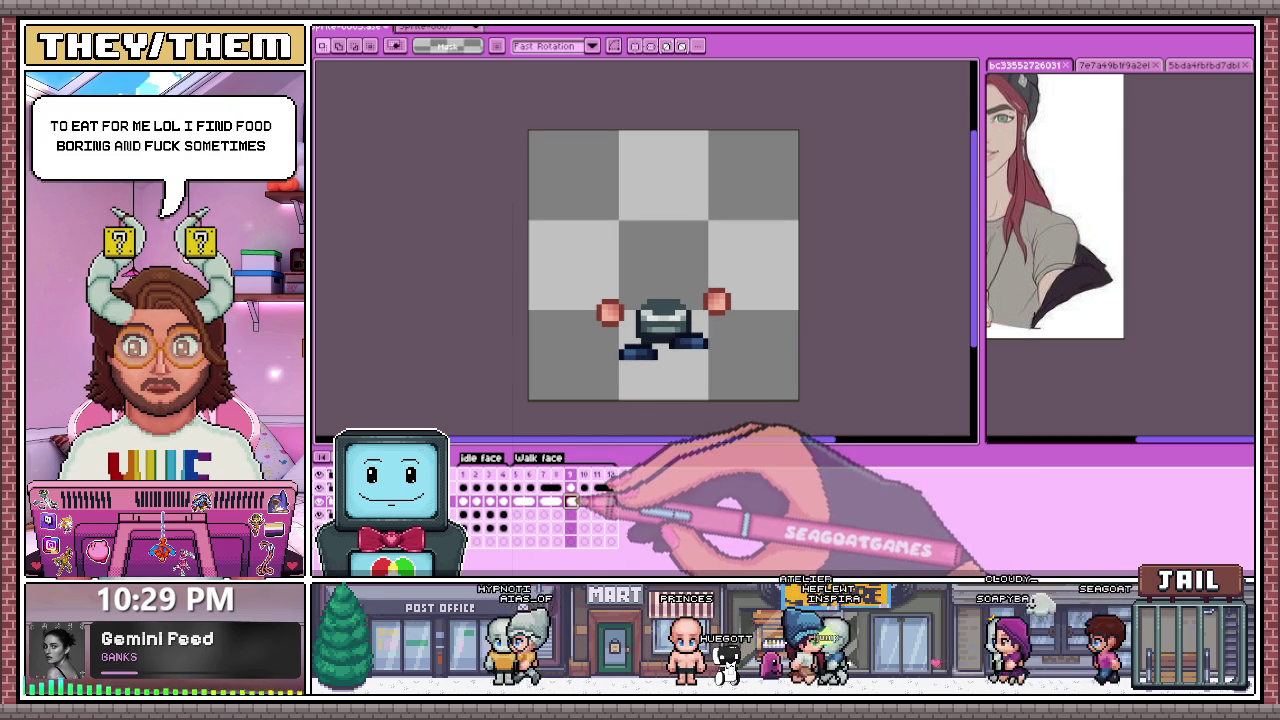
scroll(680, 318, "up", 2)
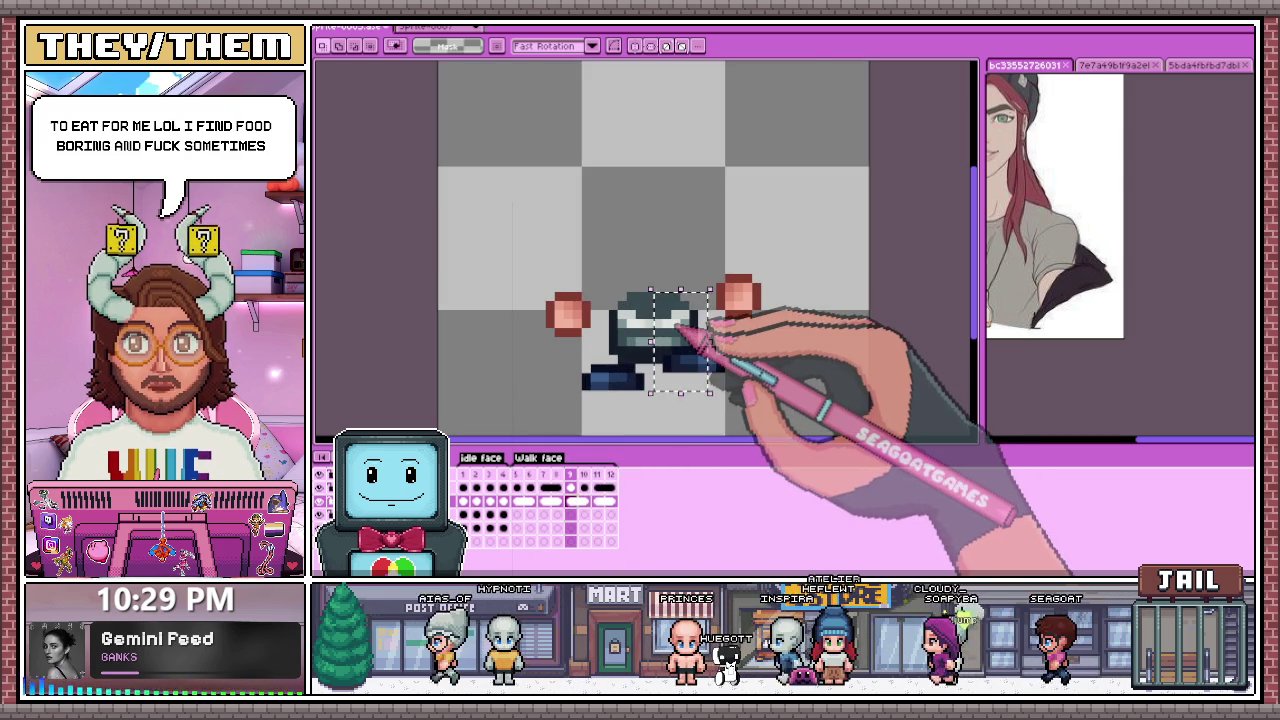
left_click_drag(680, 323, 677, 313)
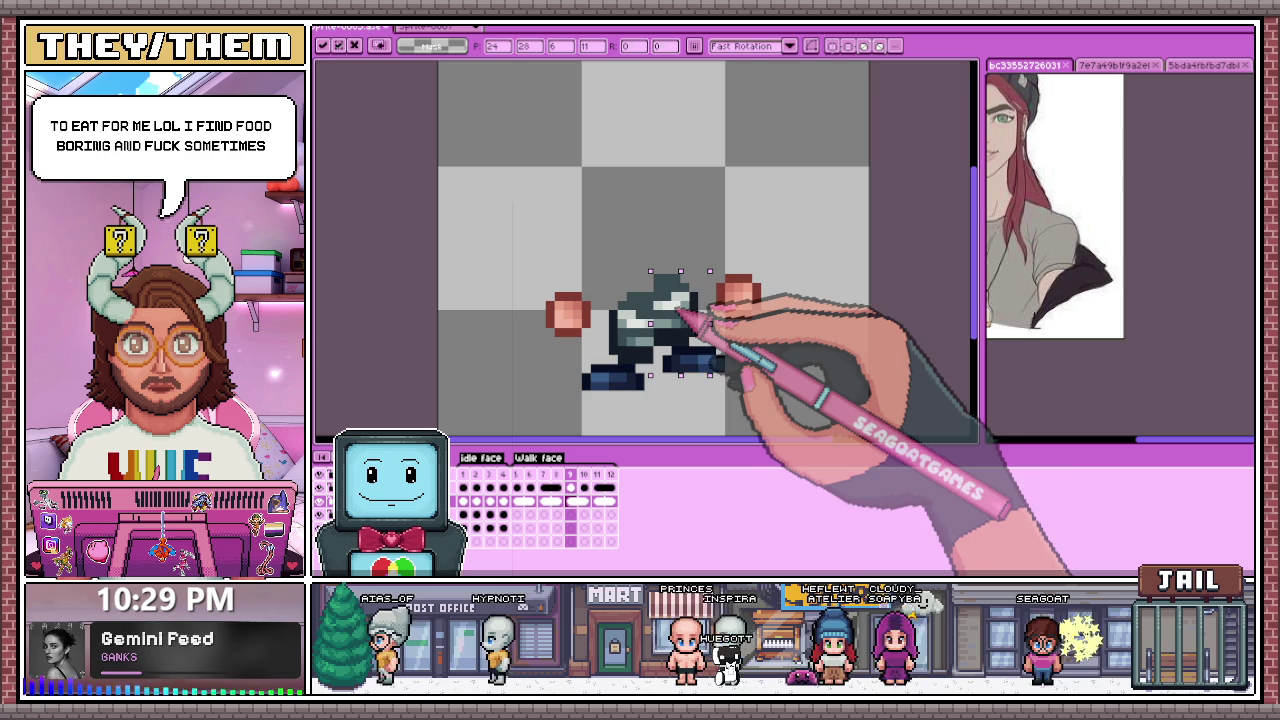
left_click_drag(597, 236, 709, 382)
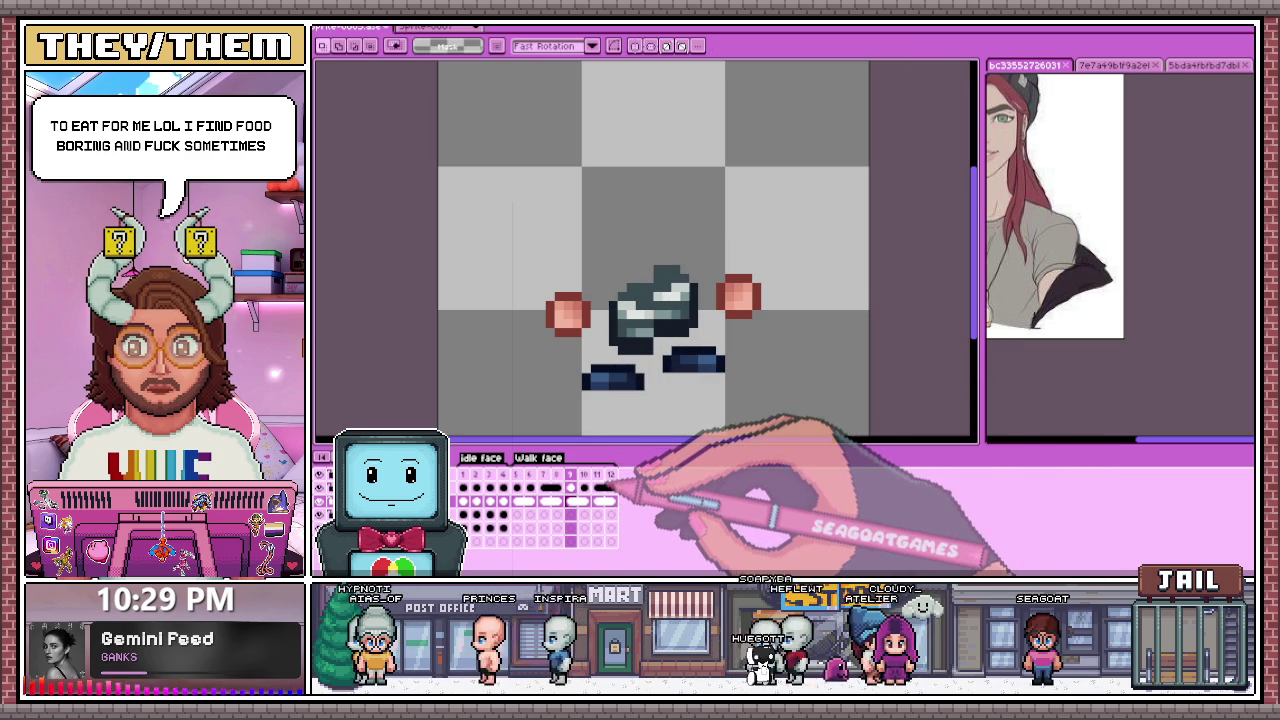
Step: Cut the head shape and delete it from walk frame 11
left_click(598, 487)
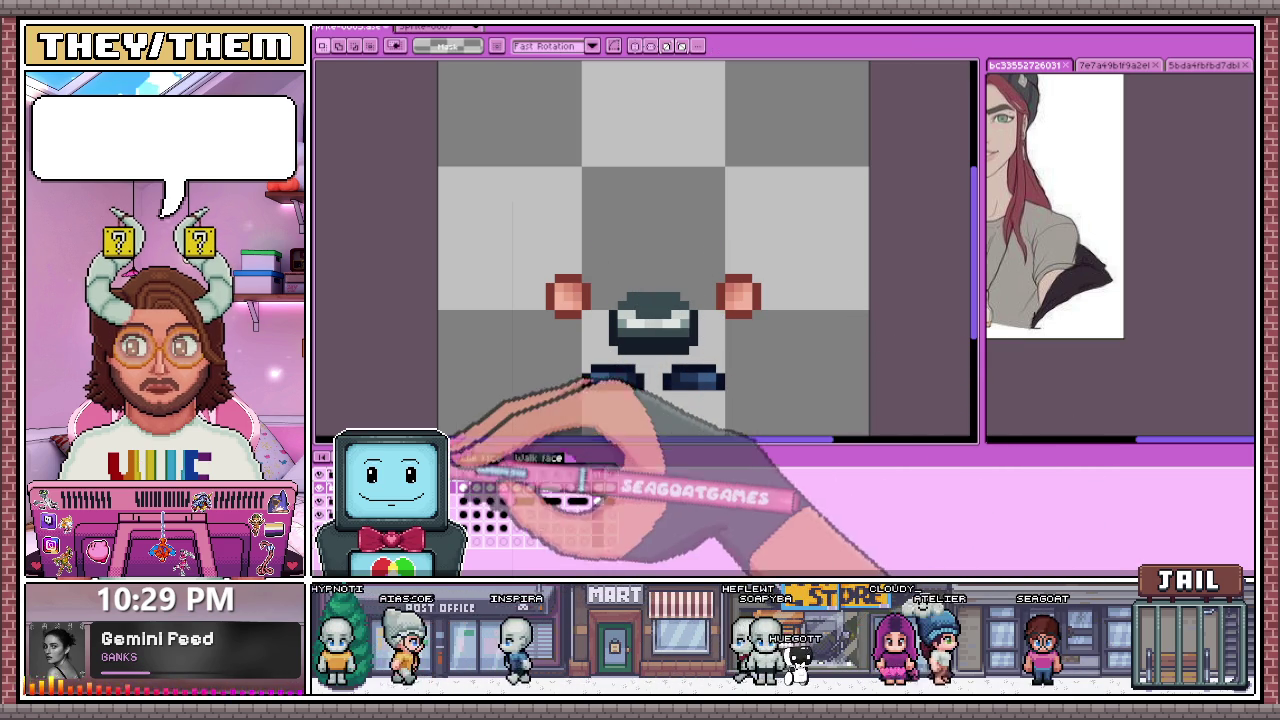
left_click(586, 487)
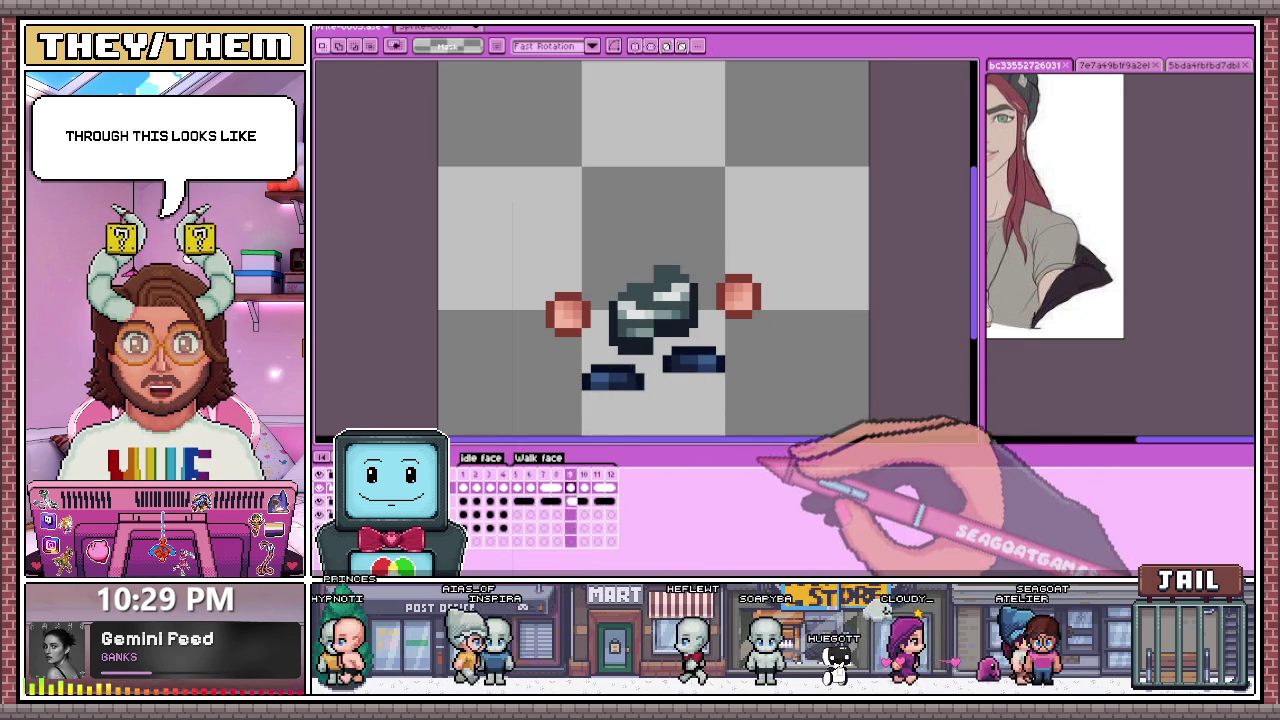
scroll(740, 400, "down", 2)
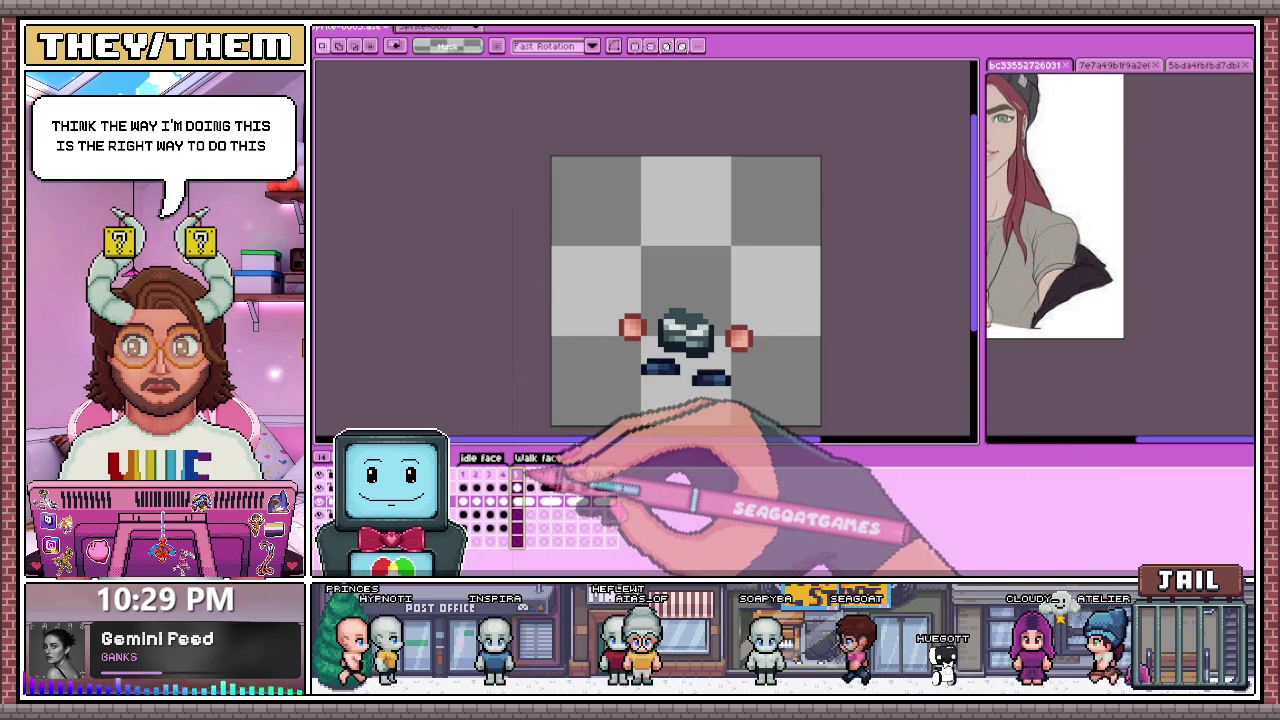
left_click_drag(550, 234, 822, 428)
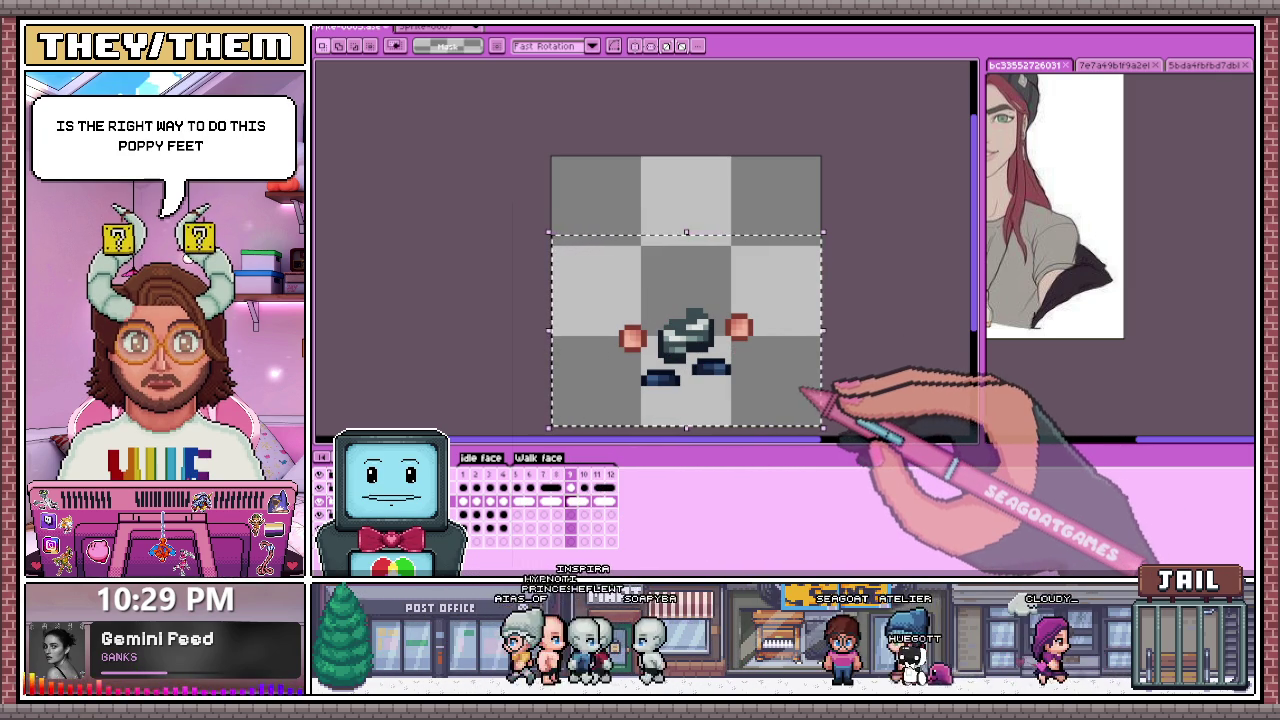
key("ctrl+x")
left_click(597, 500)
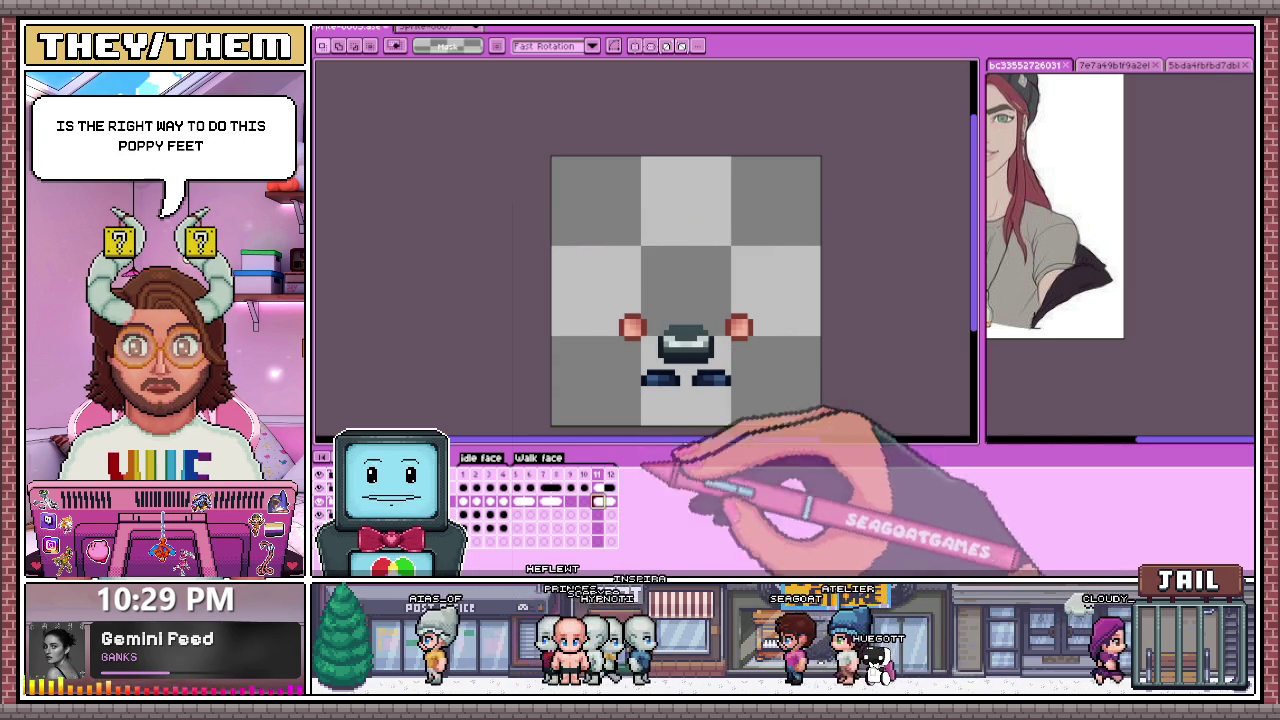
key("Delete")
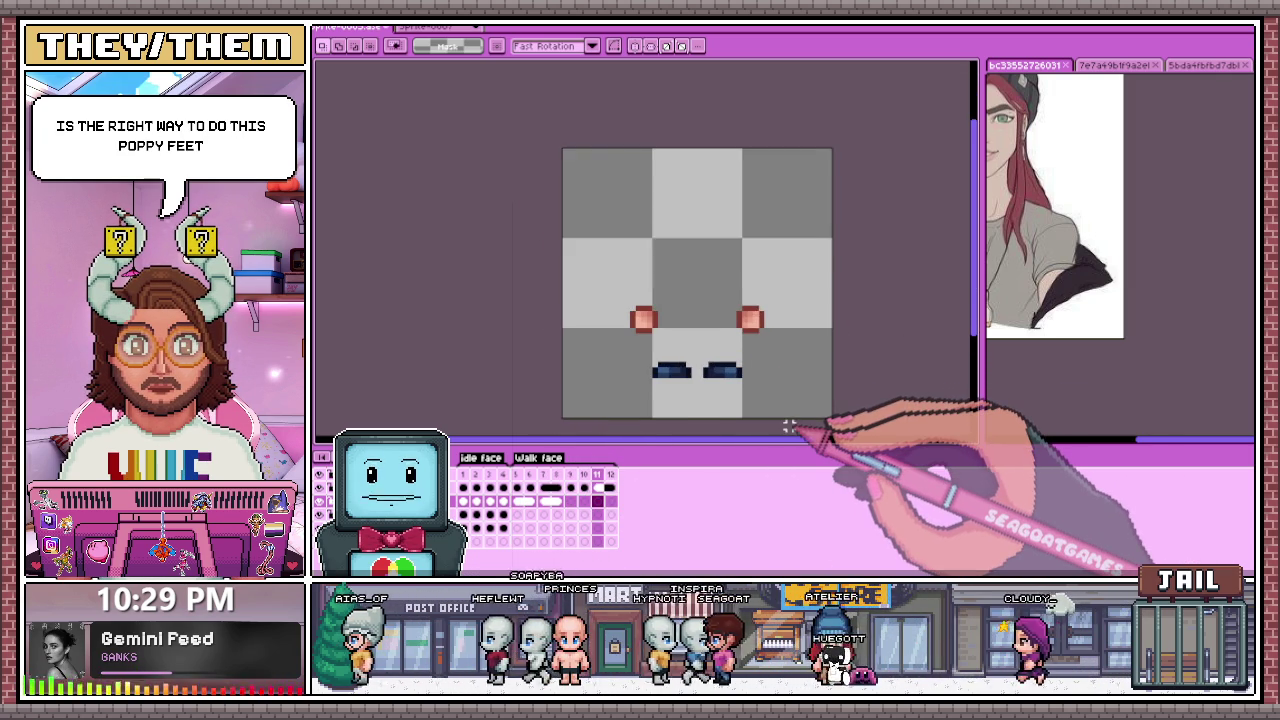
Step: Paste the head shape into walk frame 9 and play the walk animation
scroll(789, 427, "up", 1)
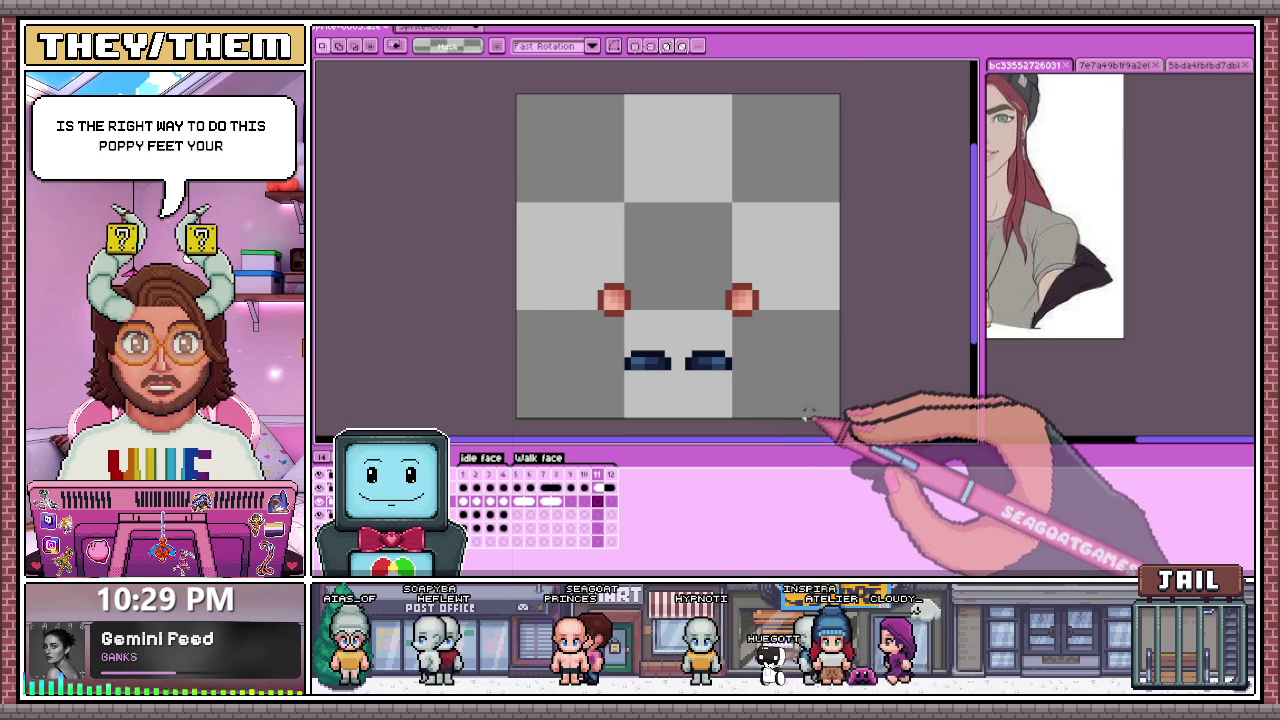
scroll(829, 423, "up", 1)
left_click(517, 474)
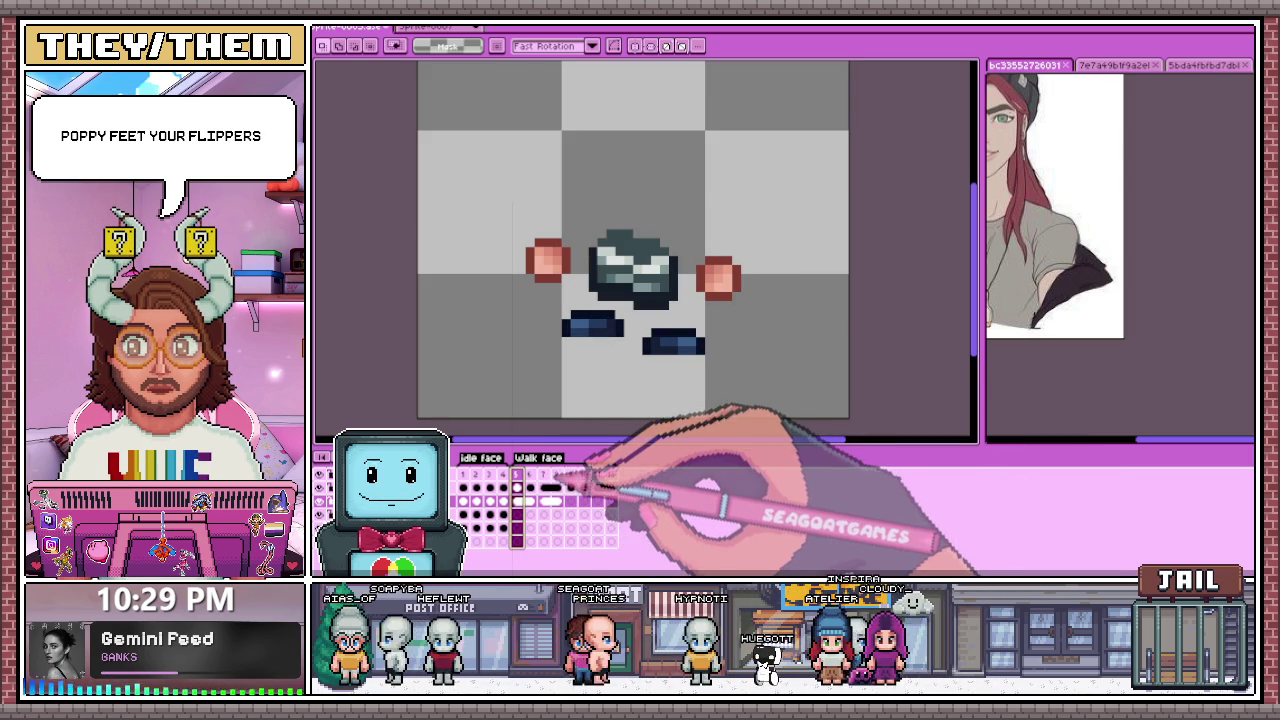
left_click(503, 500)
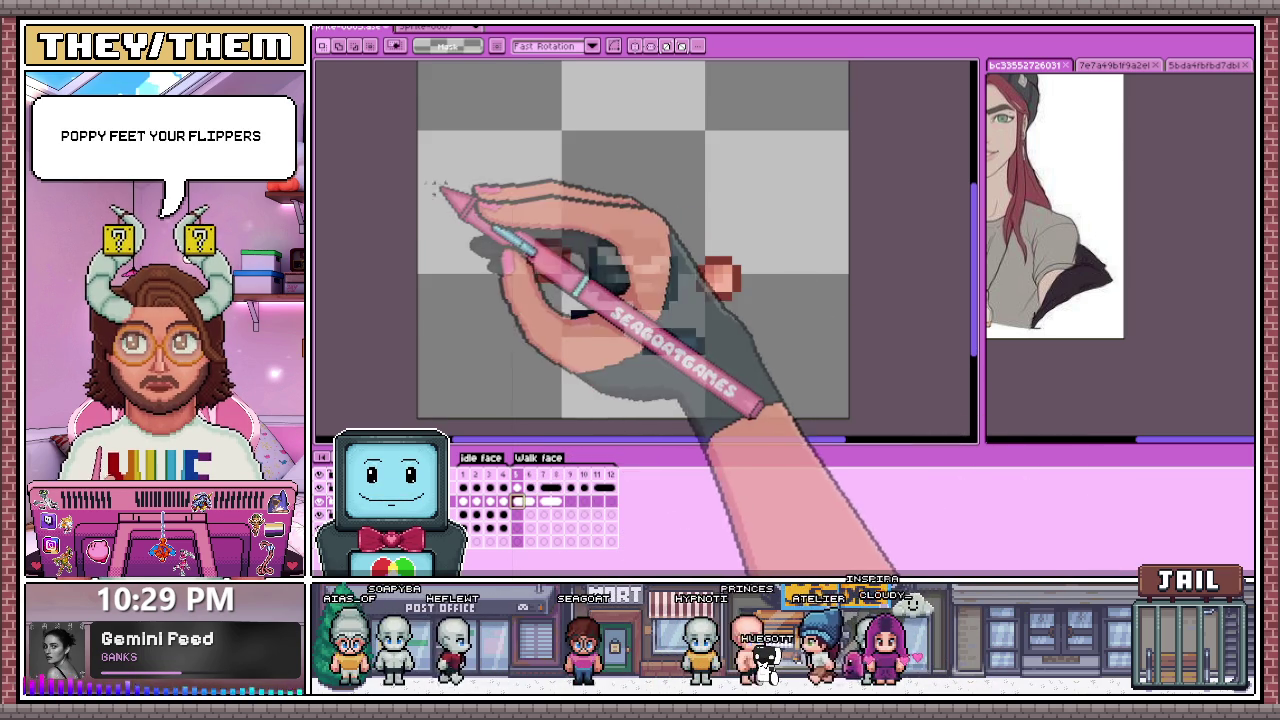
left_click(570, 500)
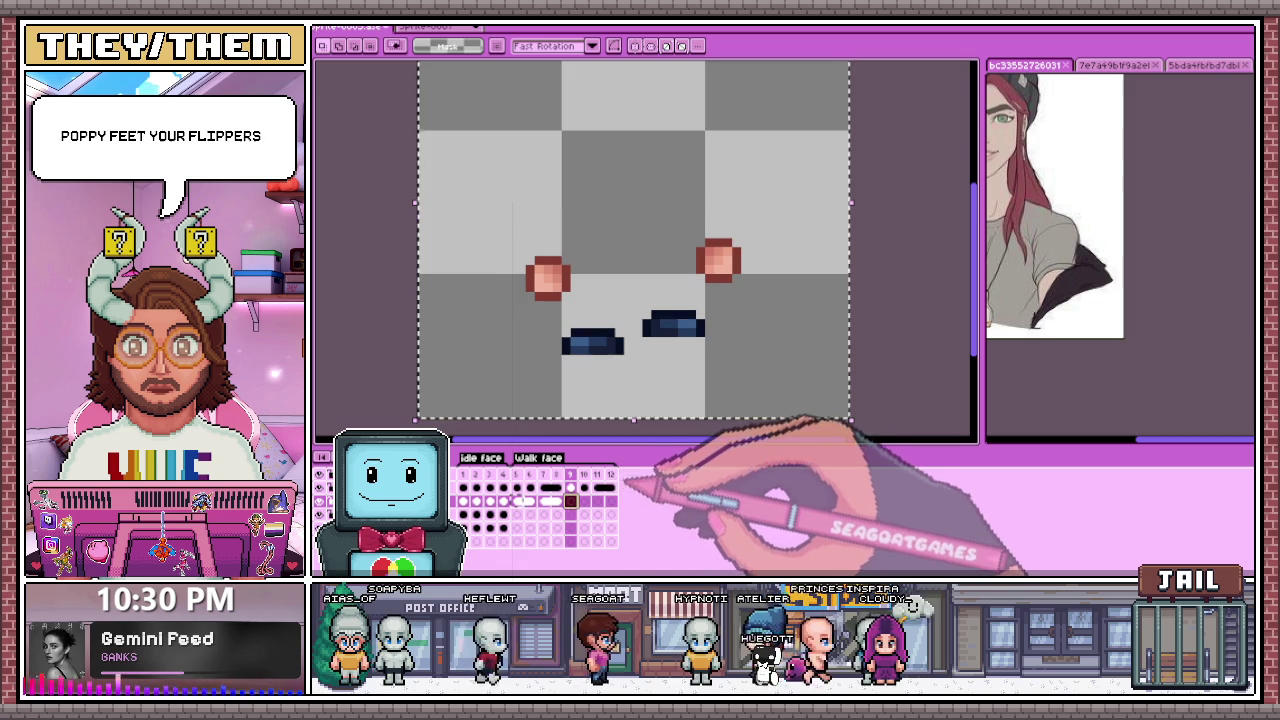
key("ctrl+v")
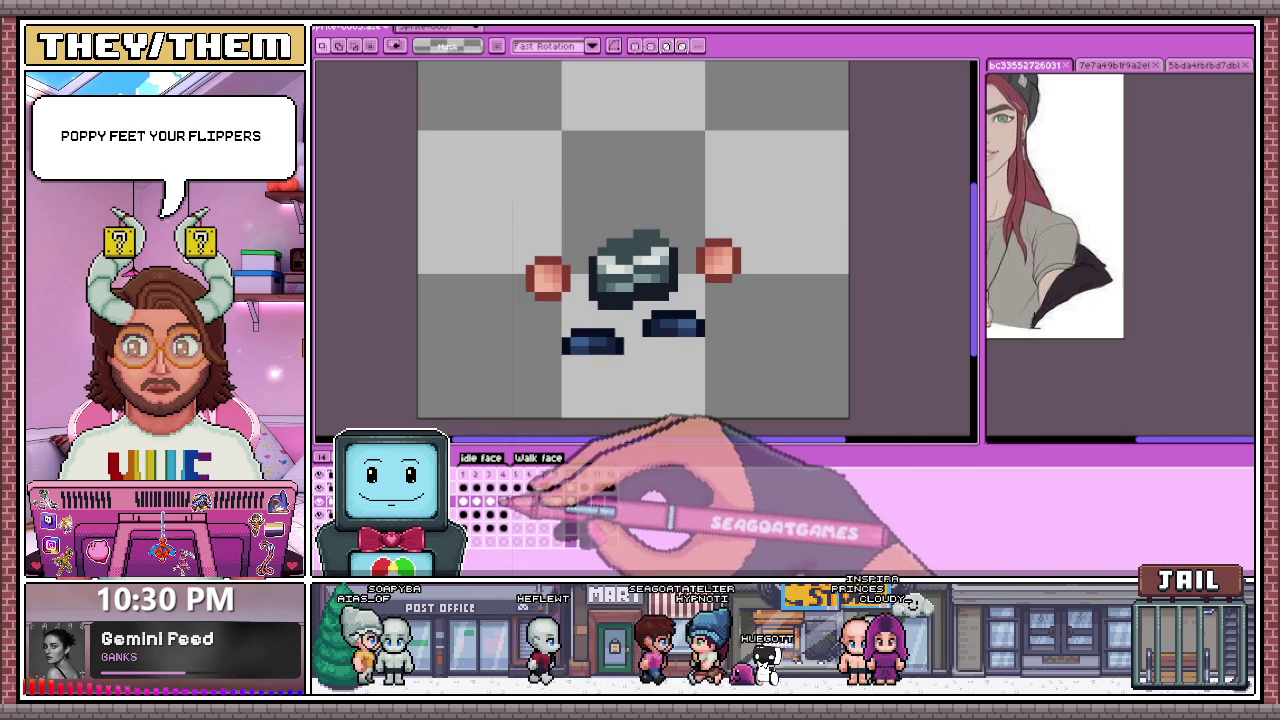
left_click(543, 500)
key("Return")
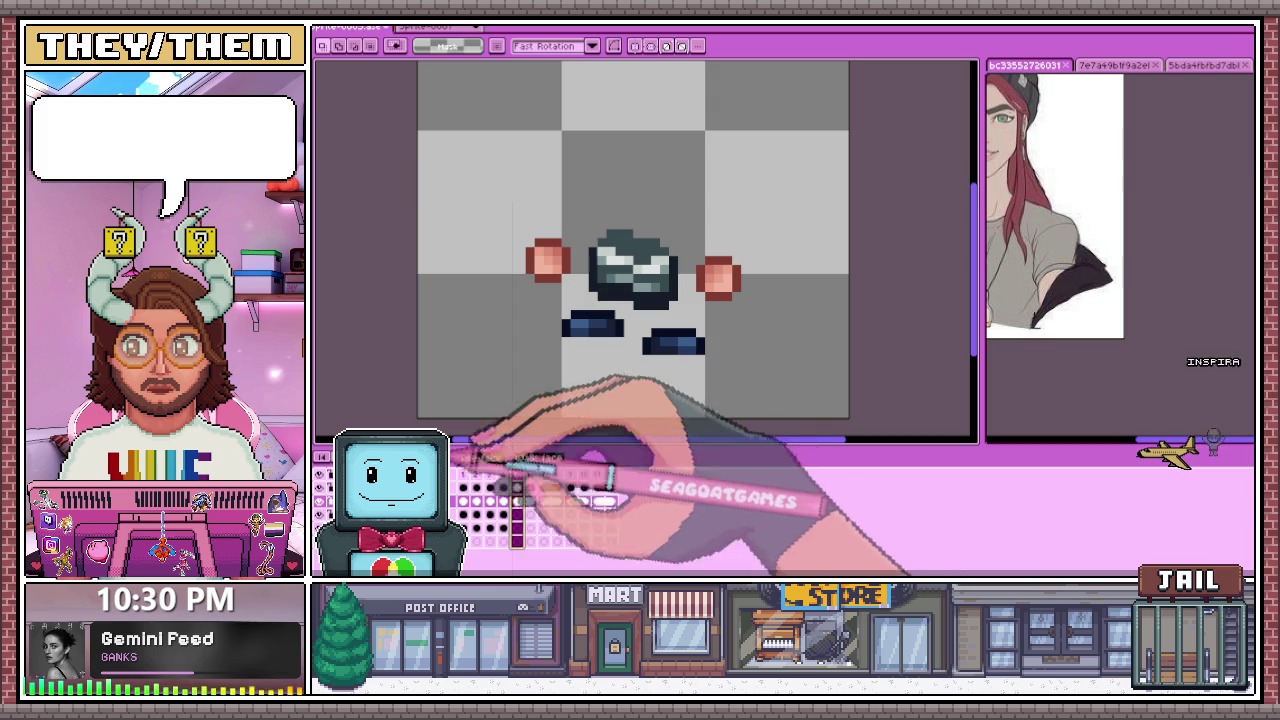
key("minus")
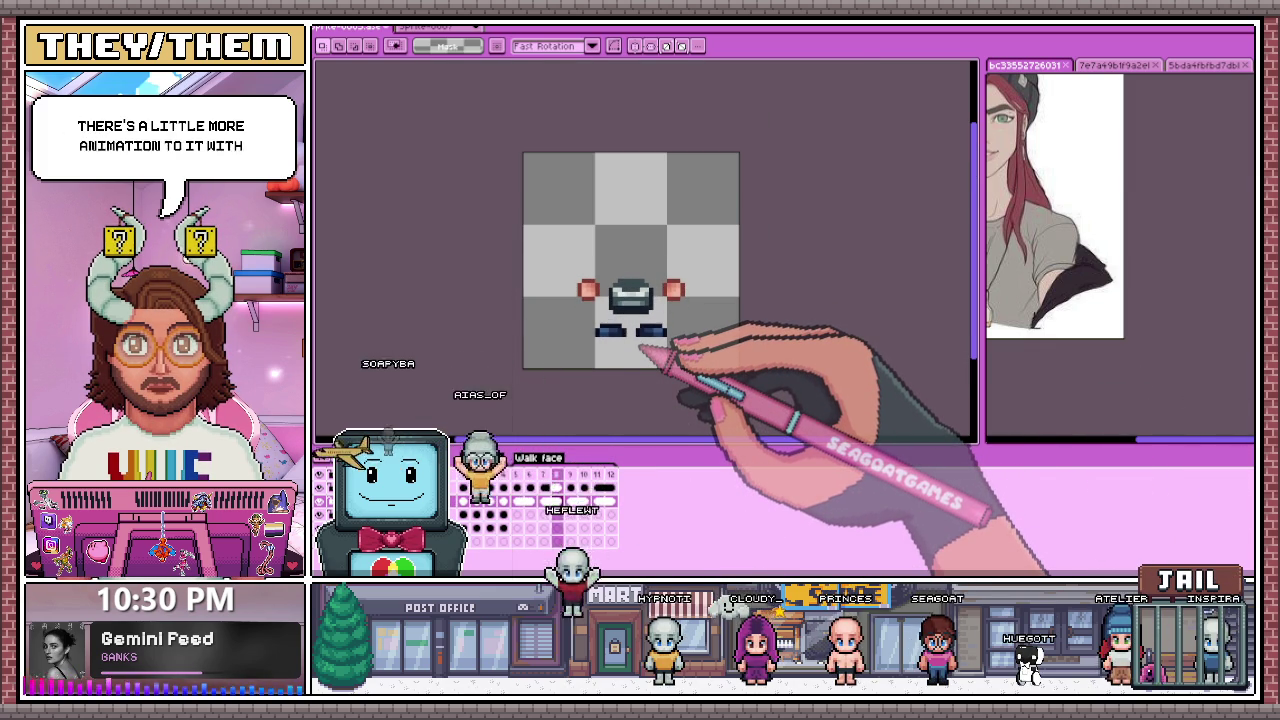
scroll(640, 337, "up", 1)
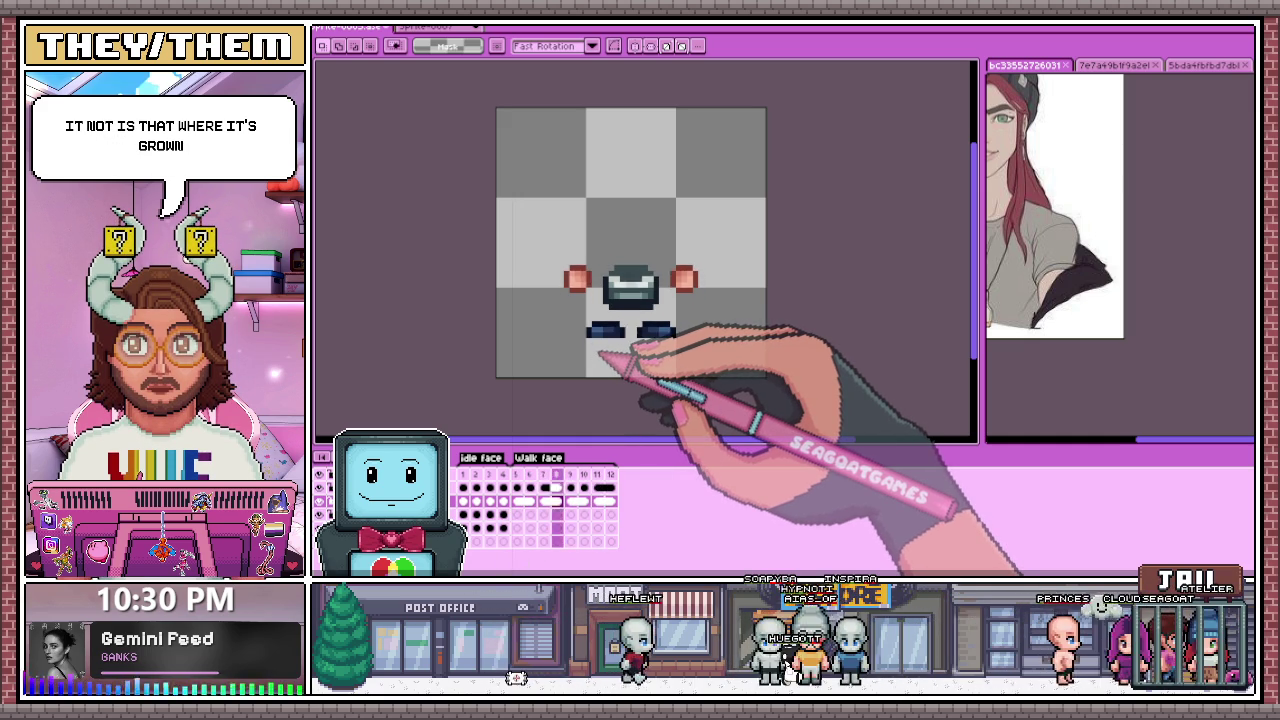
scroll(620, 375, "down", 1)
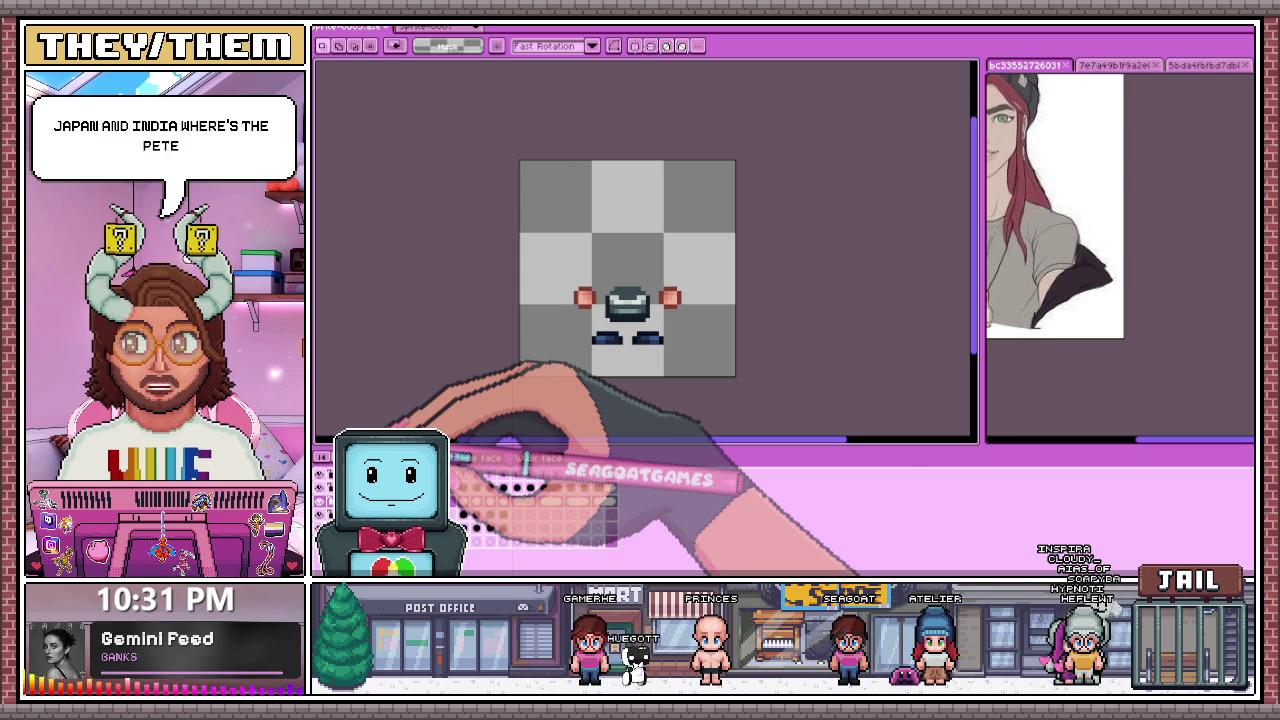
Step: Touch up the dark head pixels with the pencil
key("b")
left_click(625, 300)
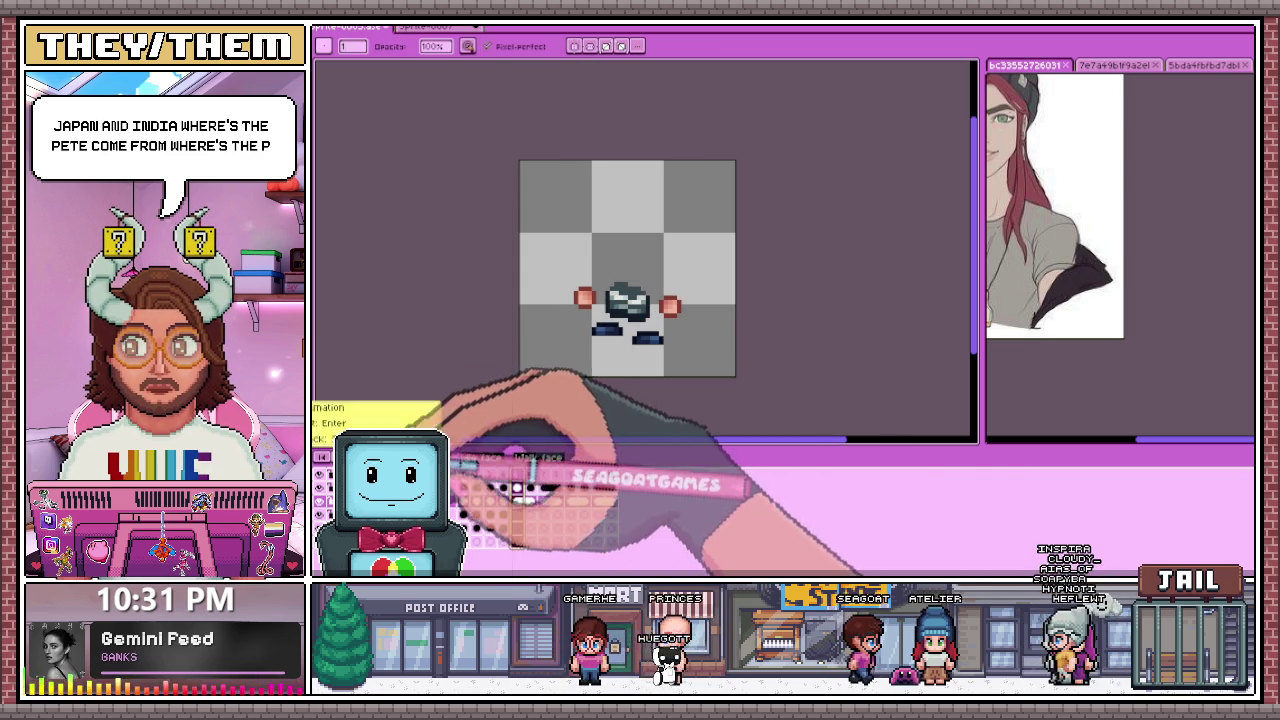
key("m")
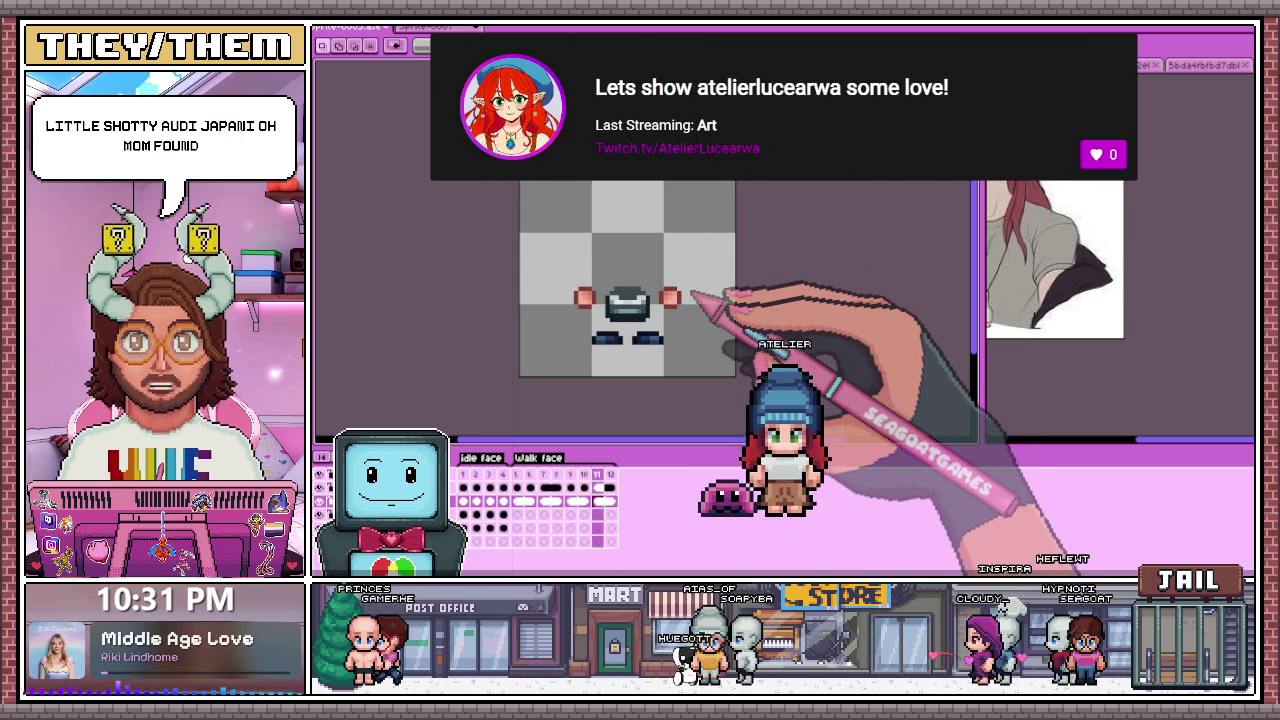
Step: On an earlier frame, move the right orange hand block down 1 px
scroll(667, 305, "up", 1)
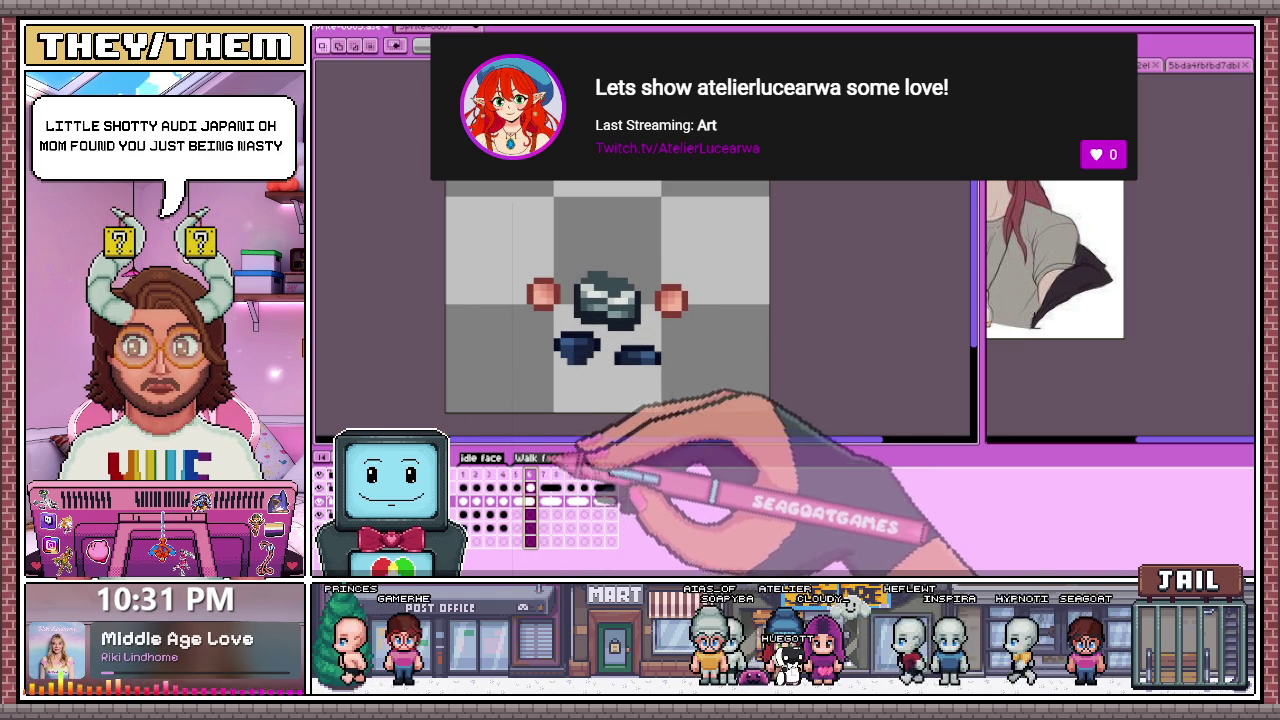
scroll(657, 291, "up", 1)
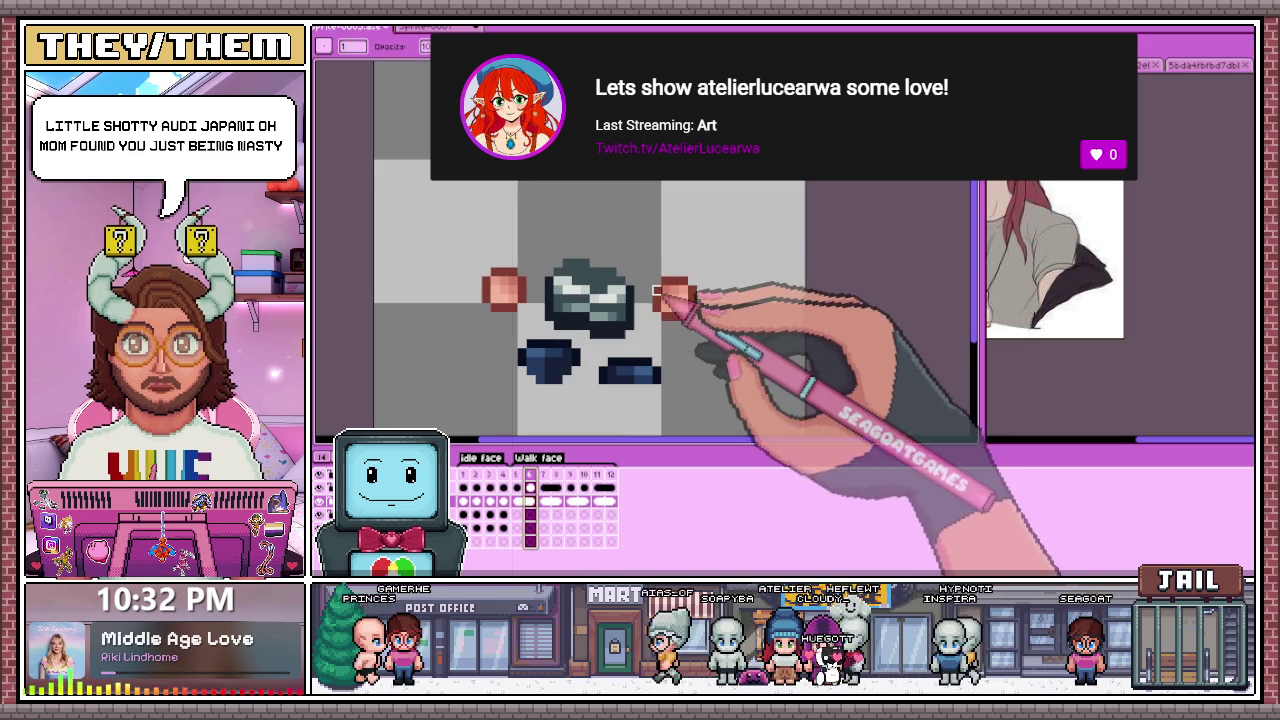
left_click(531, 487)
left_click_drag(654, 270, 699, 341)
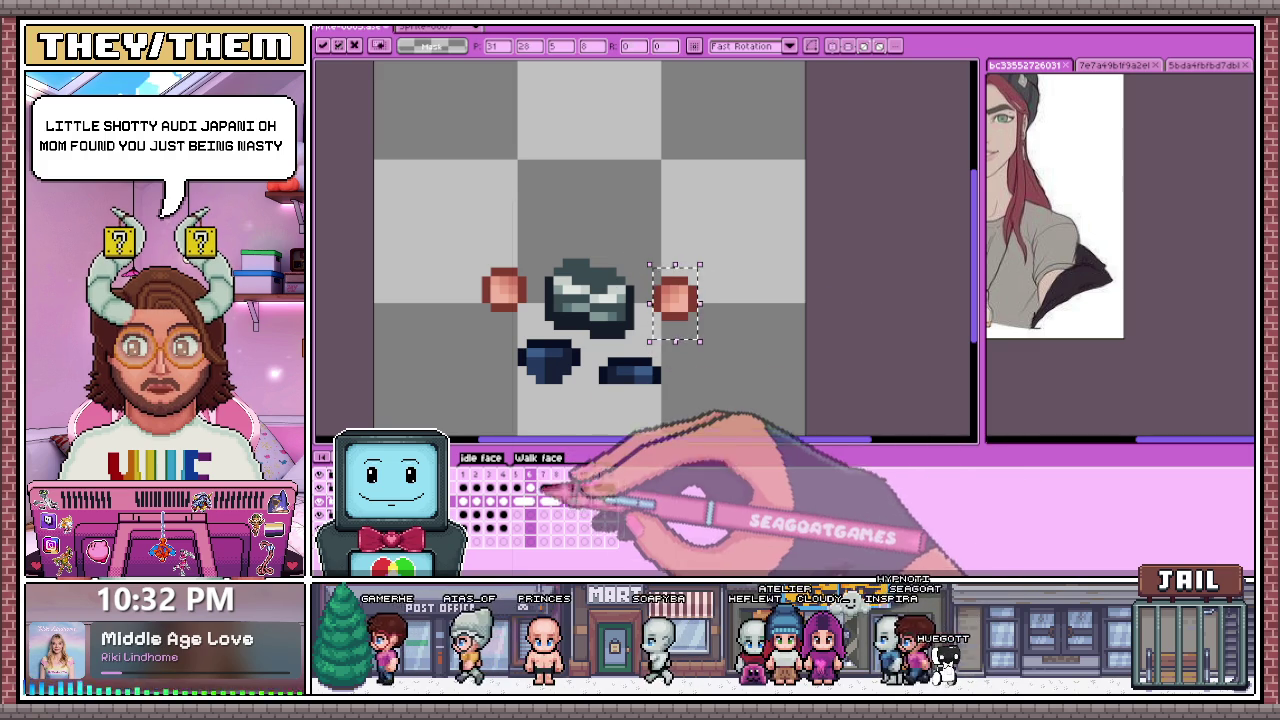
left_click_drag(676, 298, 676, 306)
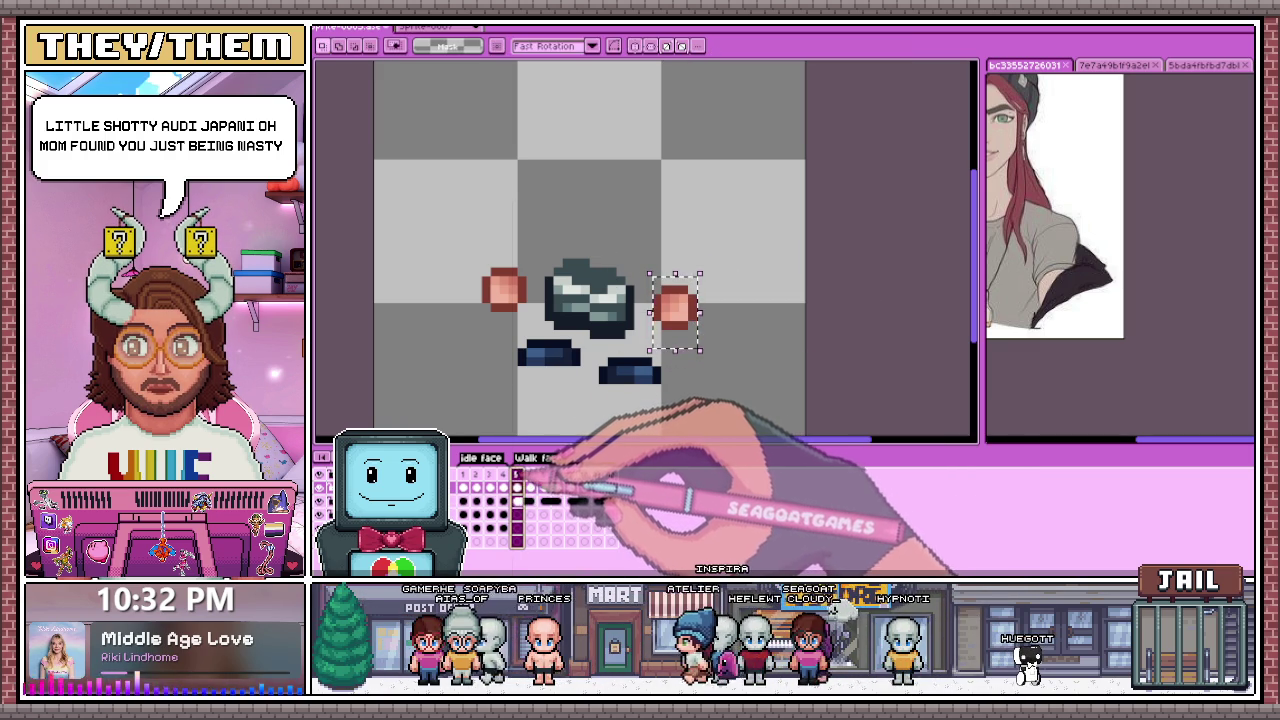
Step: Step back and forth through frames 4 to 9 to compare the hands
left_click(518, 476)
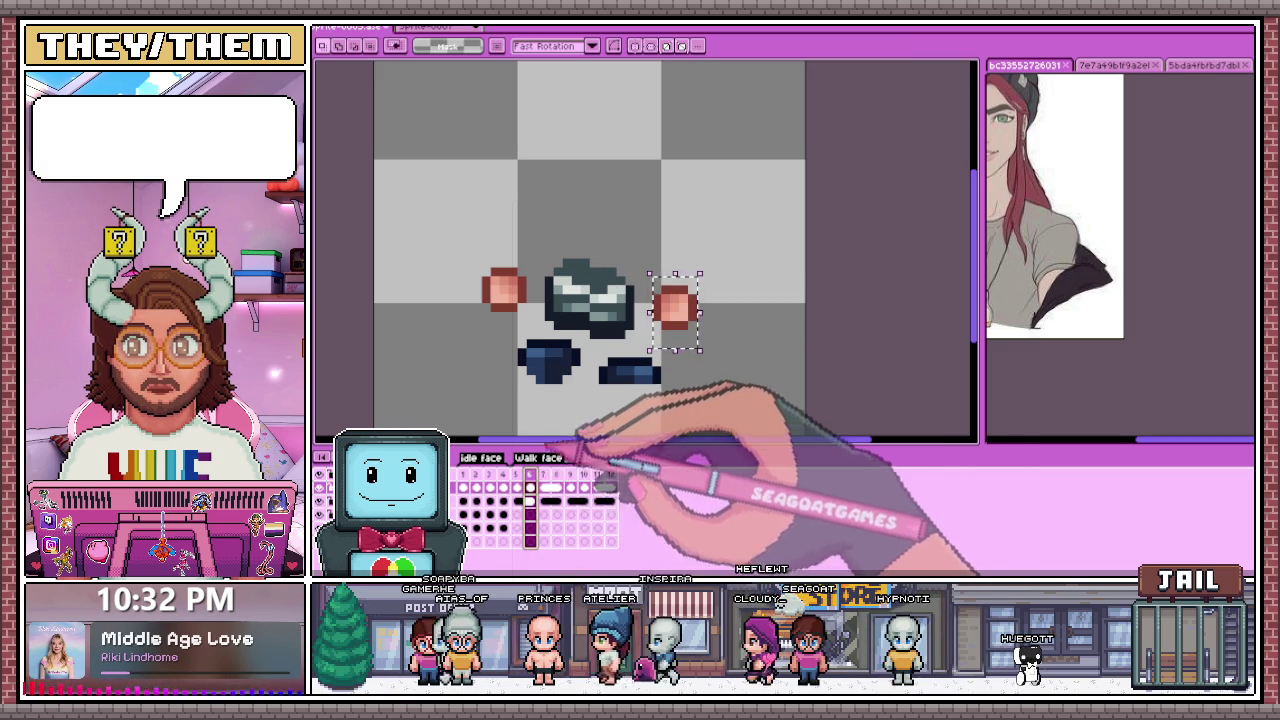
left_click(568, 470)
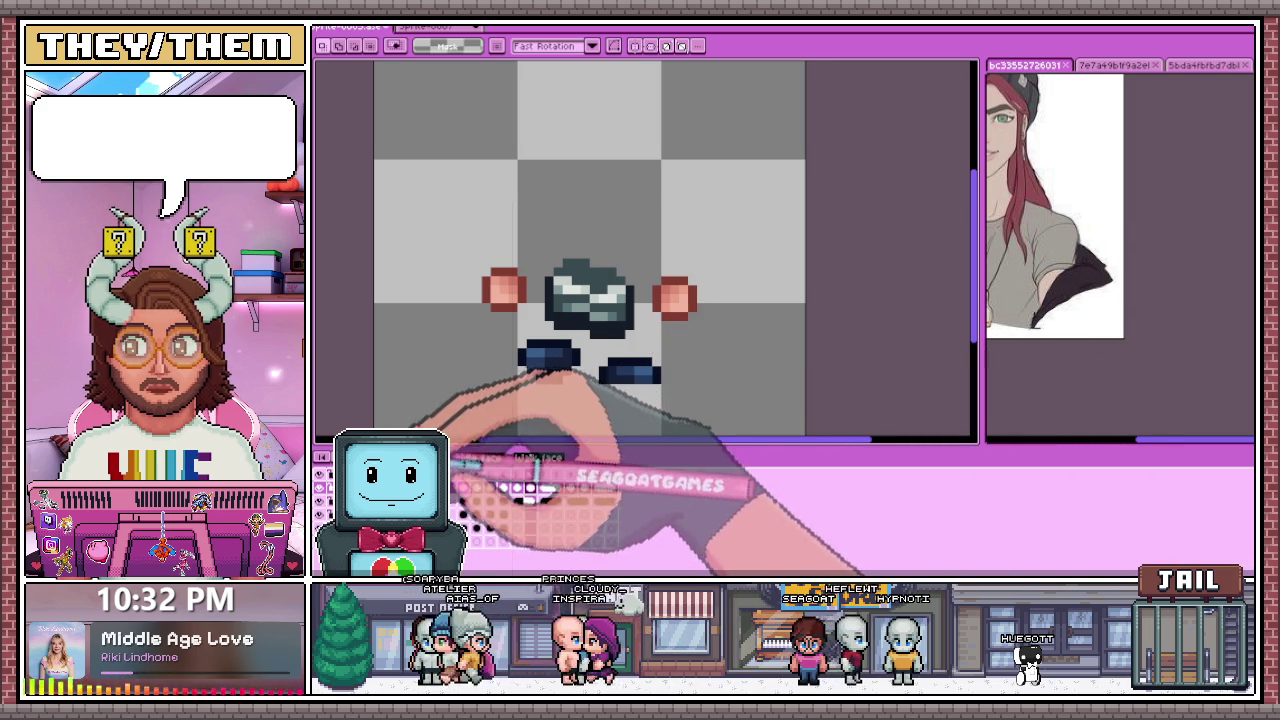
left_click(570, 474)
scroll(663, 362, "down", 1)
scroll(662, 361, "down", 1)
key("Left")
key("Left")
key("Left")
key("Left")
key("Left")
key("Left")
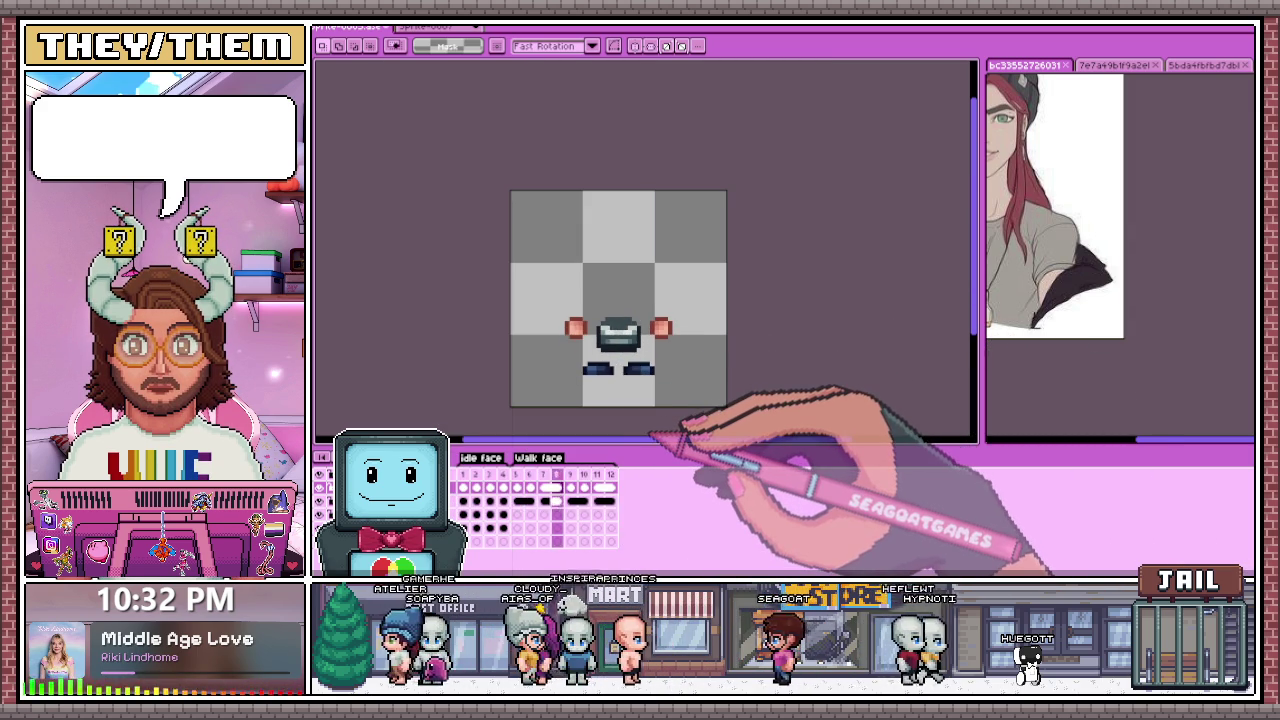
key("Left")
key("Left")
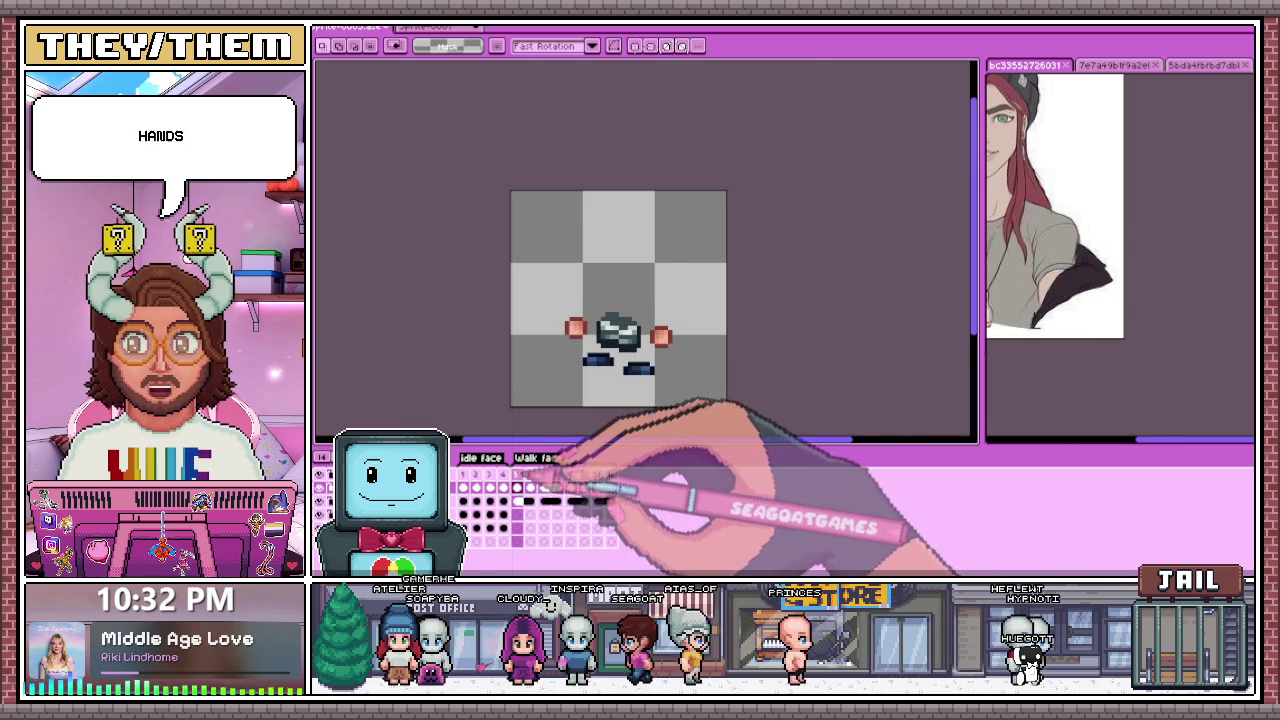
Step: Compare the left and right hand blocks by marquee-selecting each in turn
scroll(560, 329, "up", 1)
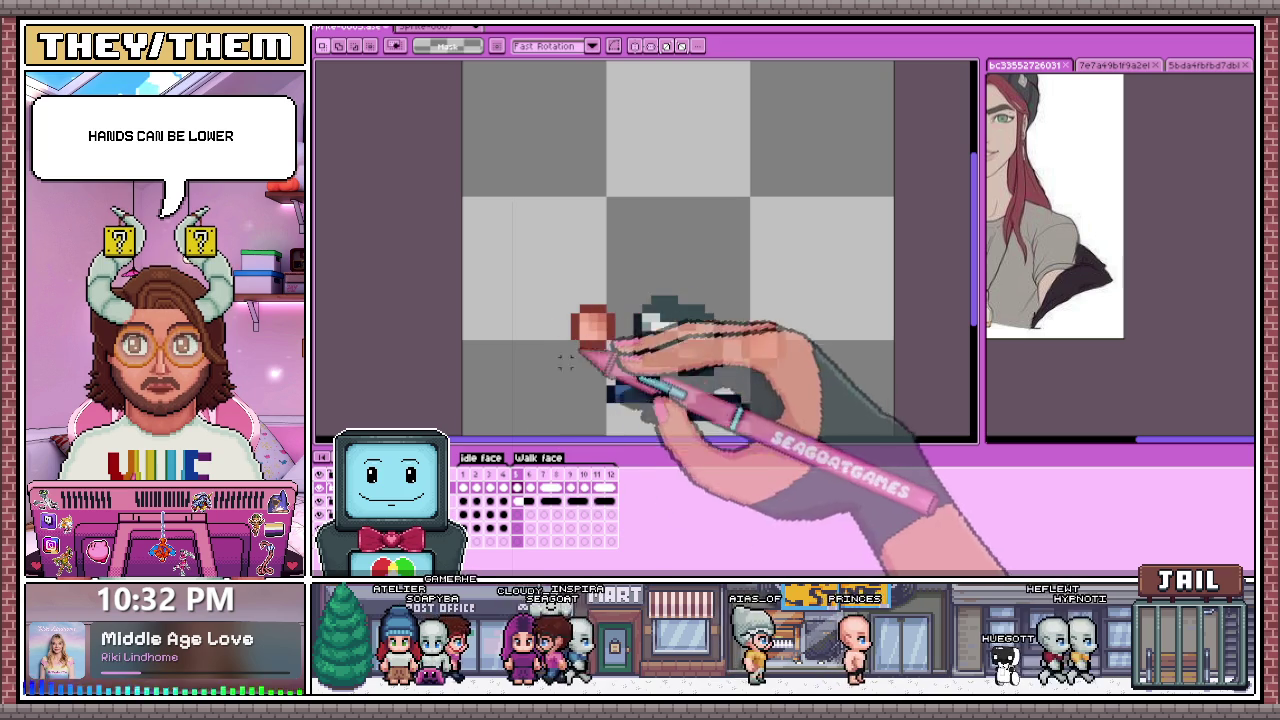
mouse_move(559, 284)
left_mouse_down()
mouse_move(626, 369)
mouse_move(765, 345)
left_mouse_up()
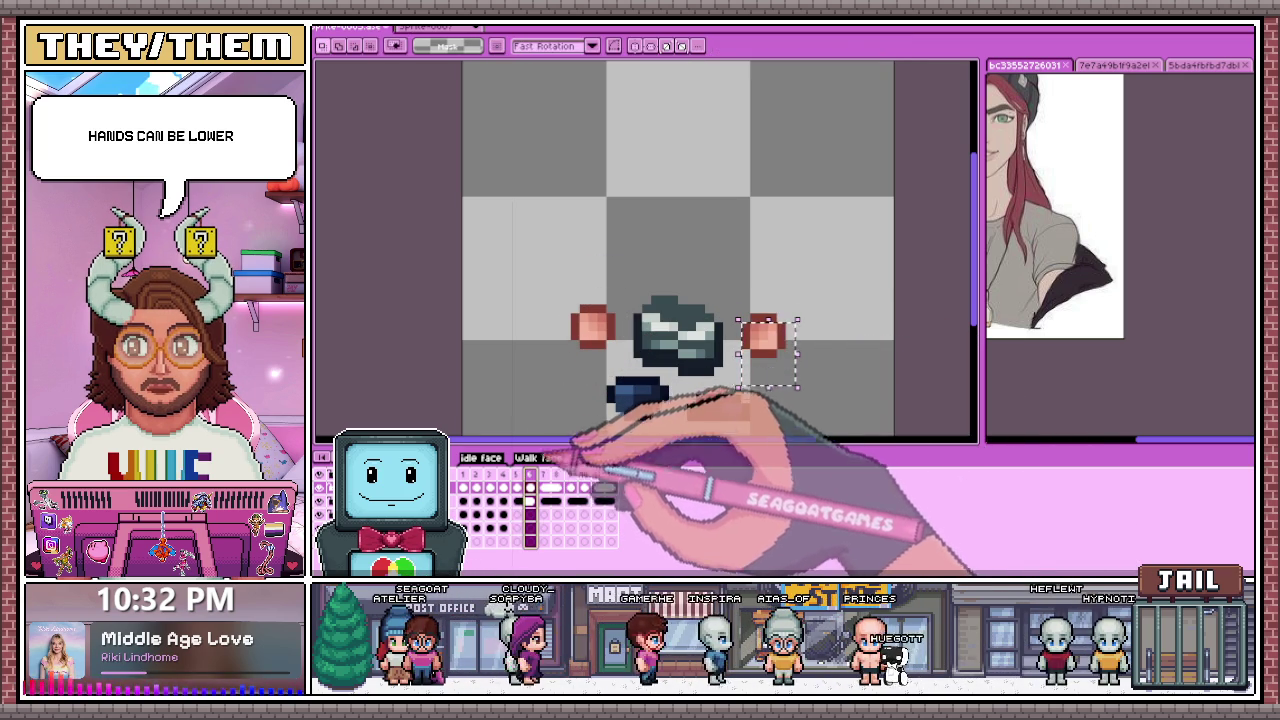
left_click_drag(557, 275, 626, 369)
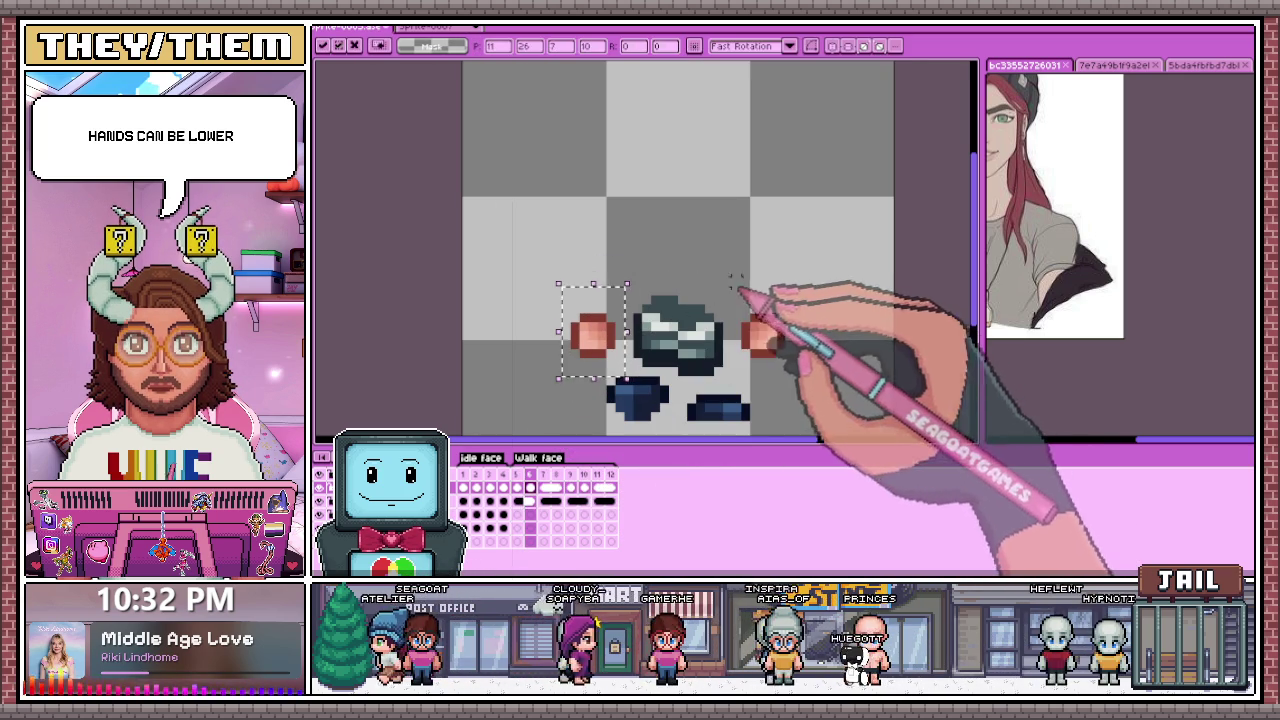
left_click_drag(728, 284, 797, 342)
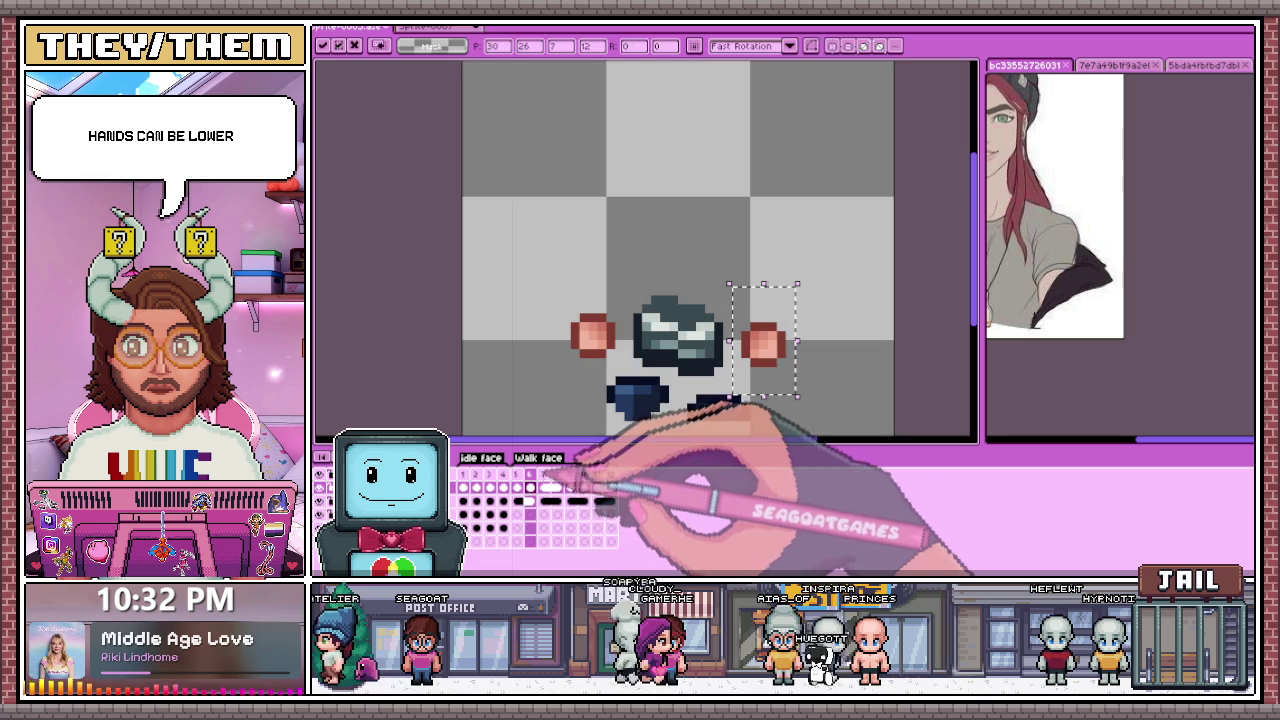
left_click_drag(558, 284, 627, 369)
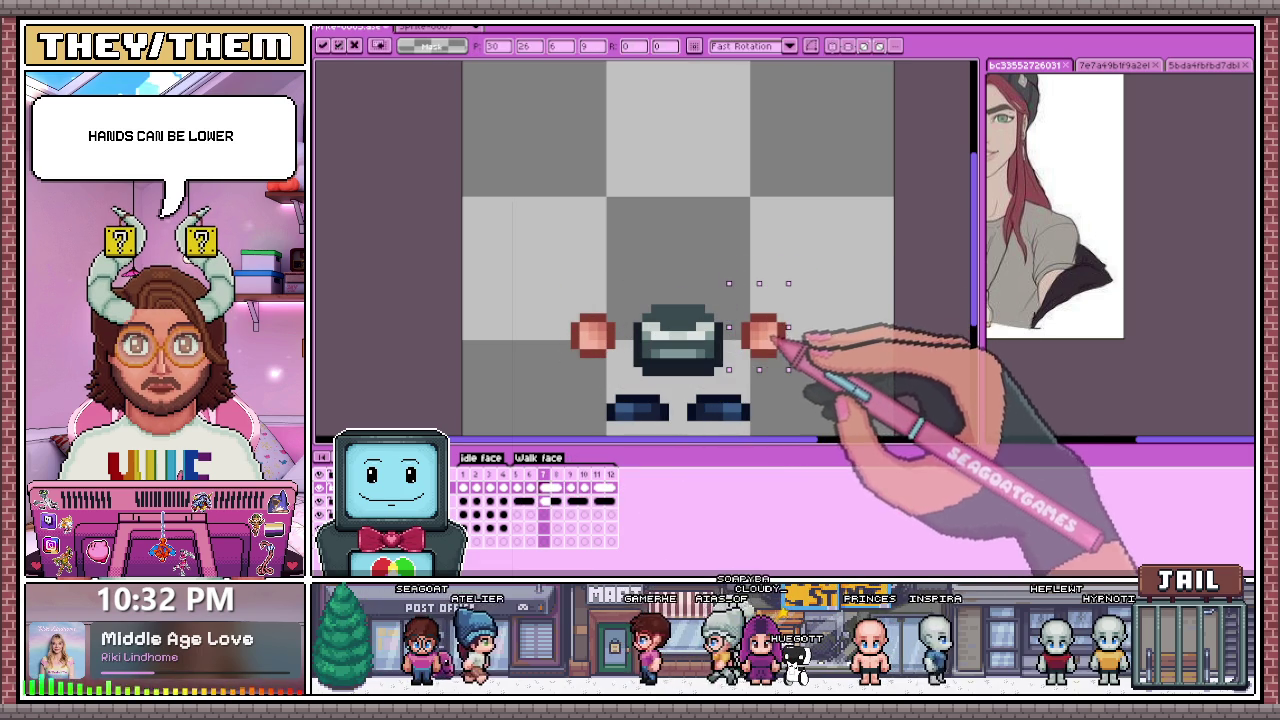
left_click_drag(728, 284, 790, 370)
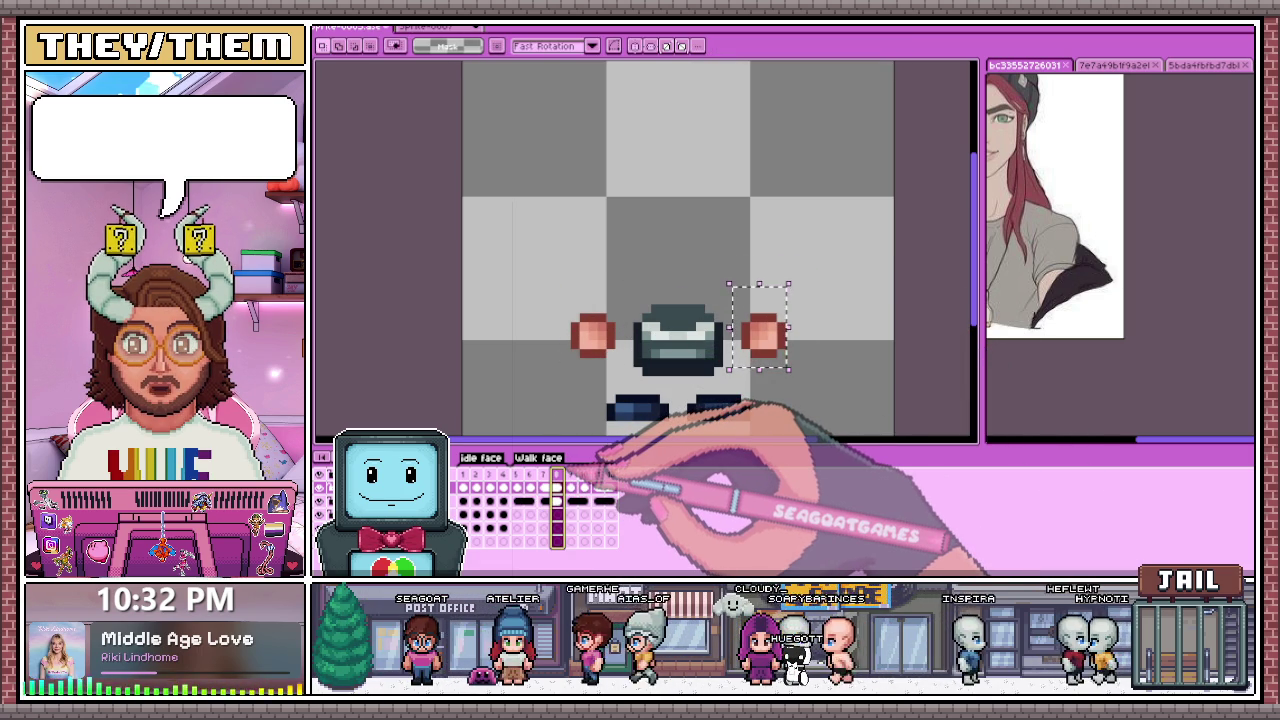
left_click_drag(558, 292, 618, 378)
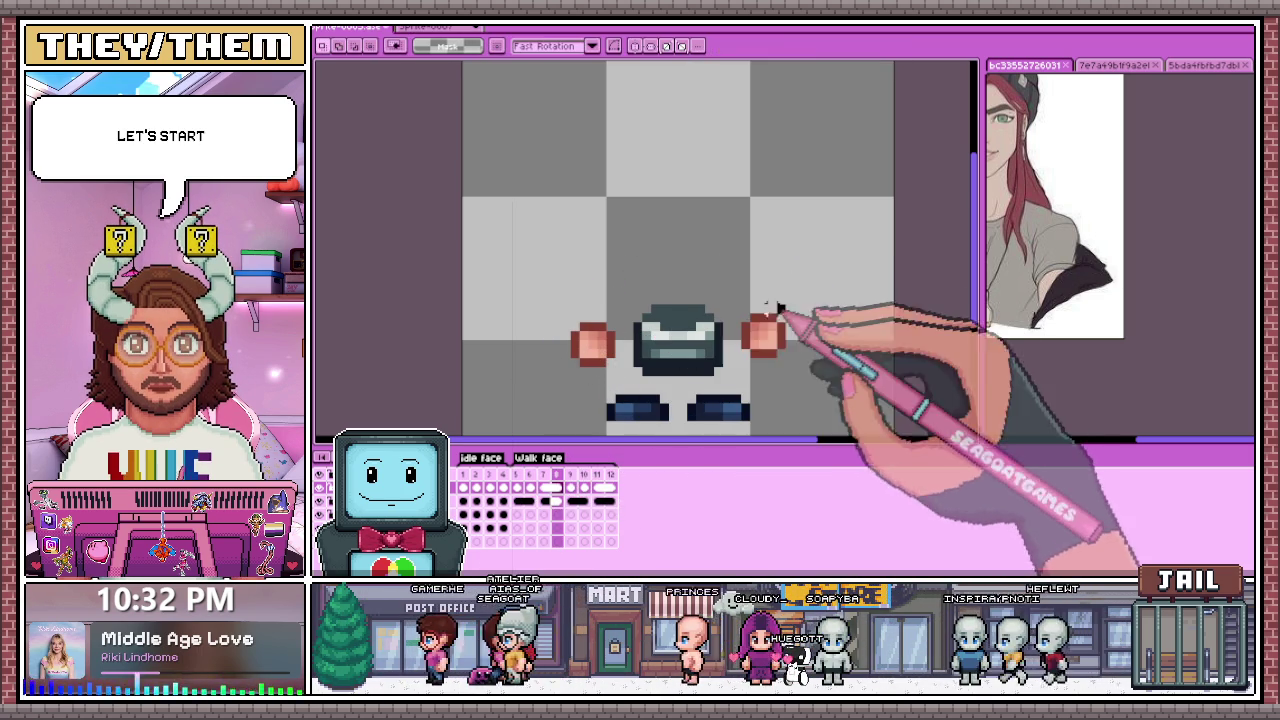
left_click_drag(728, 293, 798, 388)
Step: On frame 9, nudge the right orange hand down 1 px and deselect
left_click(570, 487)
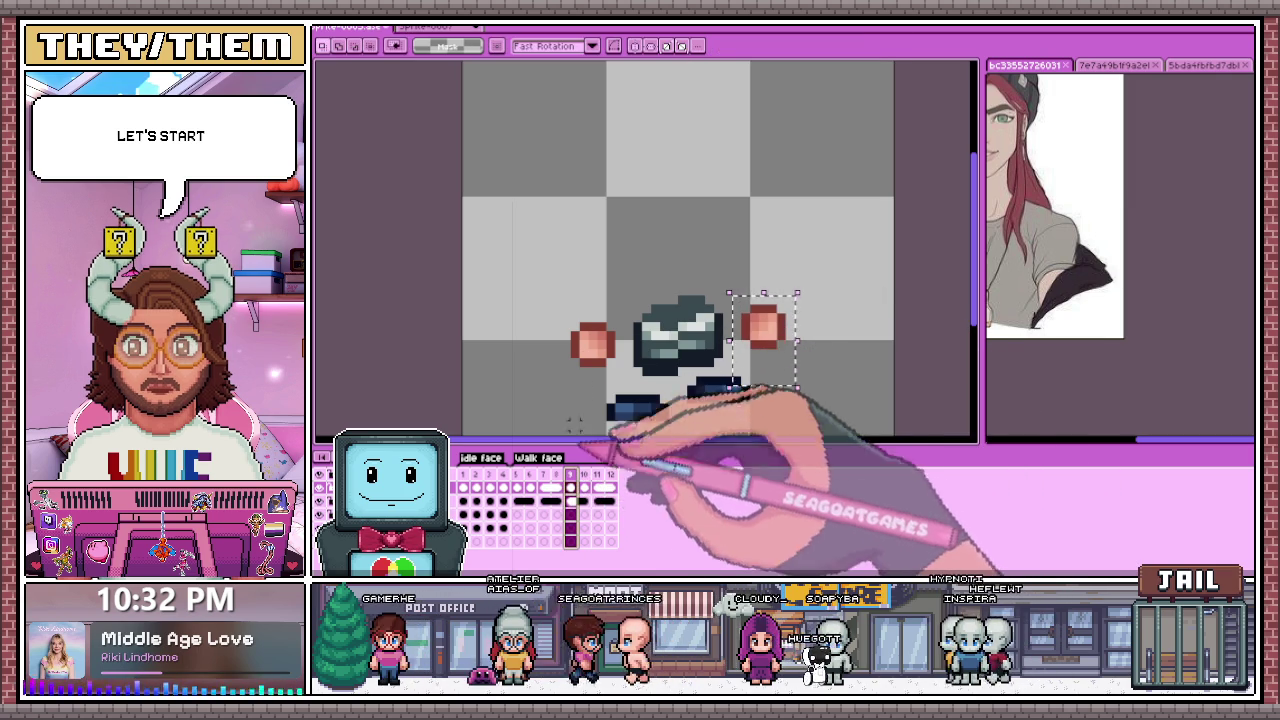
left_click_drag(765, 325, 775, 340)
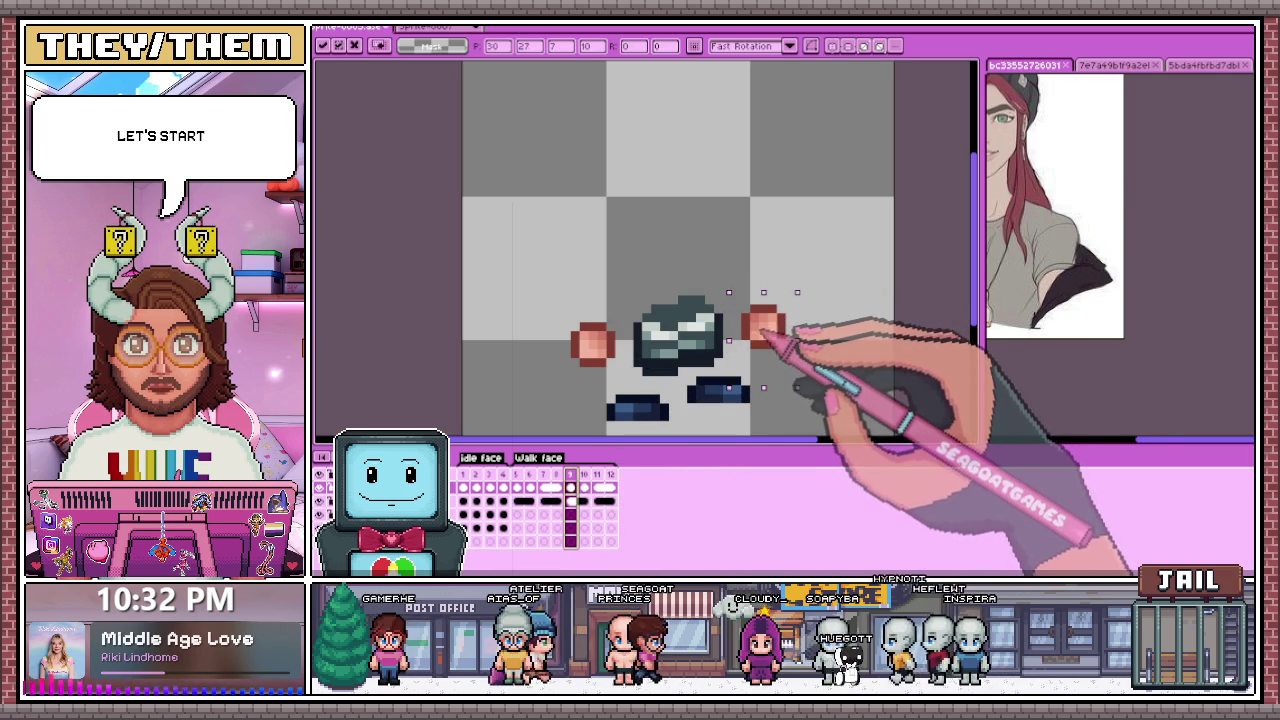
mouse_move(746, 283)
left_mouse_down()
mouse_move(806, 360)
mouse_move(768, 338)
left_mouse_up()
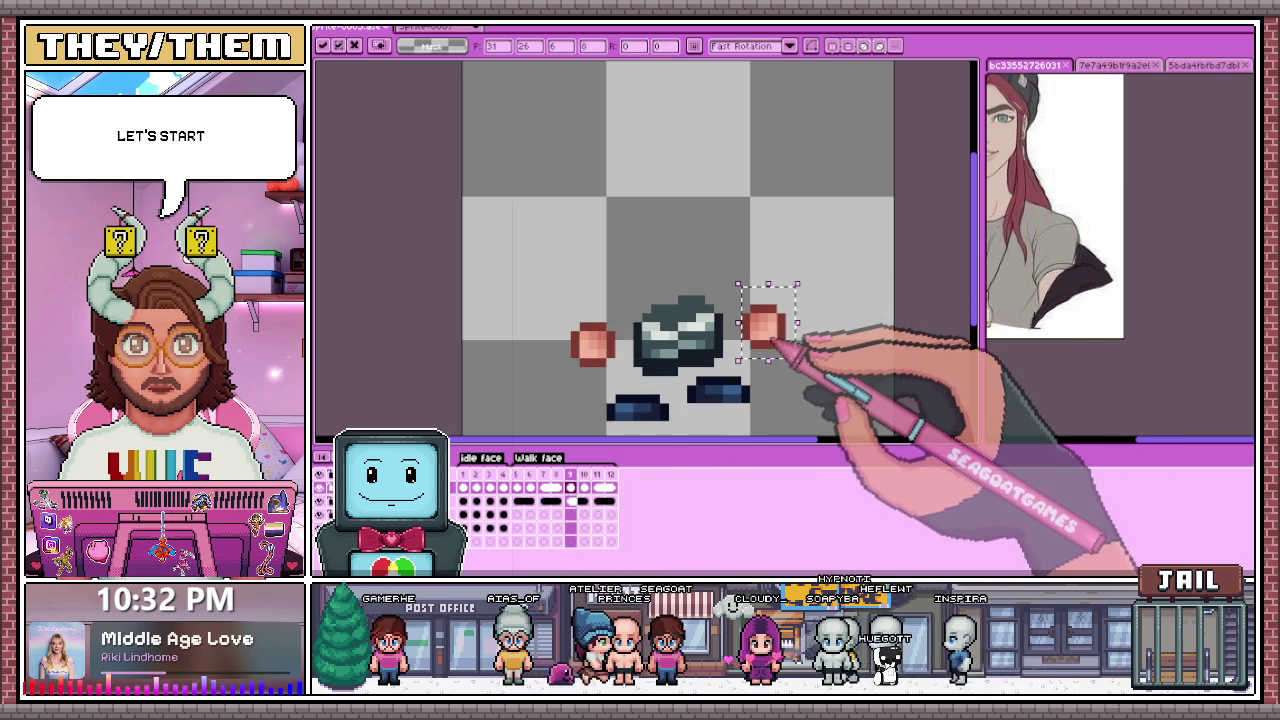
key("Down")
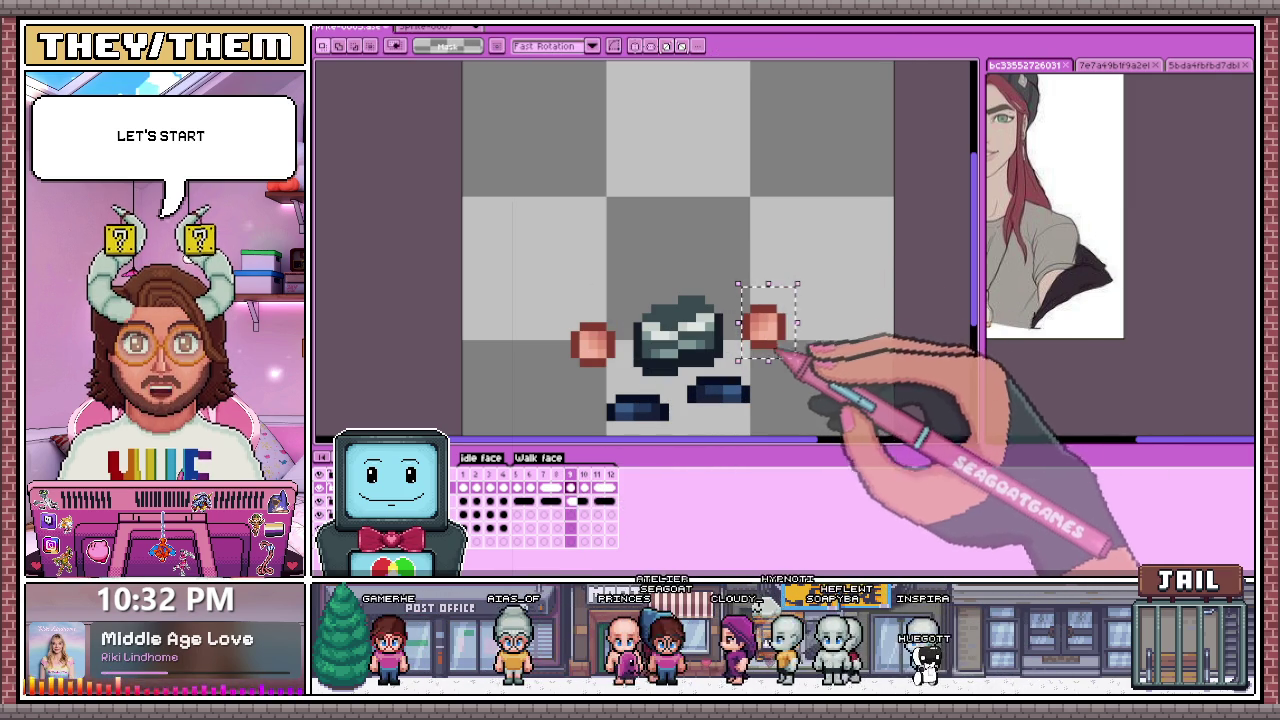
key("ctrl+d")
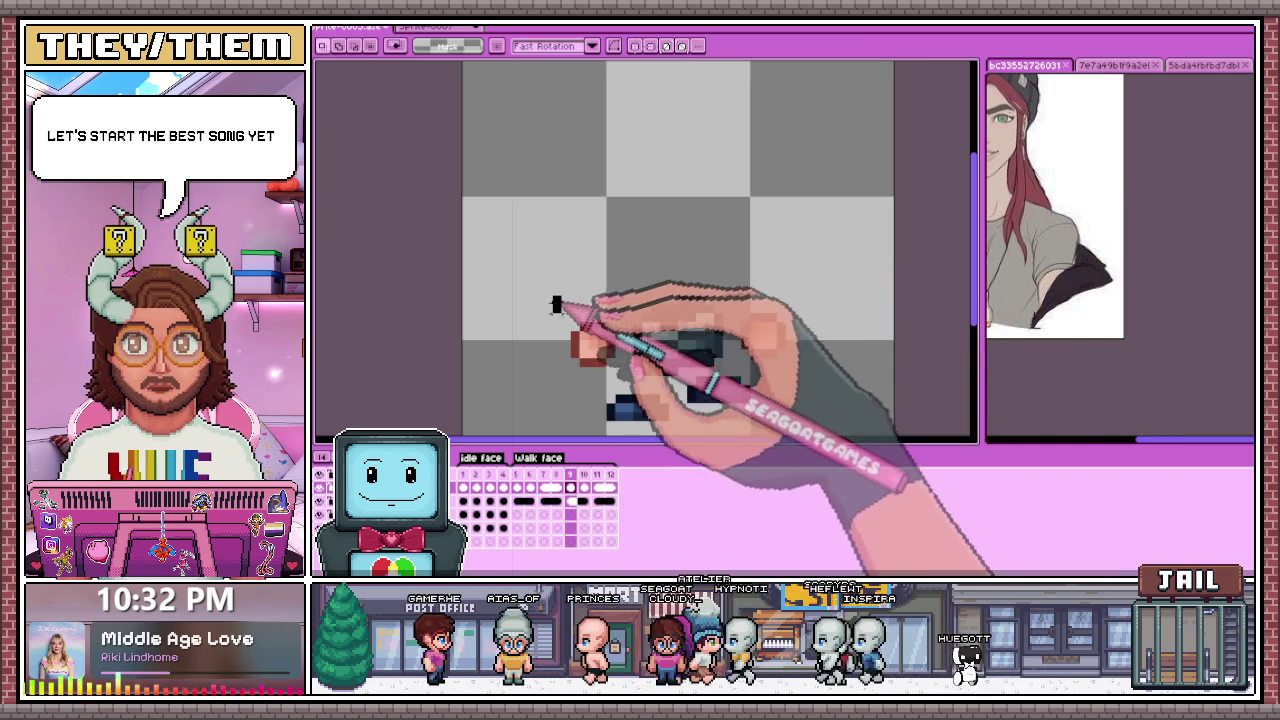
Step: Shift the dark centre block and both hands down 1 px on frames 10 and 11
left_click(584, 487)
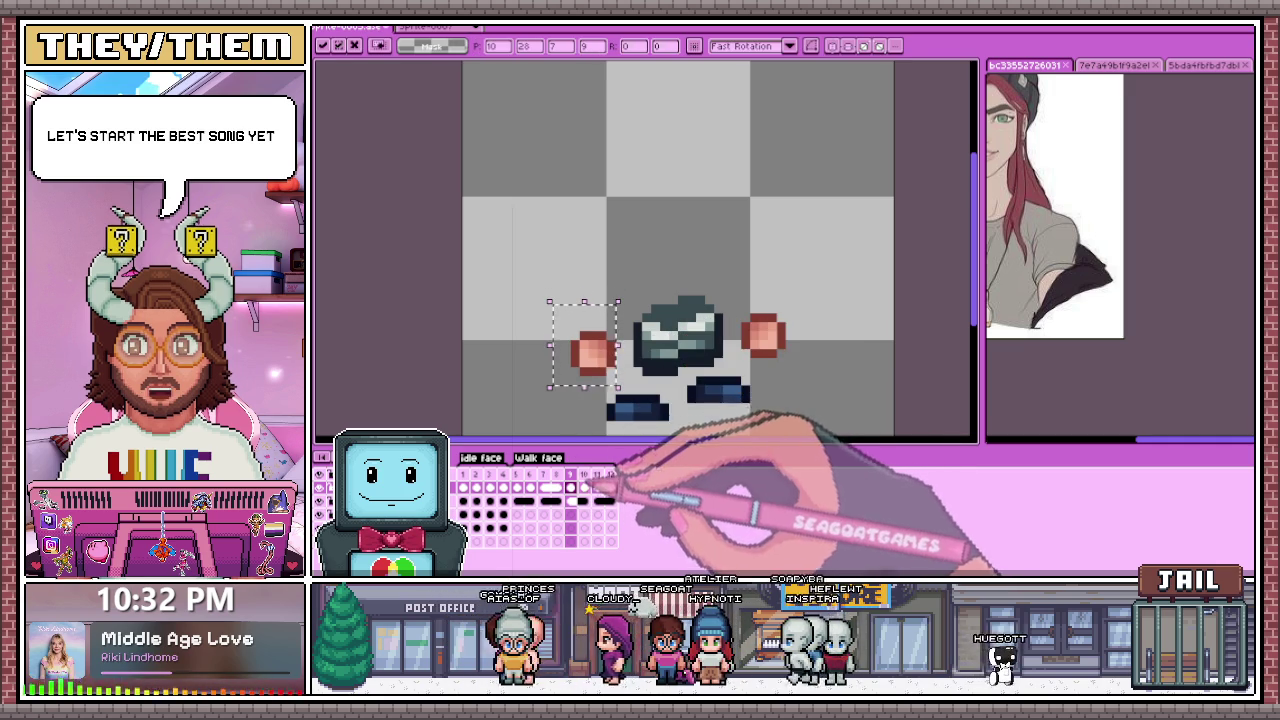
left_click_drag(540, 267, 797, 368)
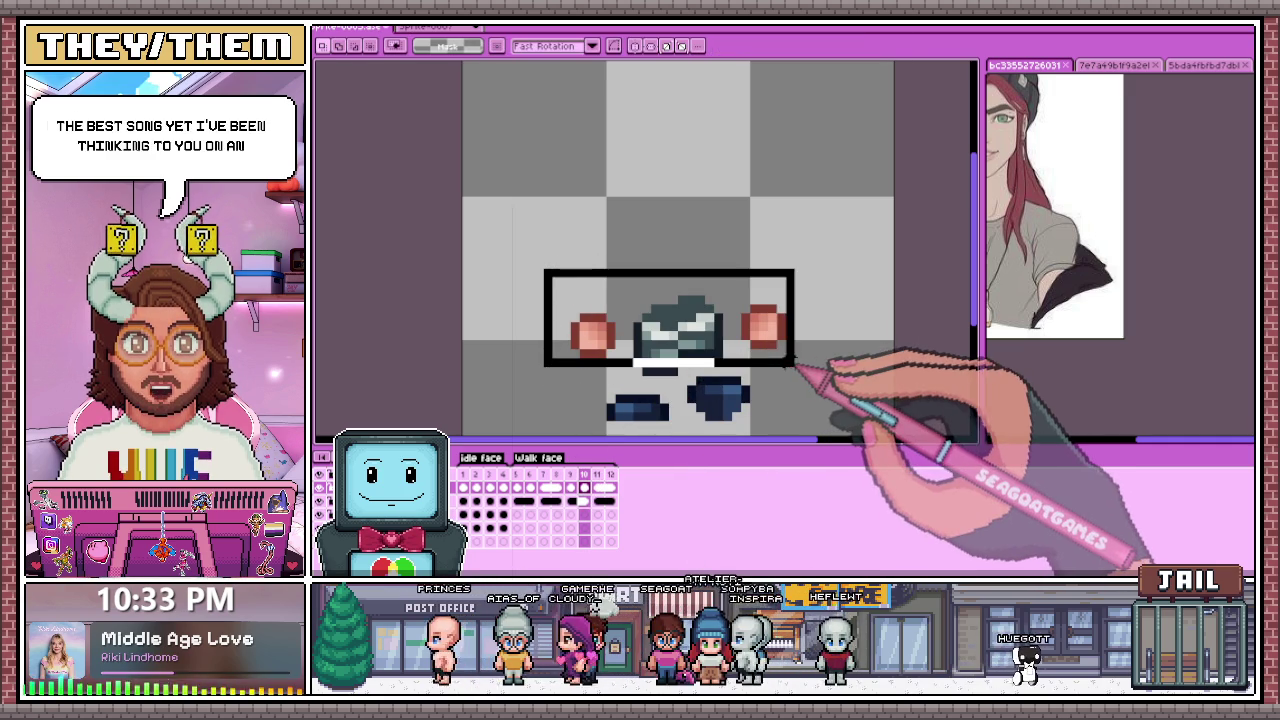
key("Down")
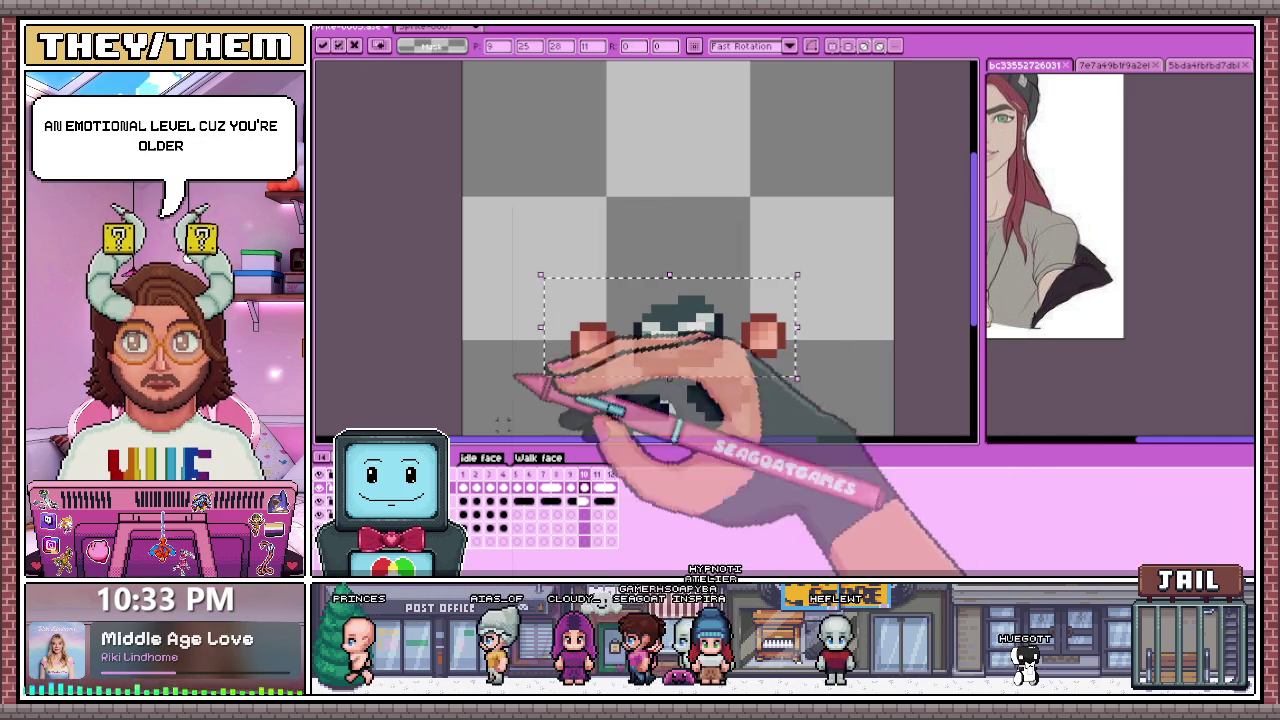
left_click(597, 487)
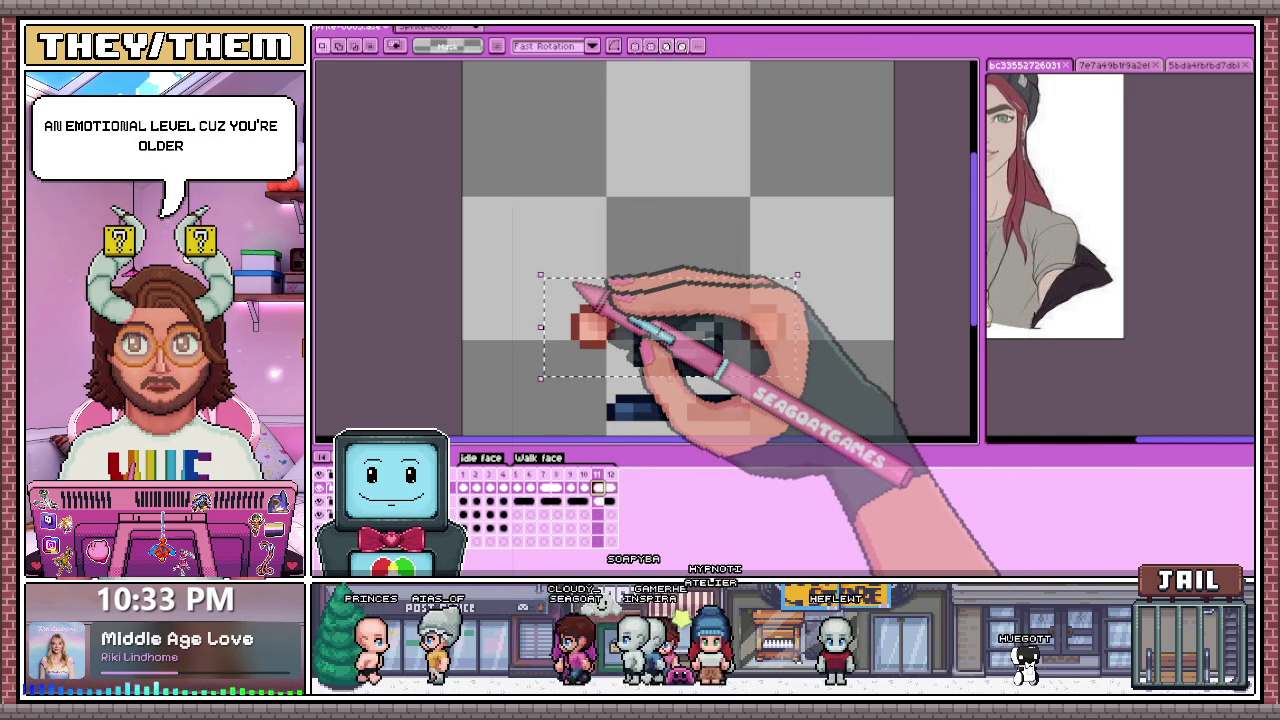
key("Down")
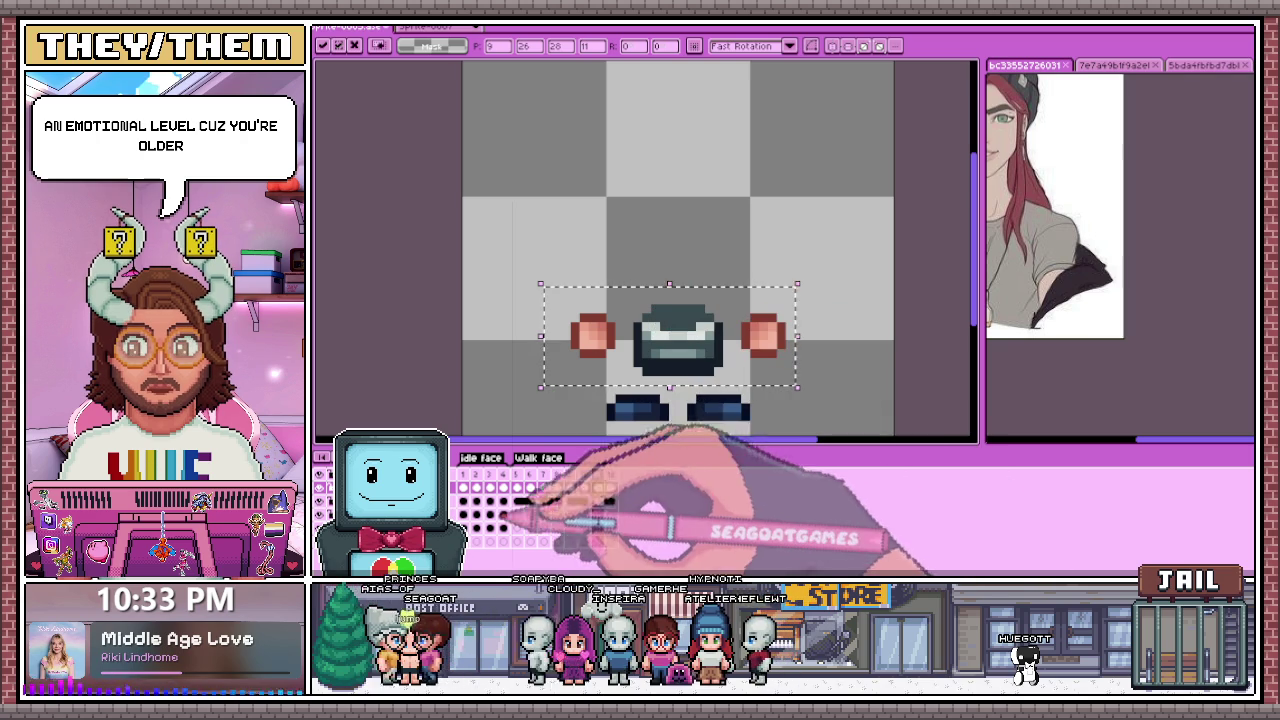
Step: Zoom out and play the walk animation to preview it
left_click(610, 487)
scroll(635, 290, "down", 1)
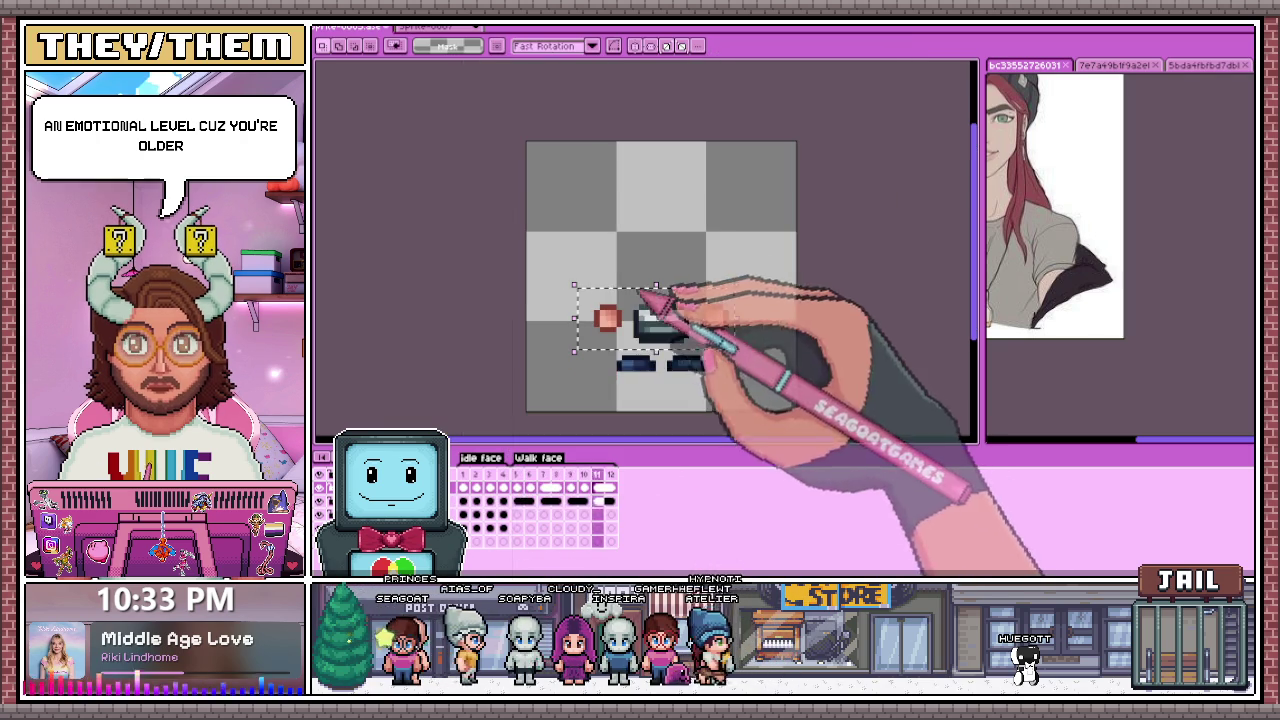
key("Return")
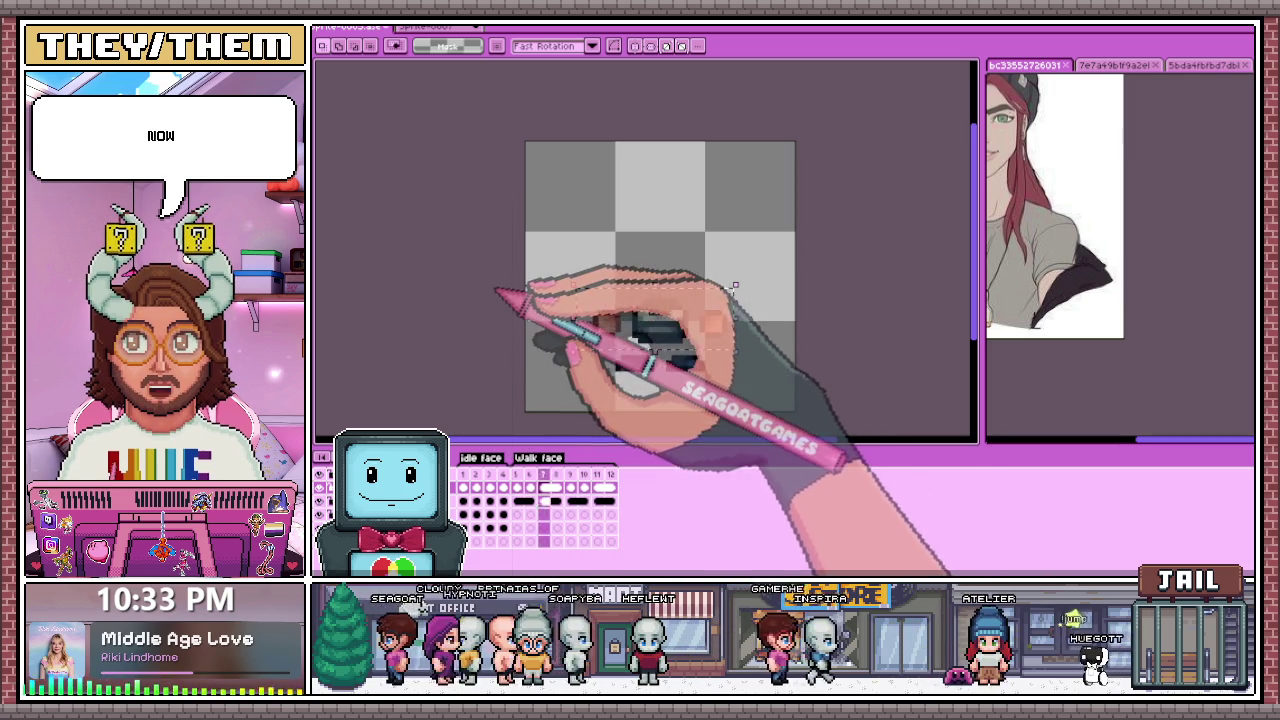
key("b")
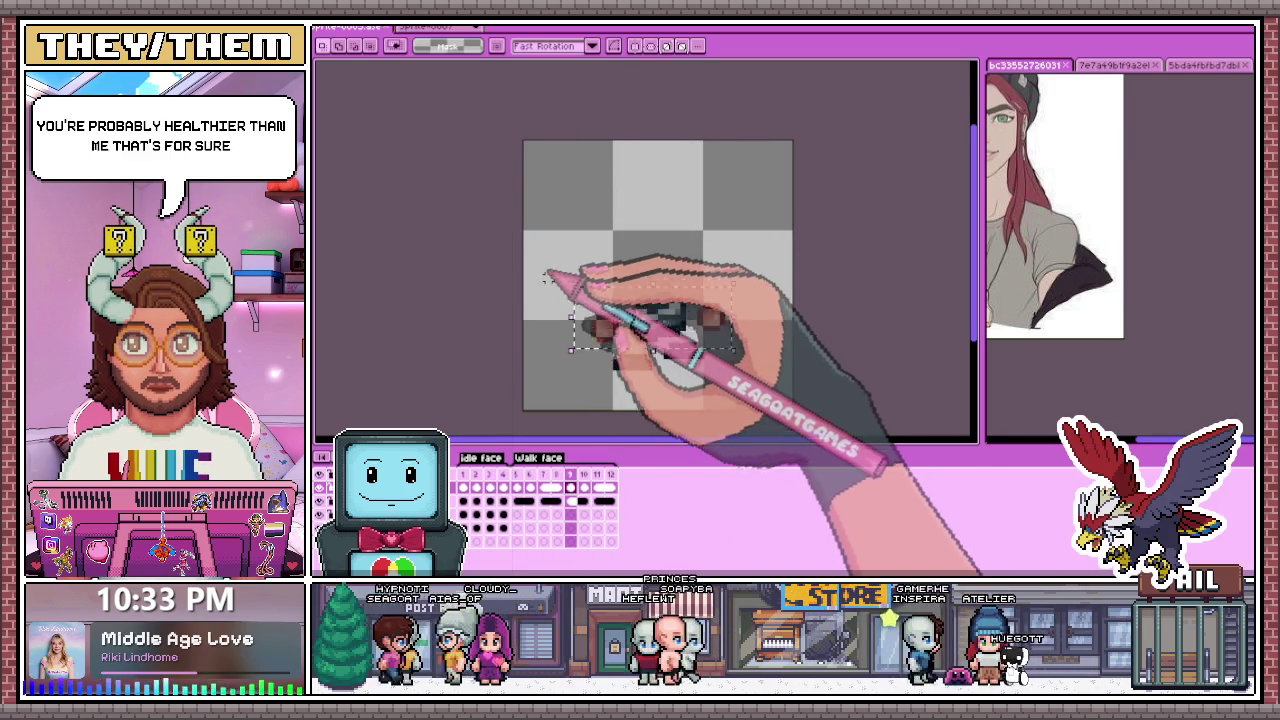
key("m")
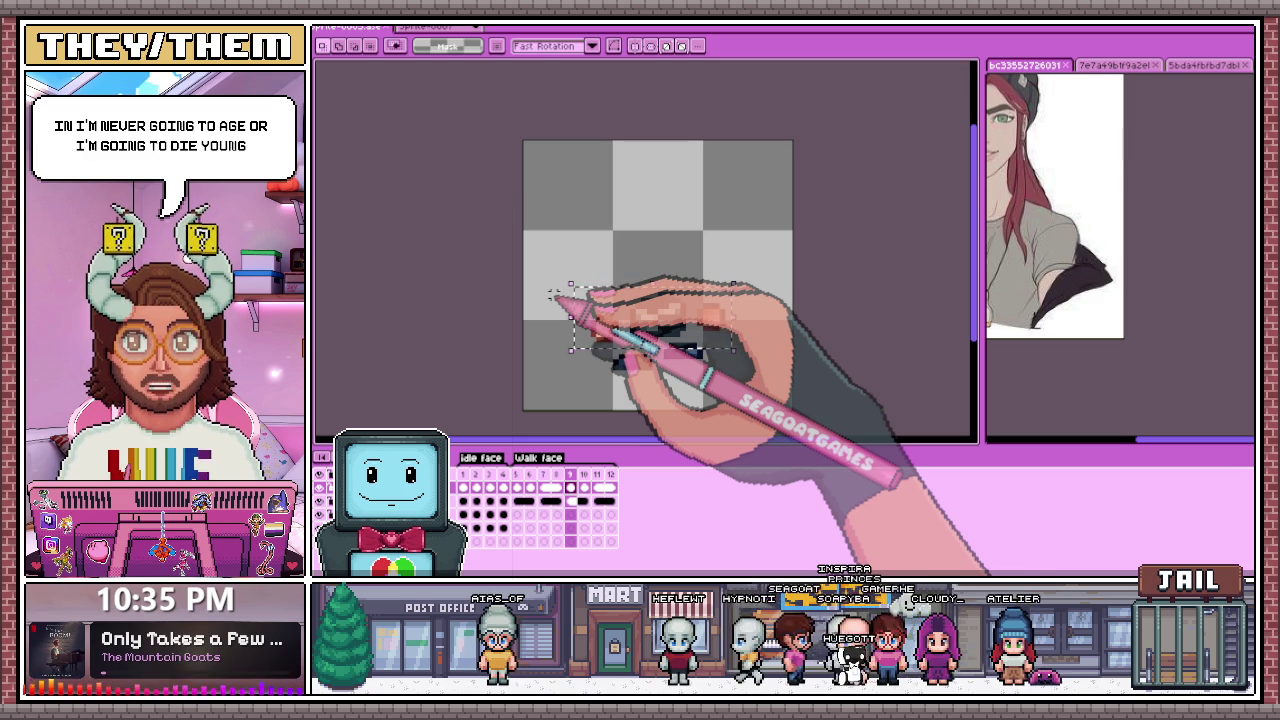
Step: Scrub the timeline to walk frame 11 and drop the current selection
key("b")
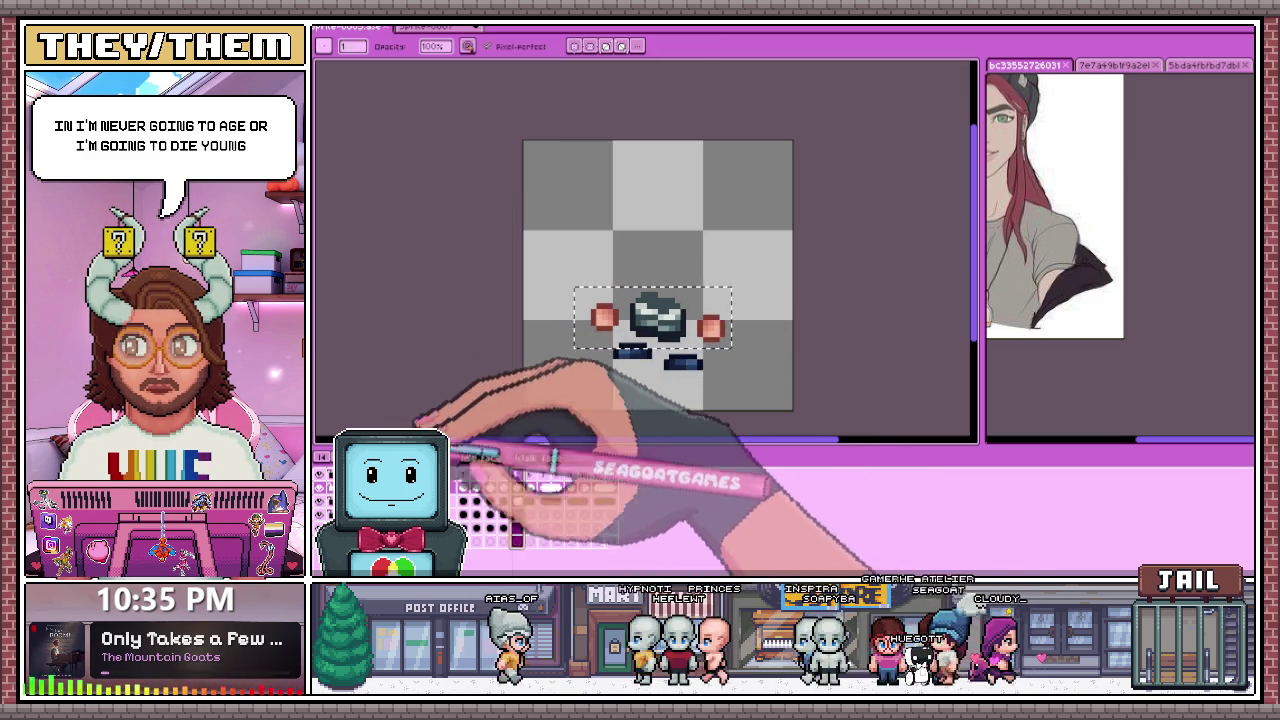
mouse_move(515, 488)
left_mouse_down()
mouse_move(605, 500)
mouse_move(500, 495)
left_mouse_up()
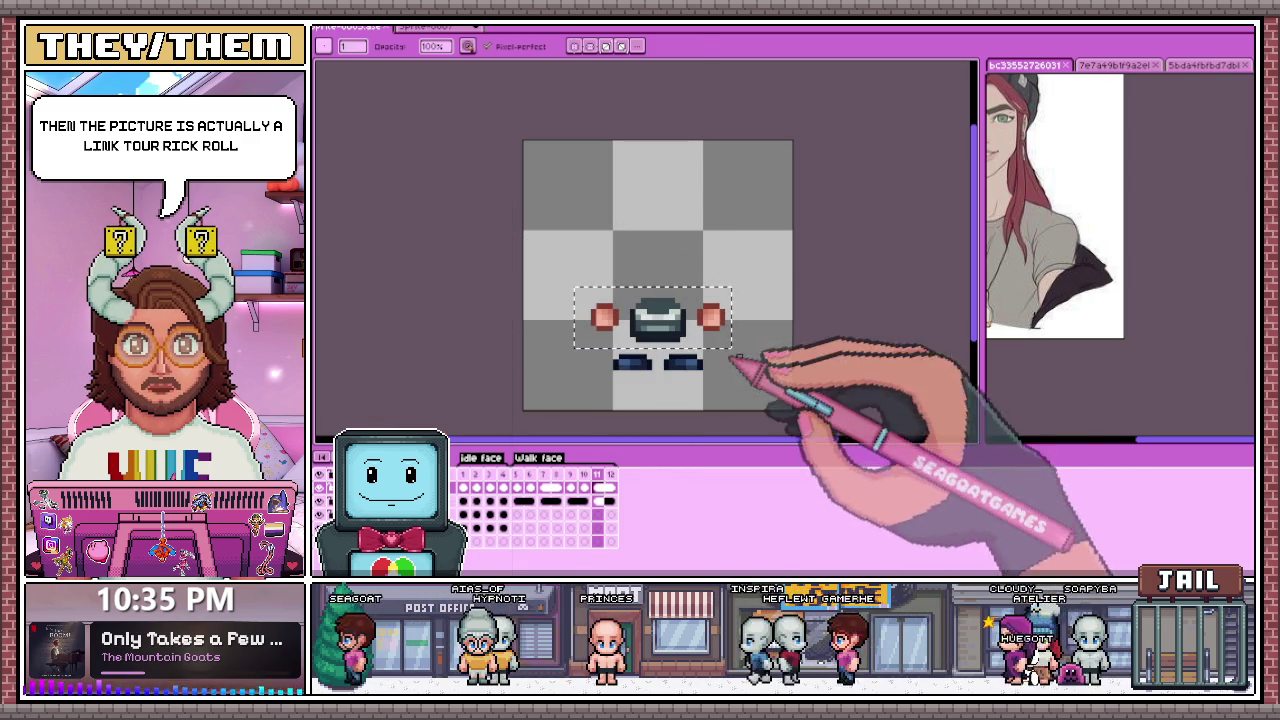
key("m")
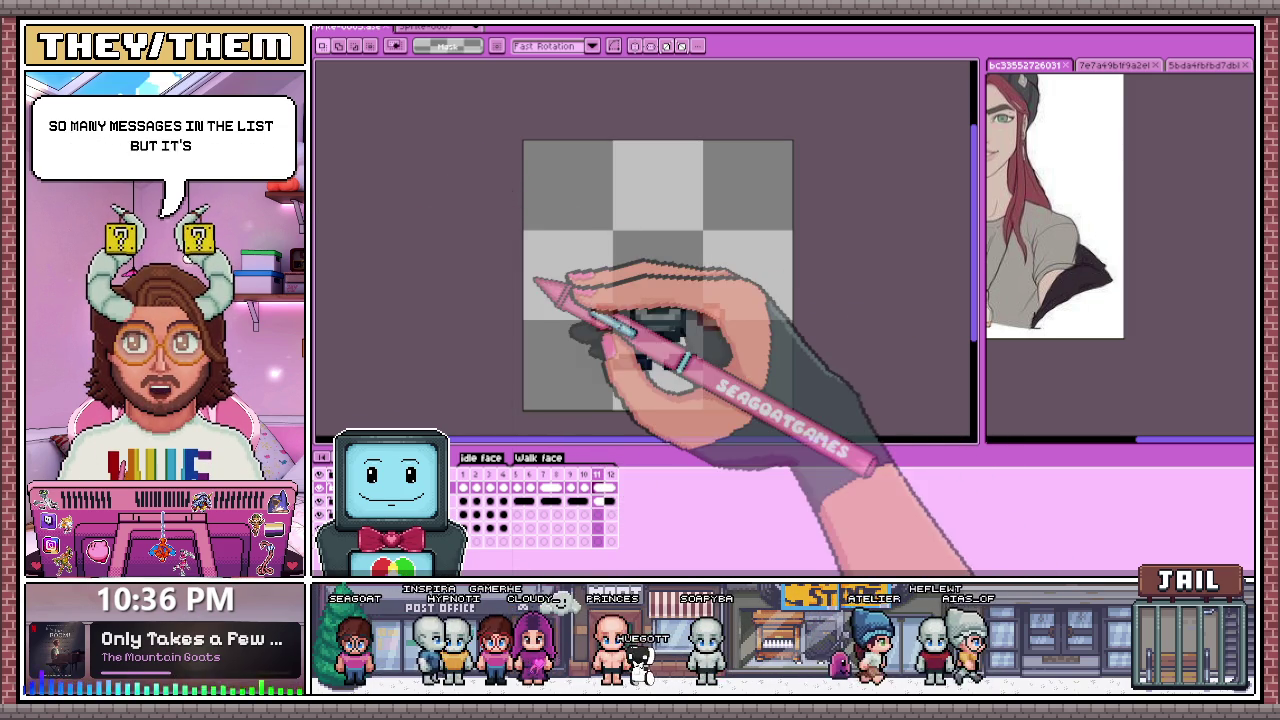
Step: Paint mirrored orange cheek dots and draw two dark blue feet below the body
left_click(603, 318)
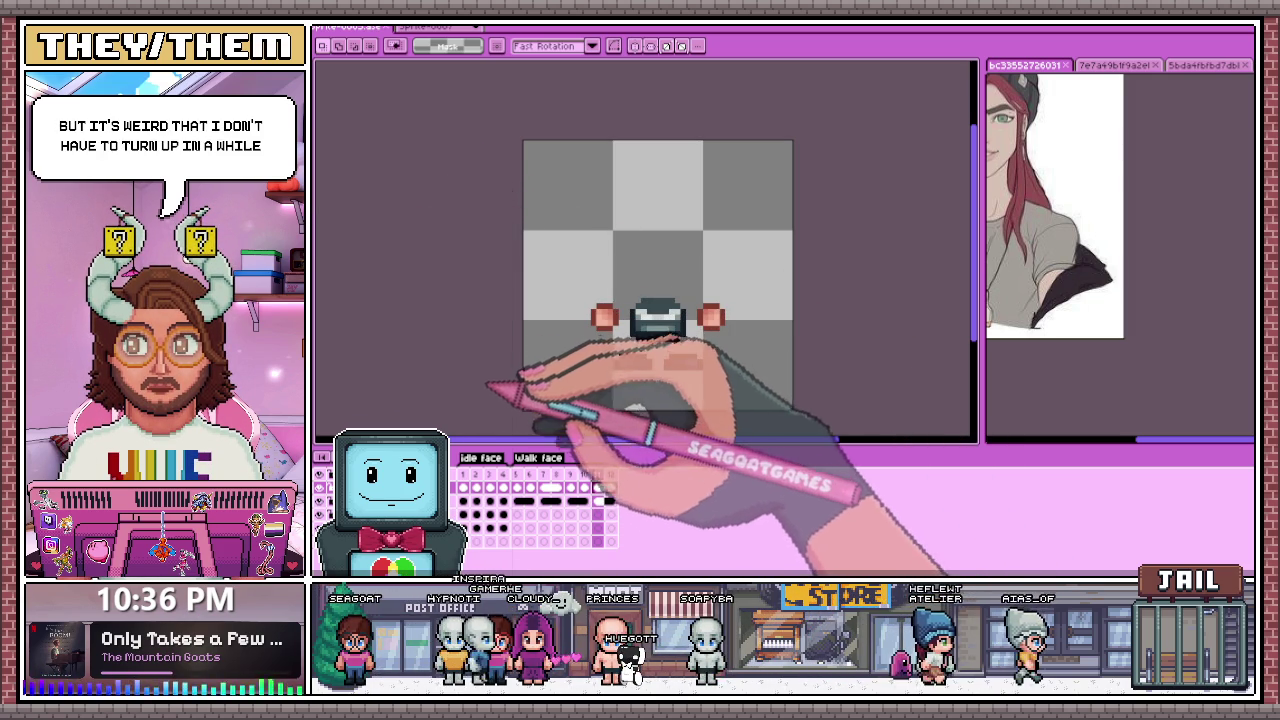
left_click_drag(617, 363, 645, 363)
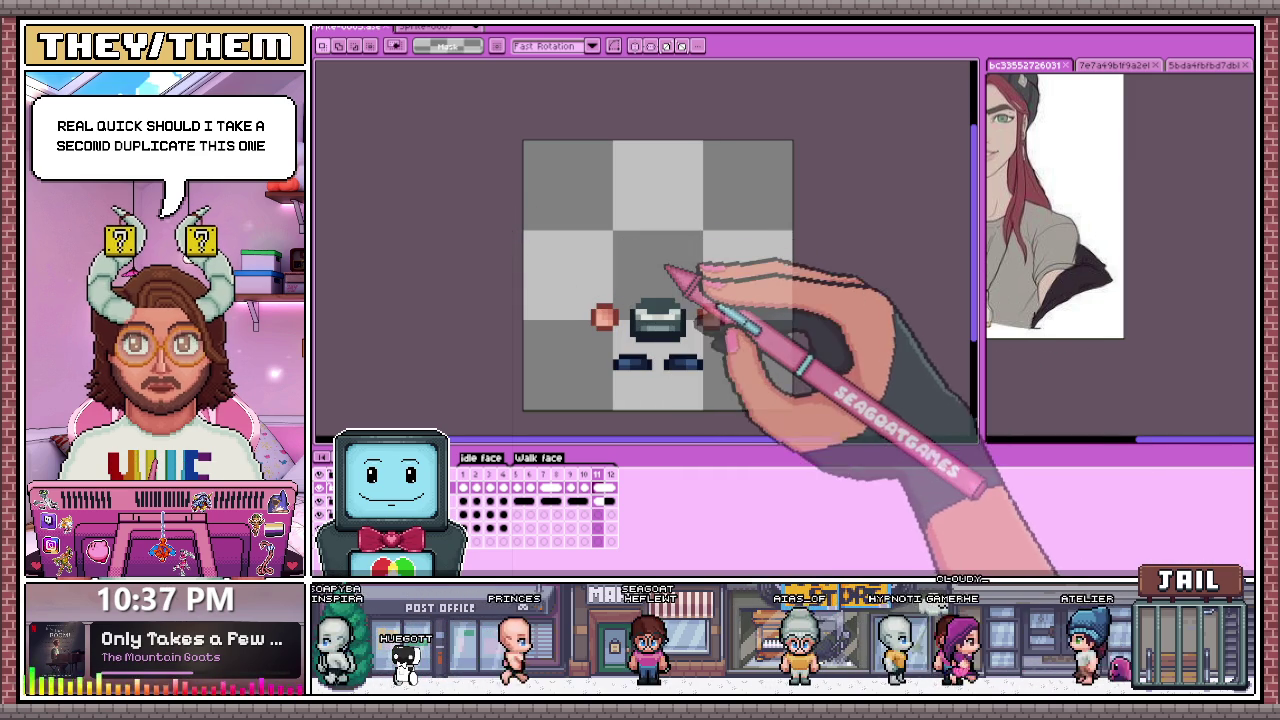
left_click(709, 318)
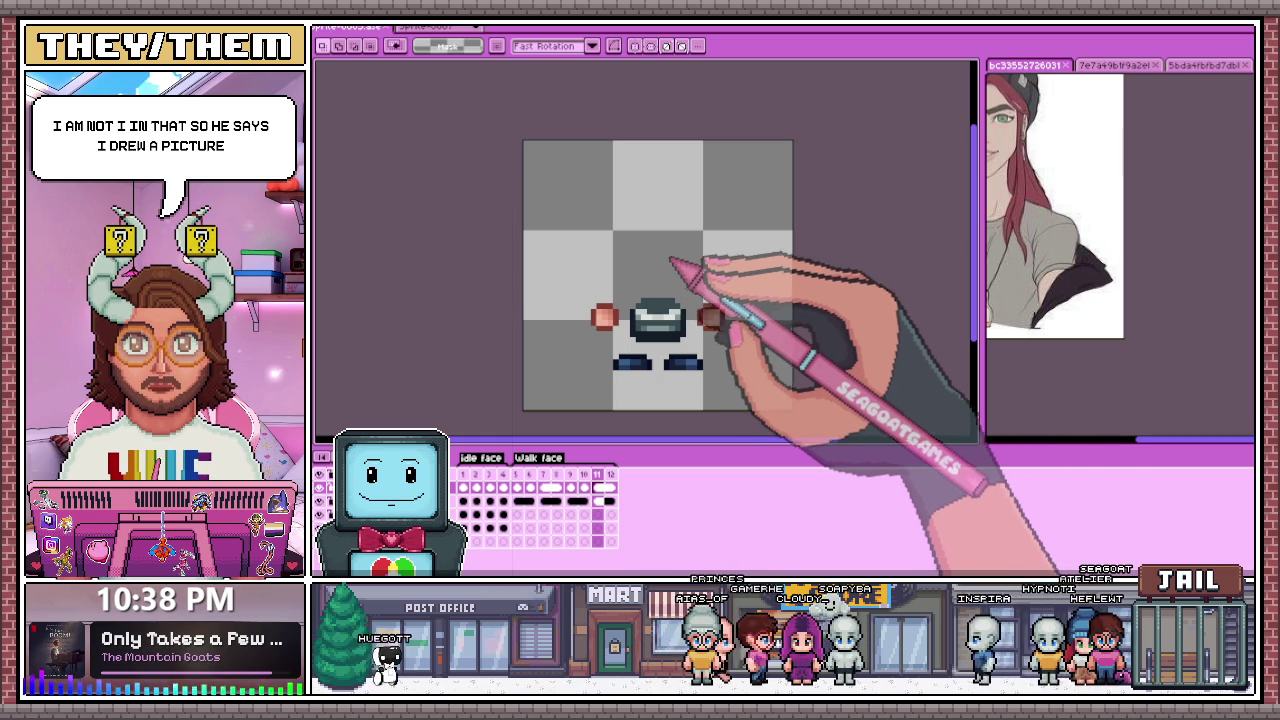
Step: Erase then restore the right orange block, and show frame 1 with the red hair
left_click(710, 317)
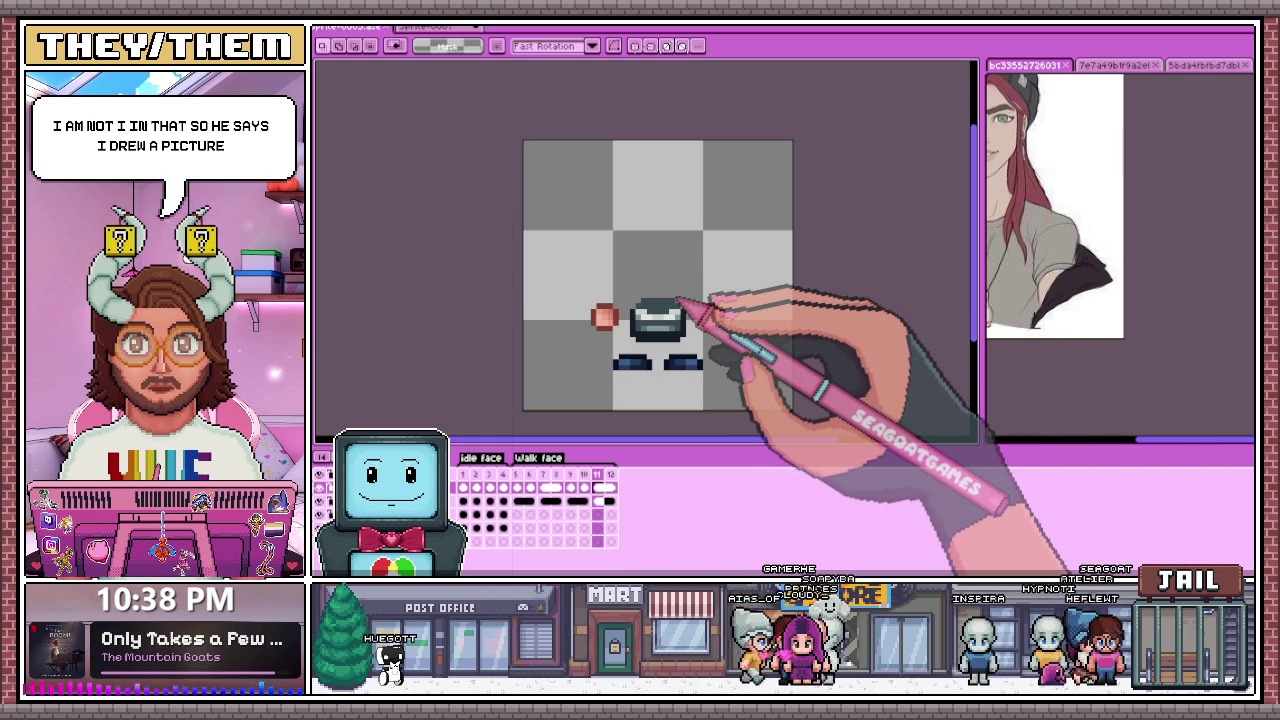
key("ctrl+z")
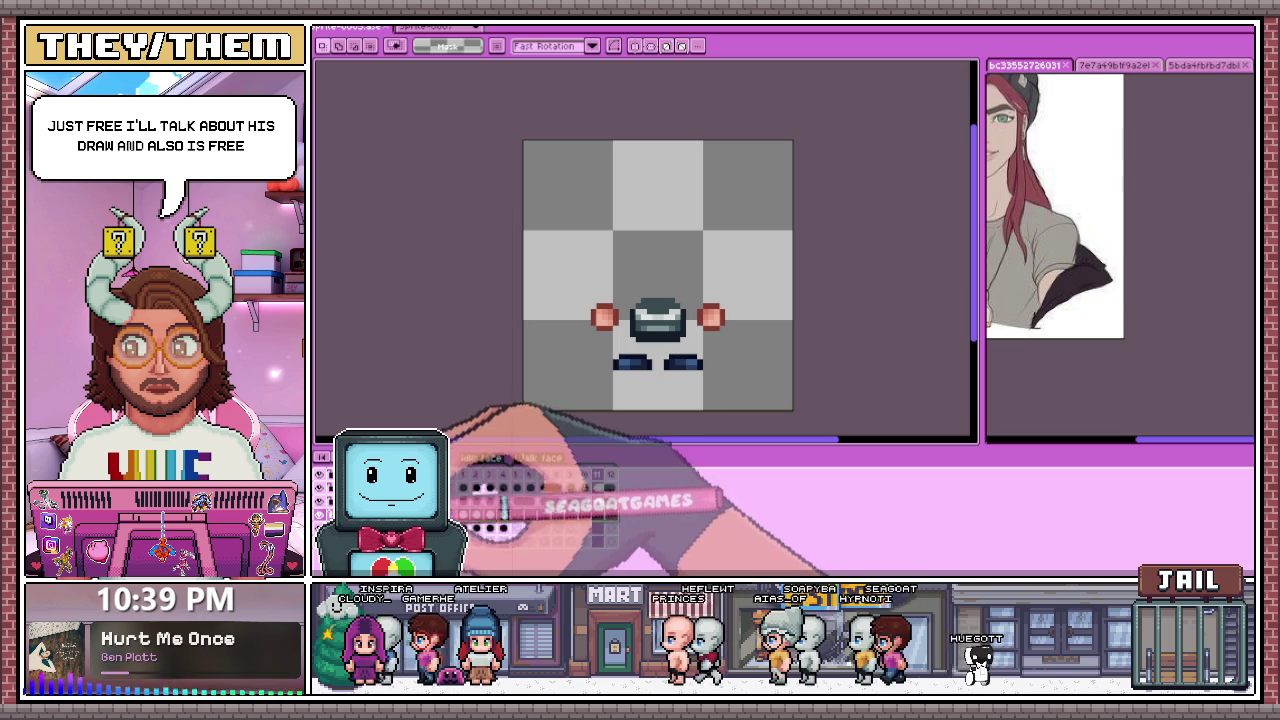
left_click(465, 527)
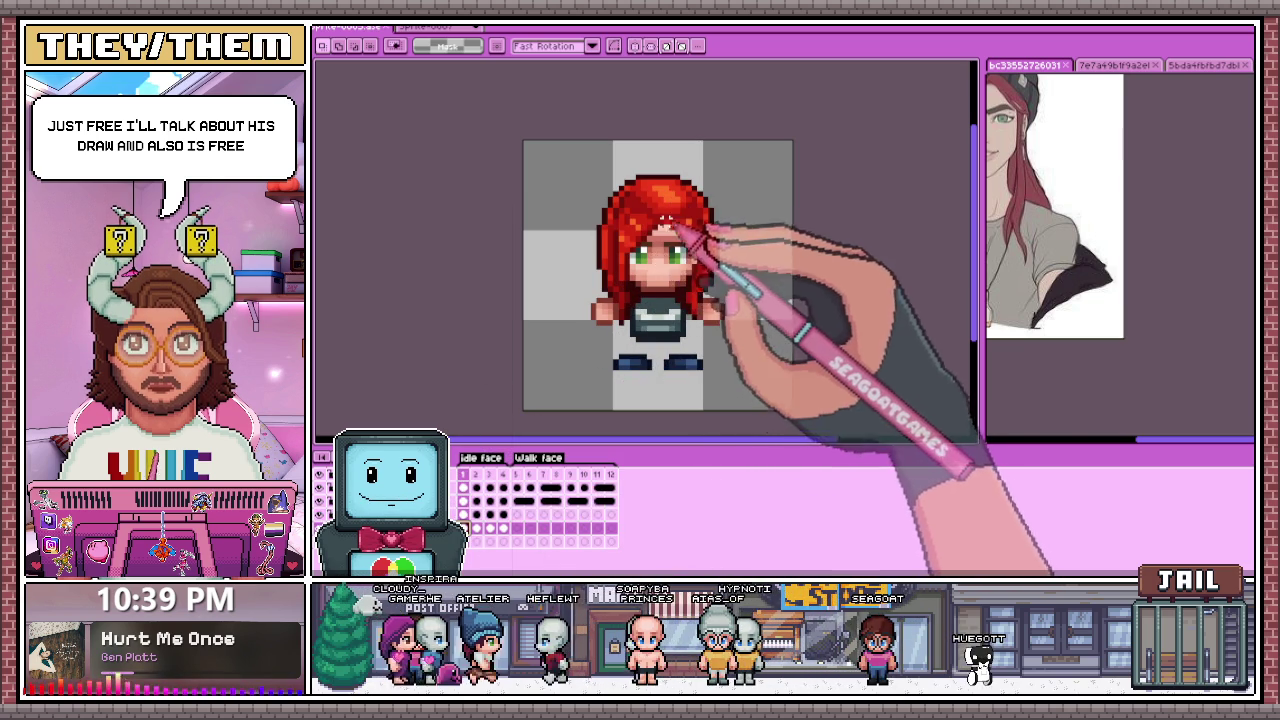
Step: Select the whole sprite and paste the head onto frame 5
left_click_drag(527, 135, 810, 415)
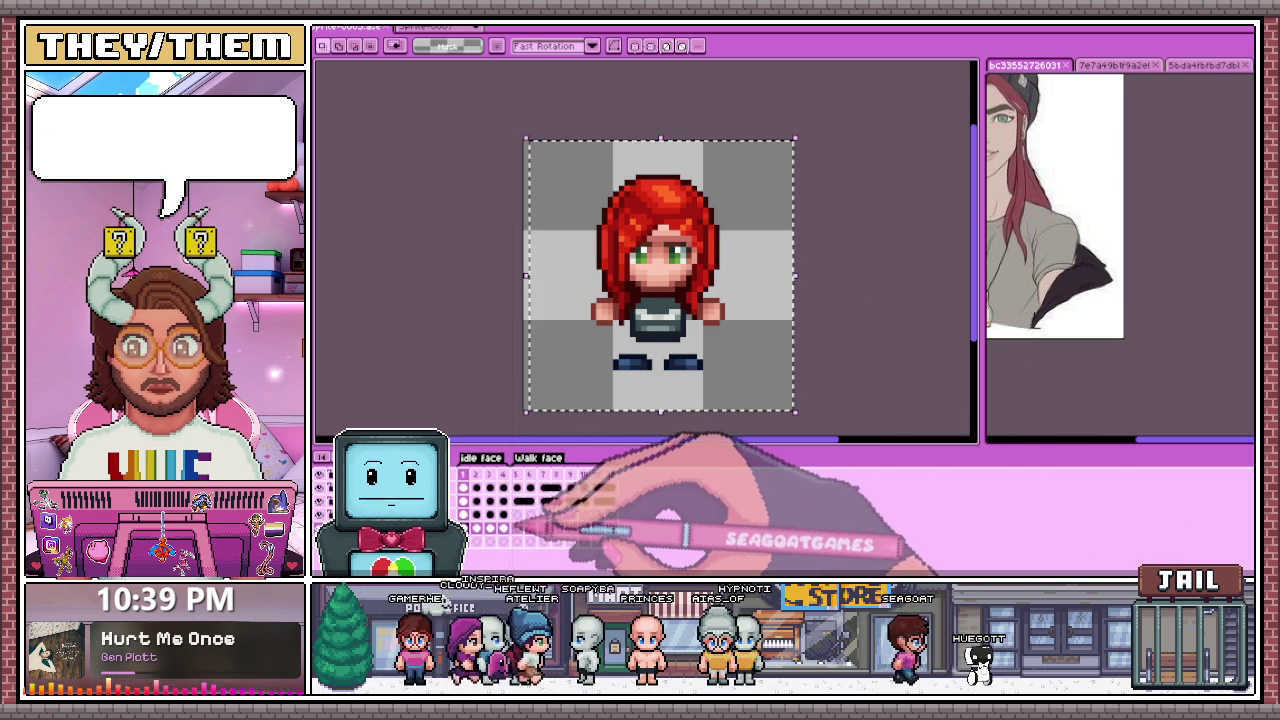
left_click(517, 474)
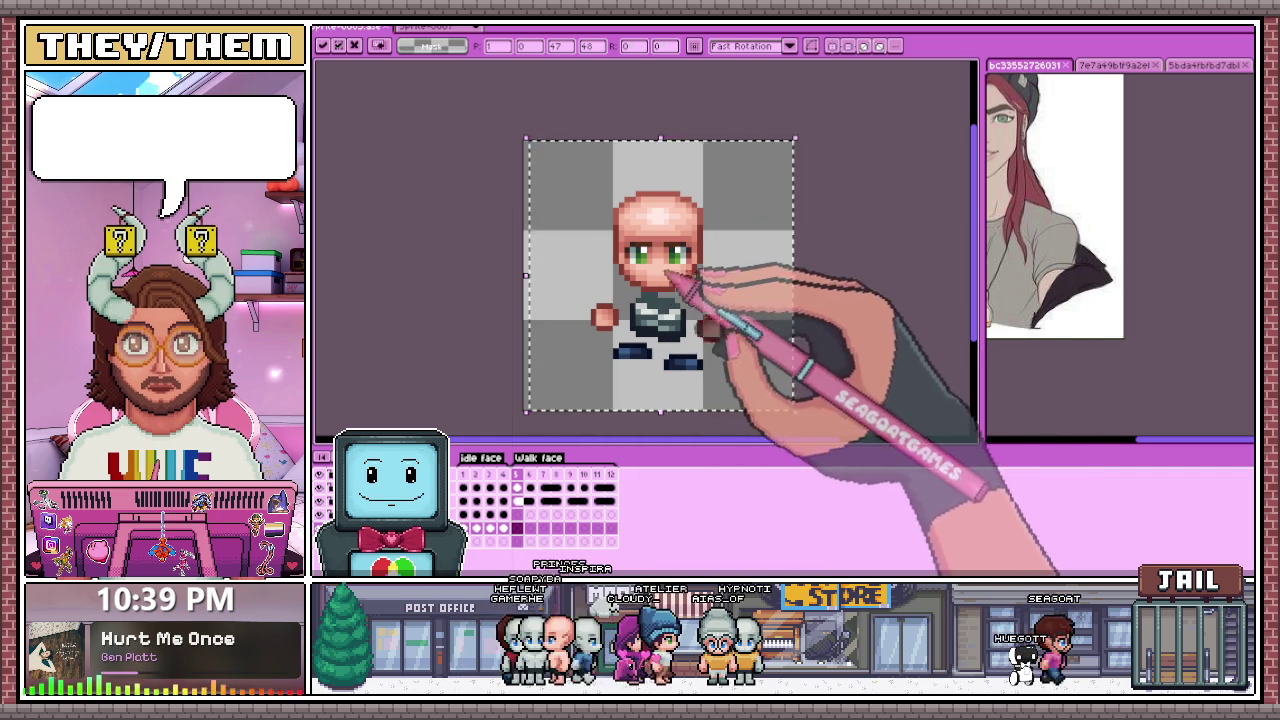
key("ctrl+d")
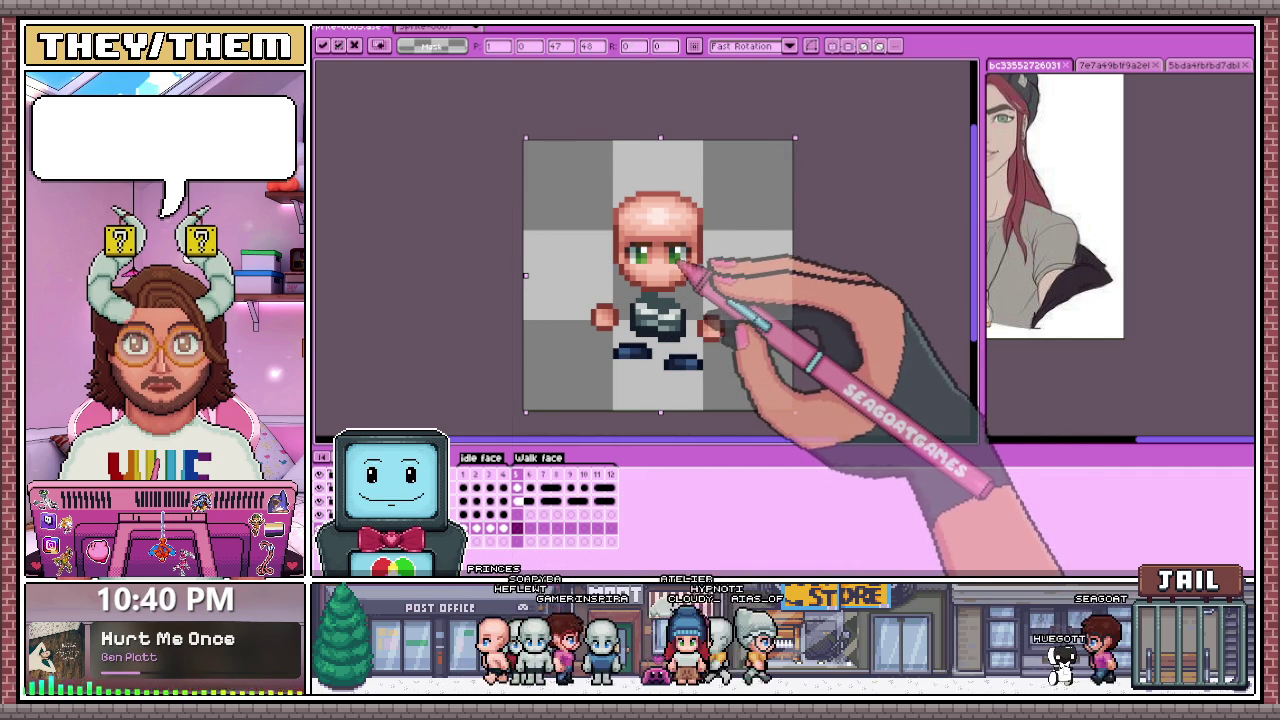
key("Return")
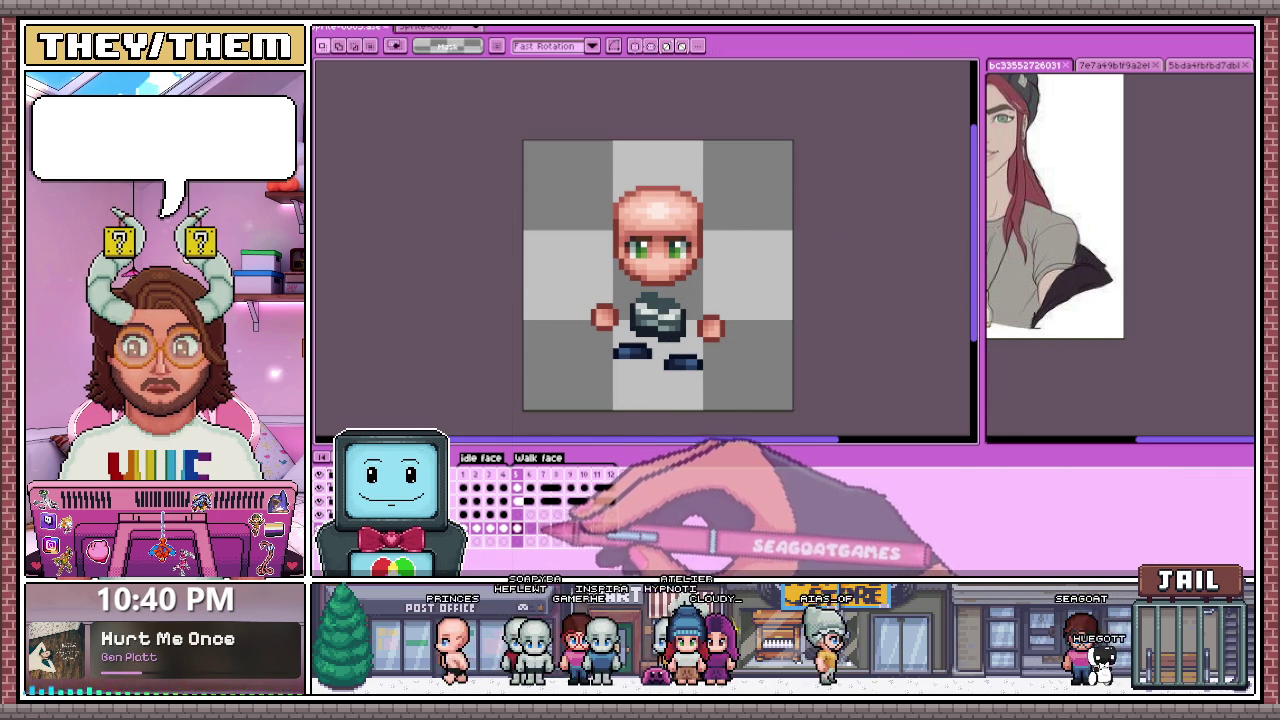
Step: Paste and commit the head on frame 7, checking it against frame 5
key("Right")
key("Right")
key("ctrl+a")
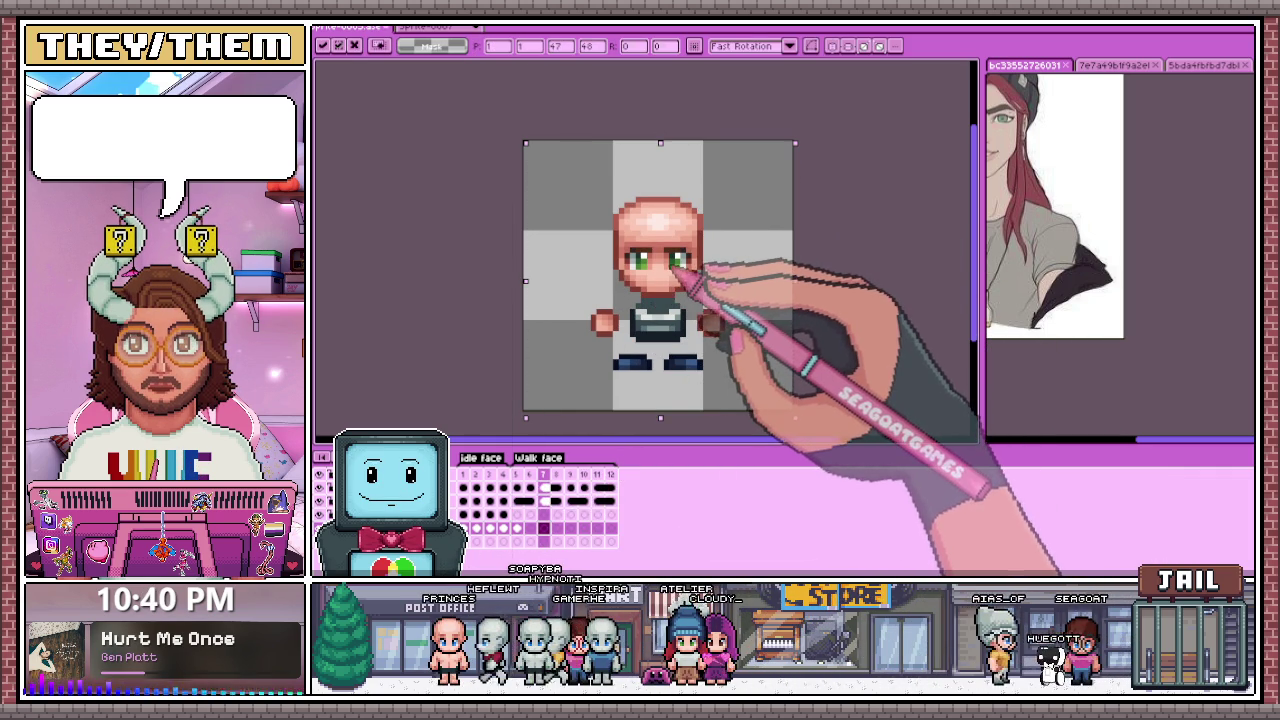
key("ctrl+d")
key("Left")
key("Left")
key("Right")
key("Right")
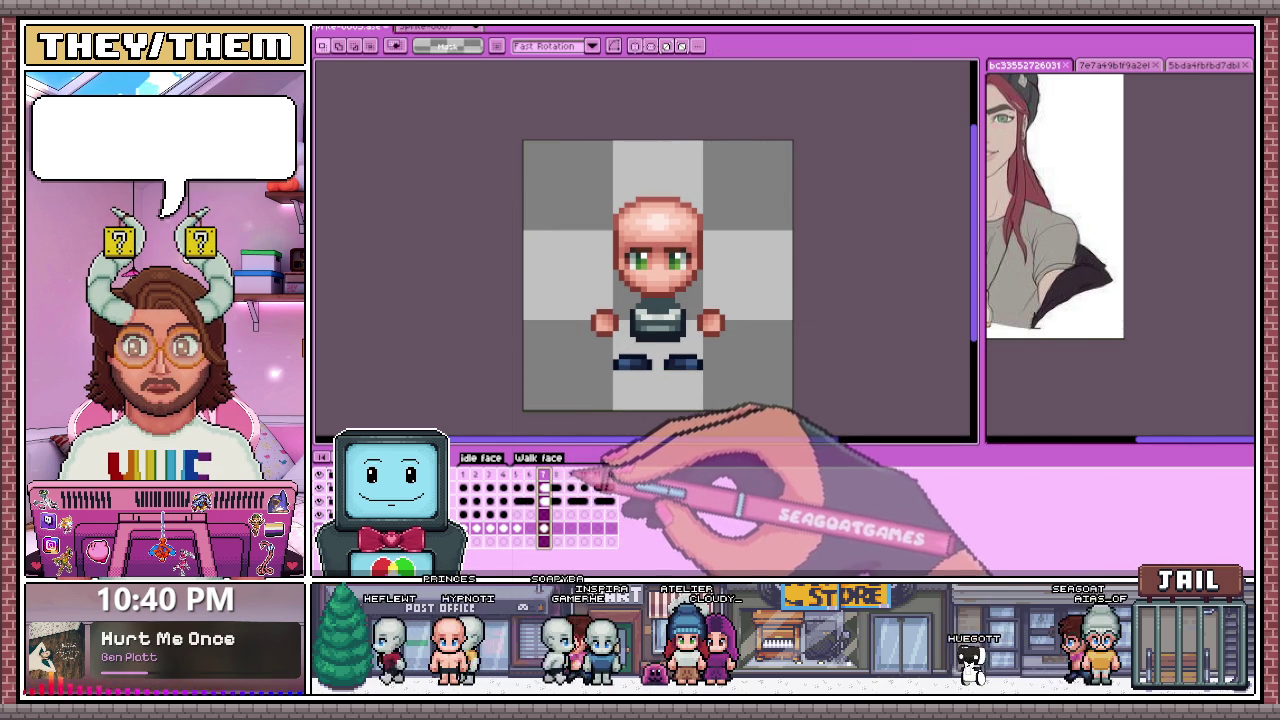
Step: Paste the head onto frame 10 and one more frame, checking each
key("Right")
key("Right")
key("Right")
key("ctrl+a")
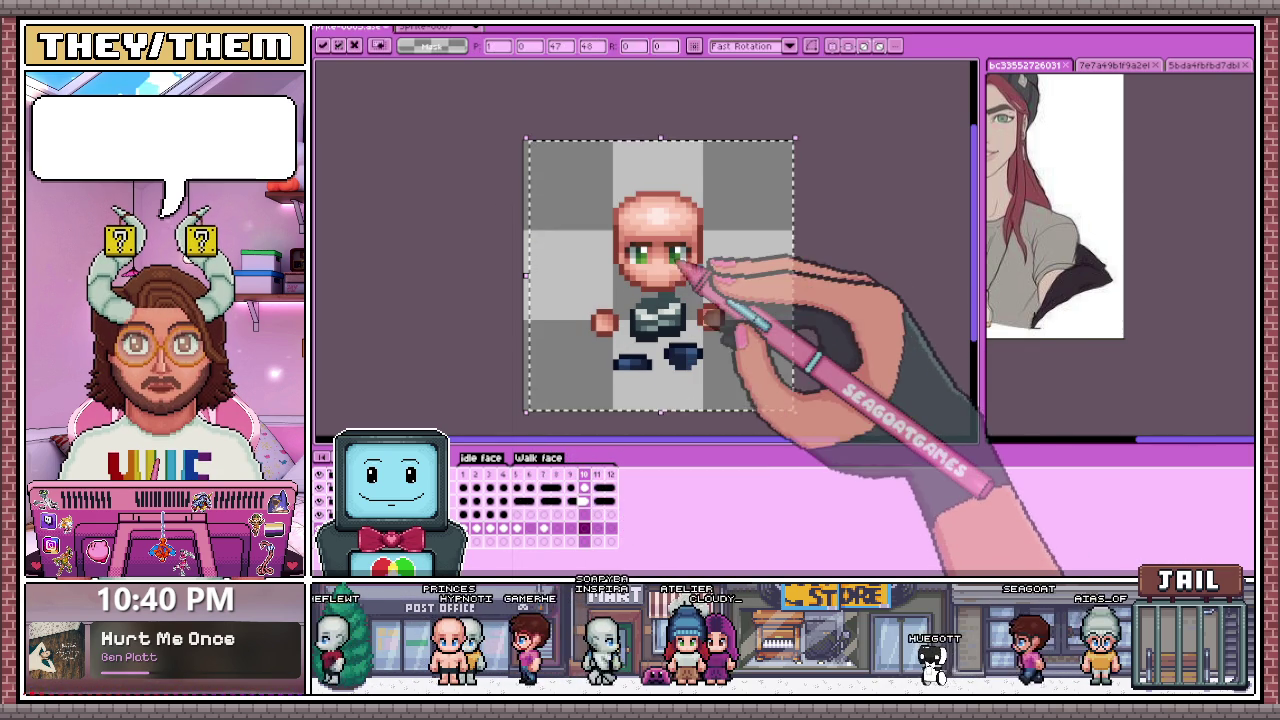
key("ctrl+d")
key("Right")
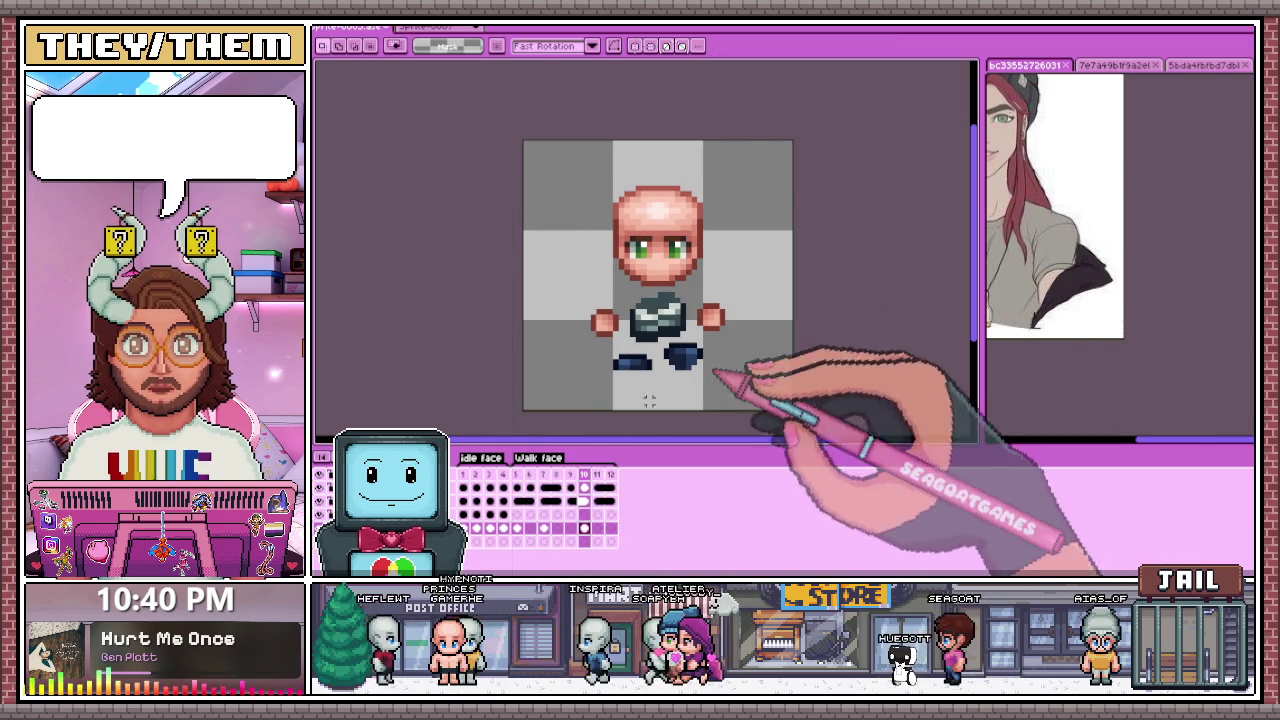
key("Left")
key("Left")
key("Left")
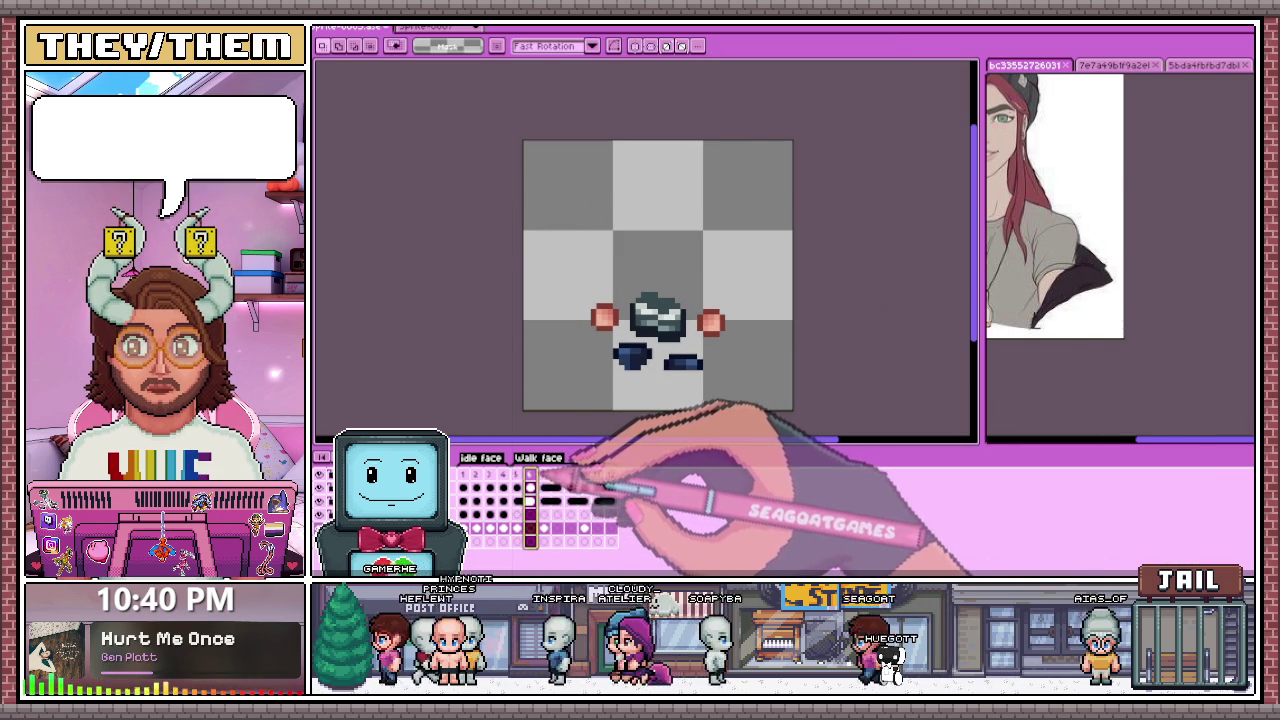
key("Left")
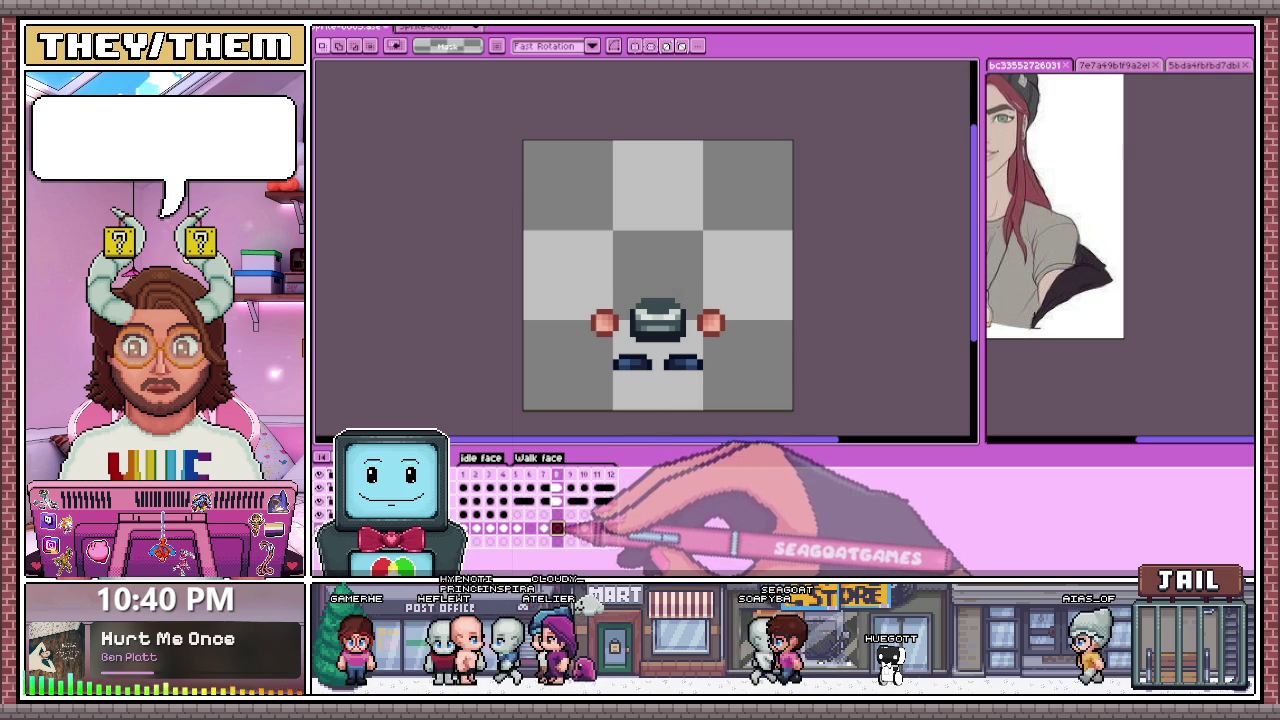
key("ctrl+v")
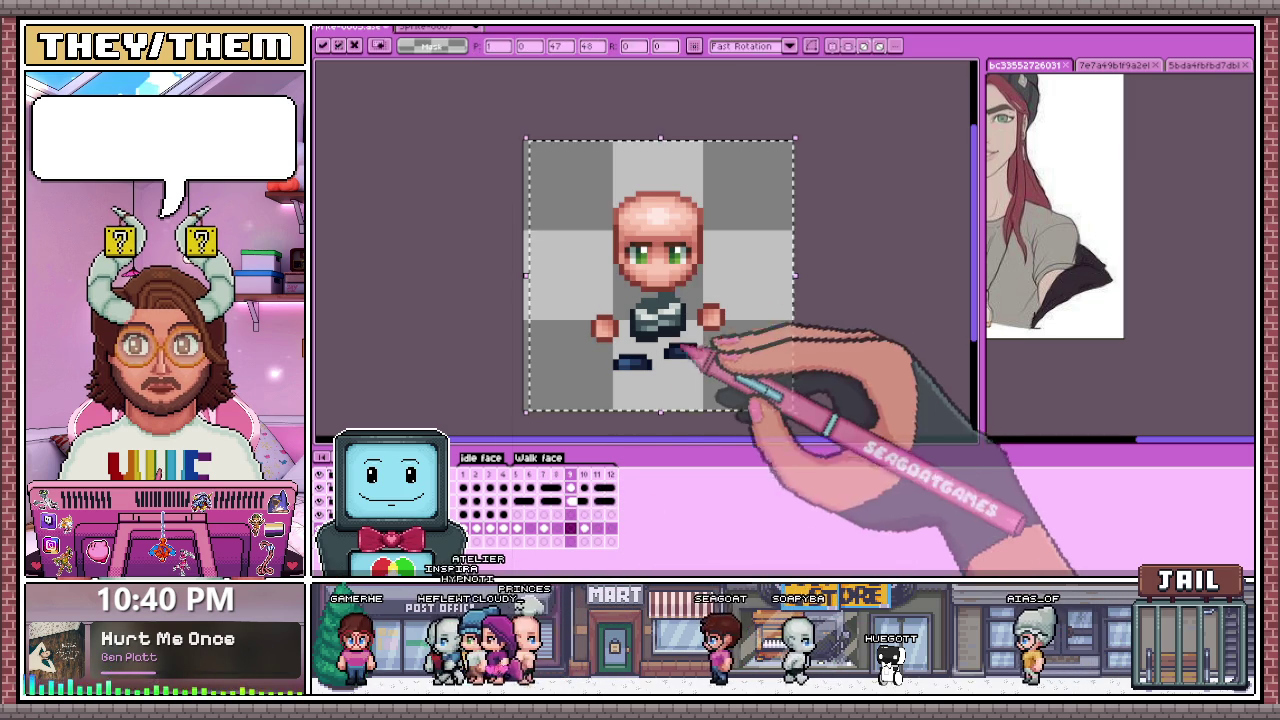
key("ctrl+d")
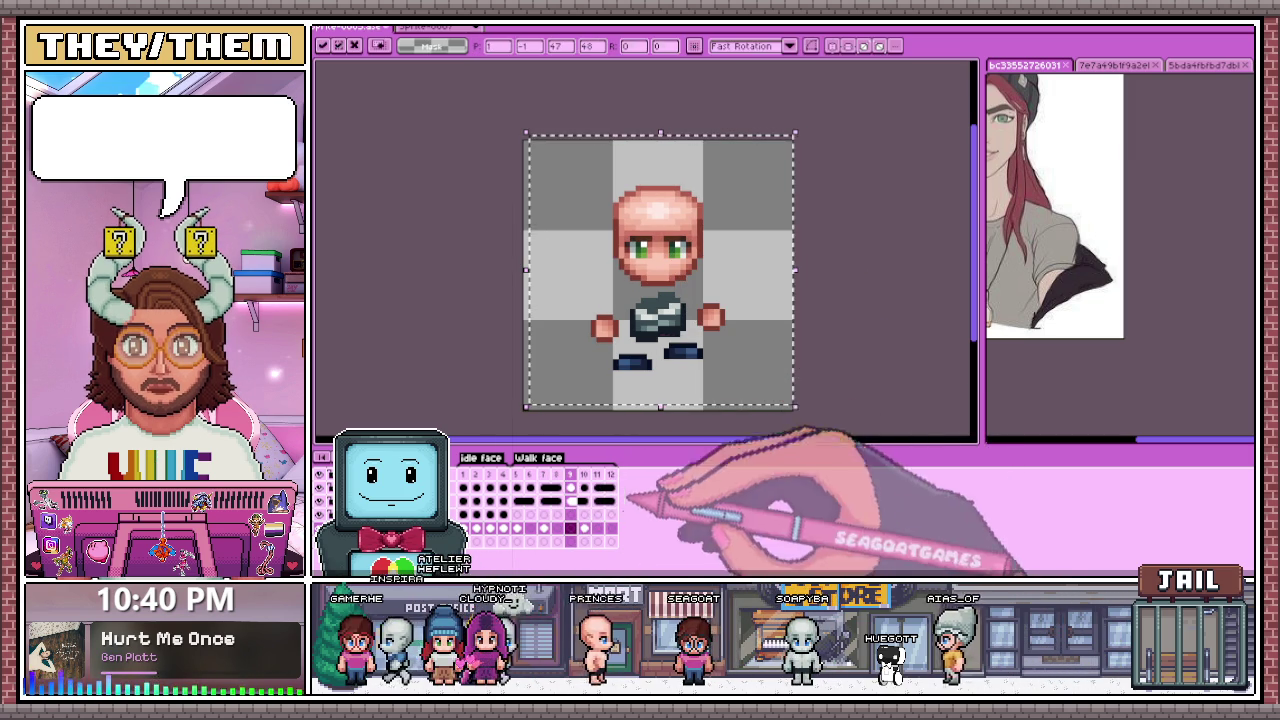
Step: Link the selected head cels via the timeline's Link Cels option
right_click(578, 516)
left_click(606, 559)
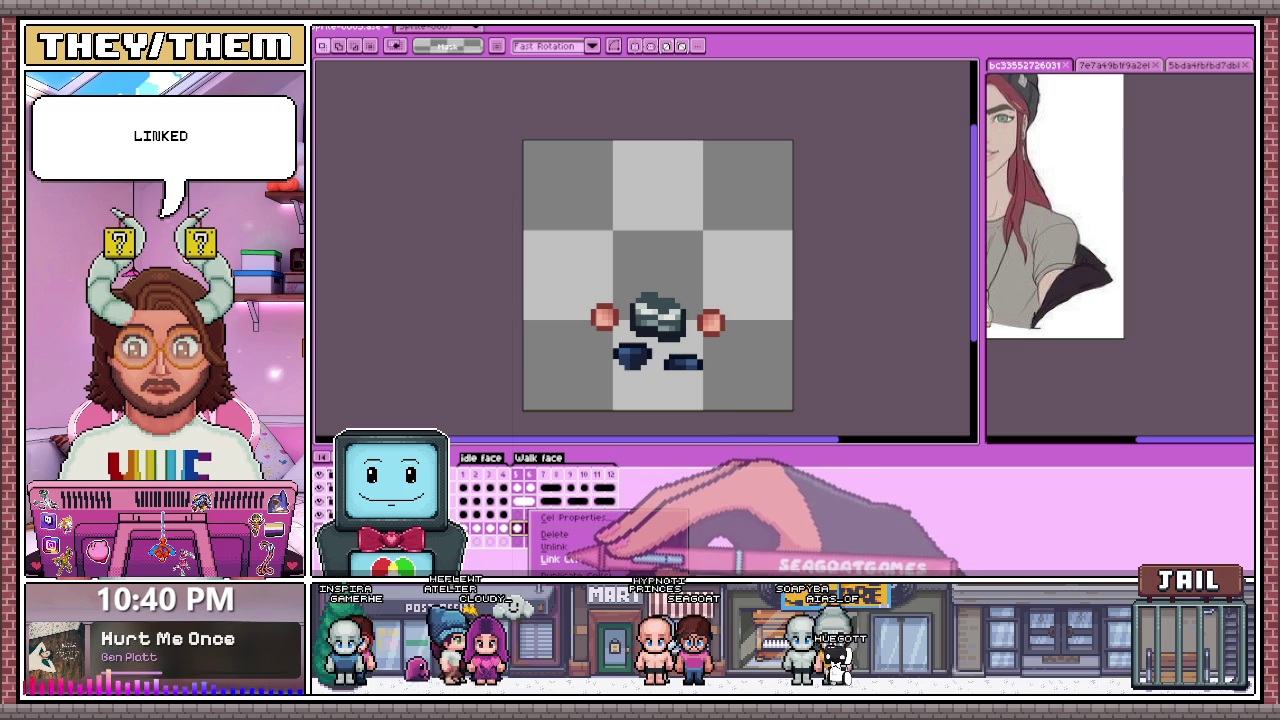
left_click(543, 527)
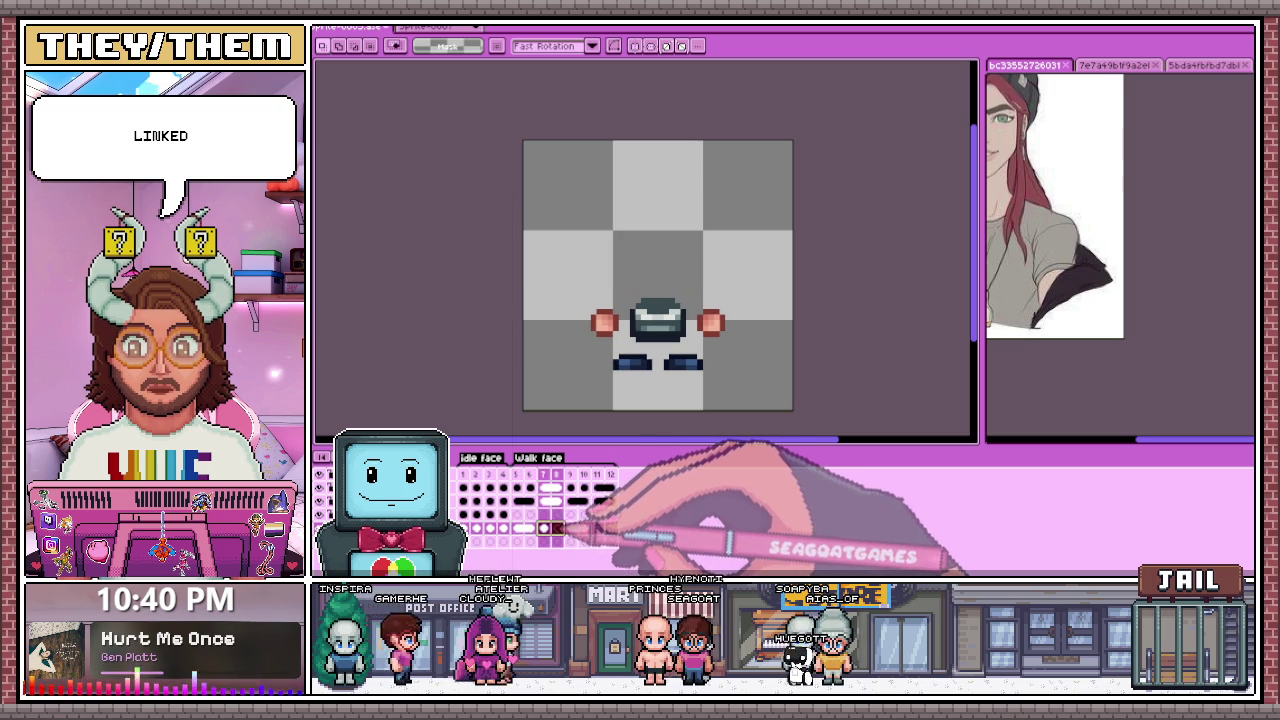
Step: Try pasting the head on frame 11, remove it, then check frames 6 and 8
left_click(597, 527)
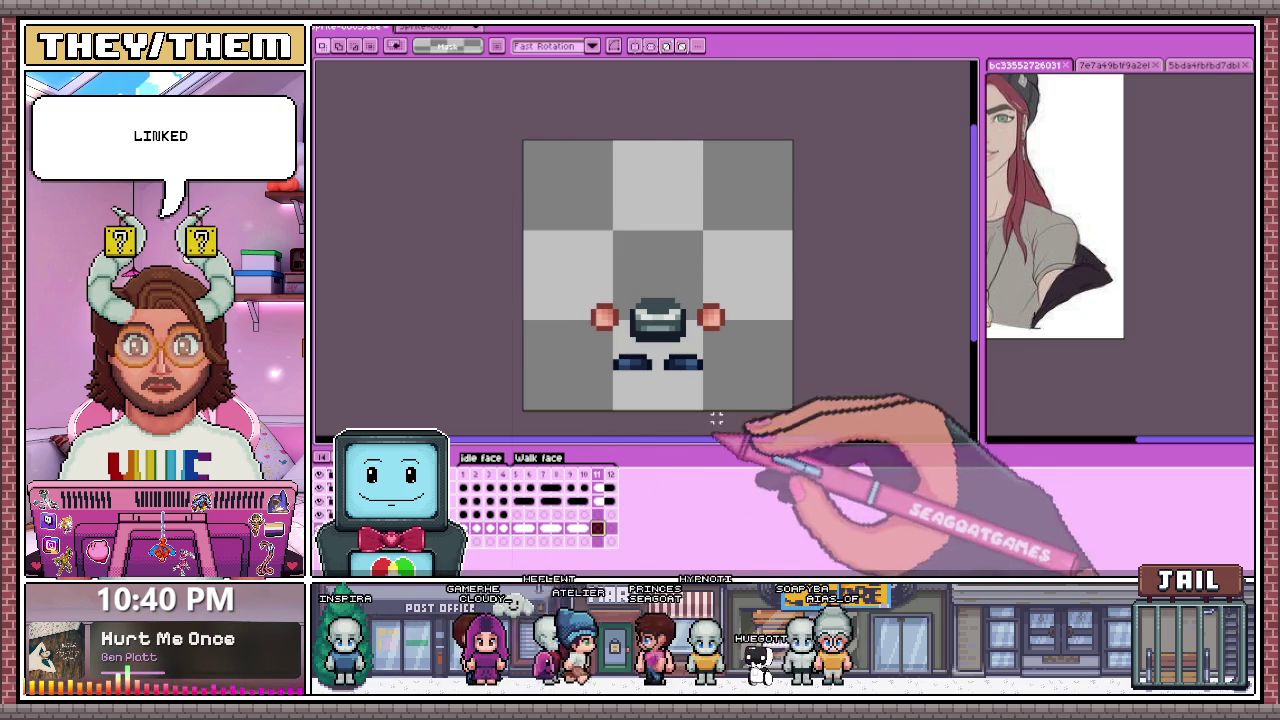
key("ctrl+a")
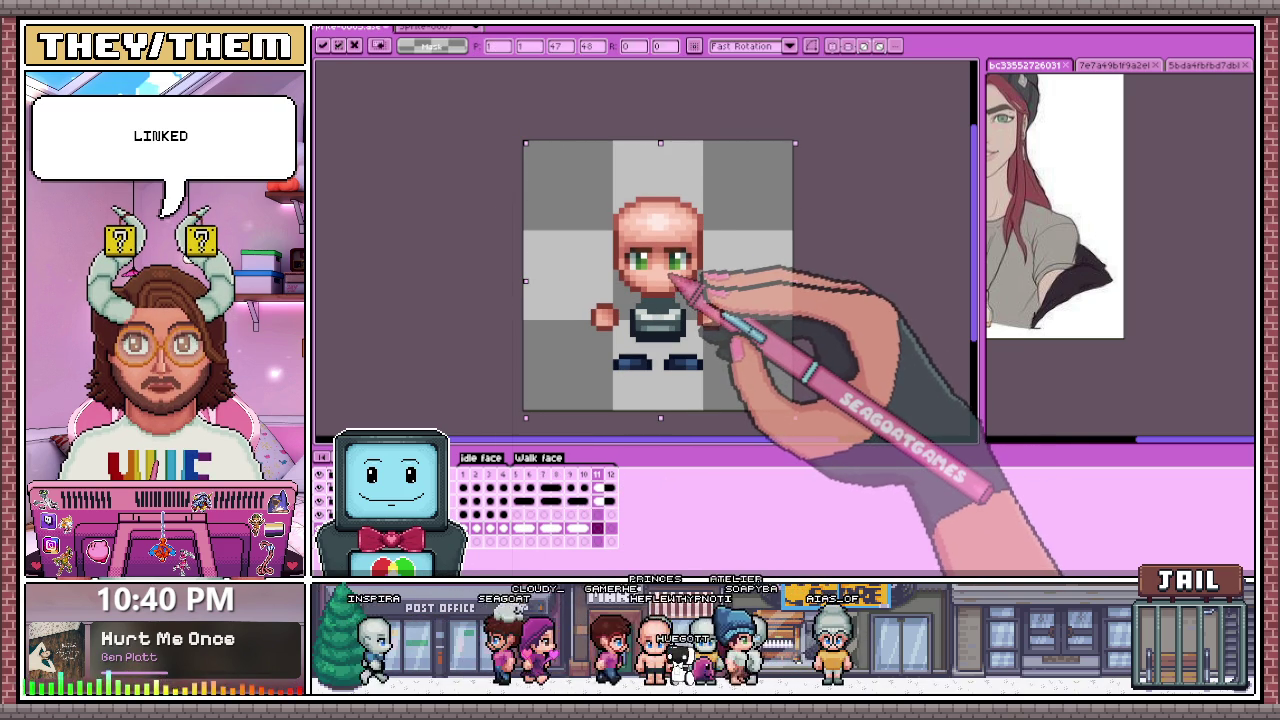
key("Delete")
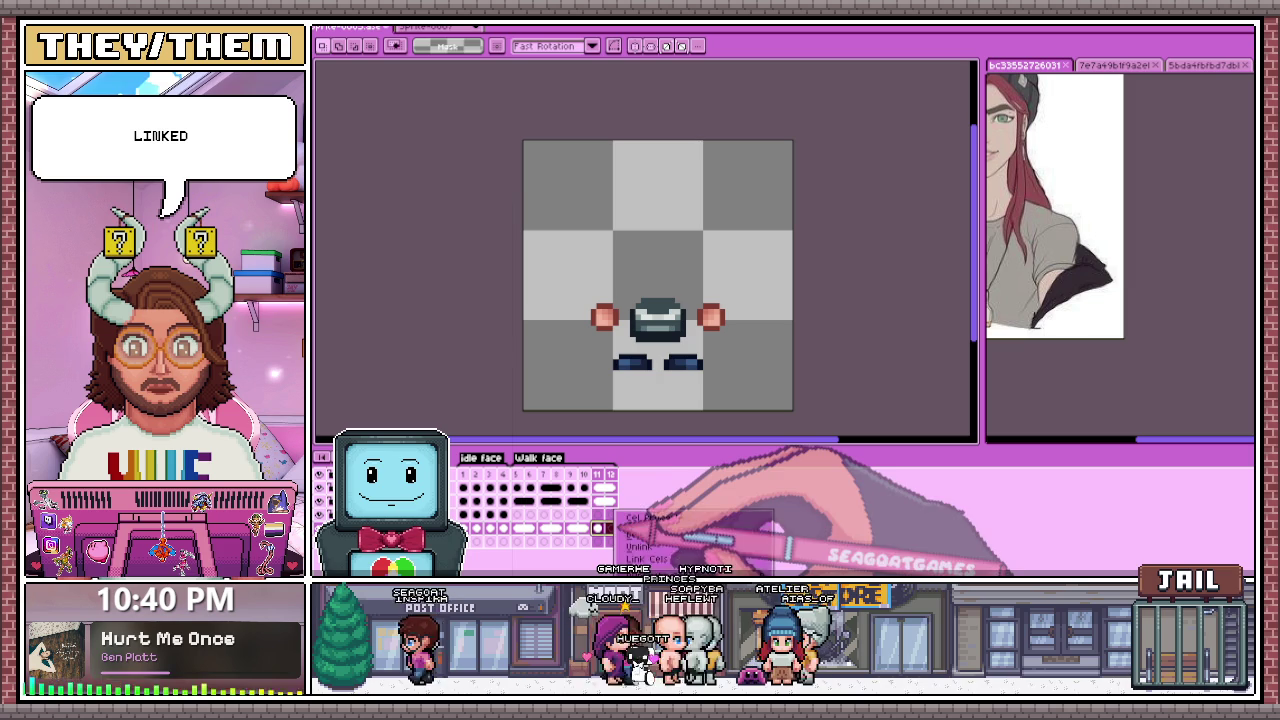
left_click(530, 488)
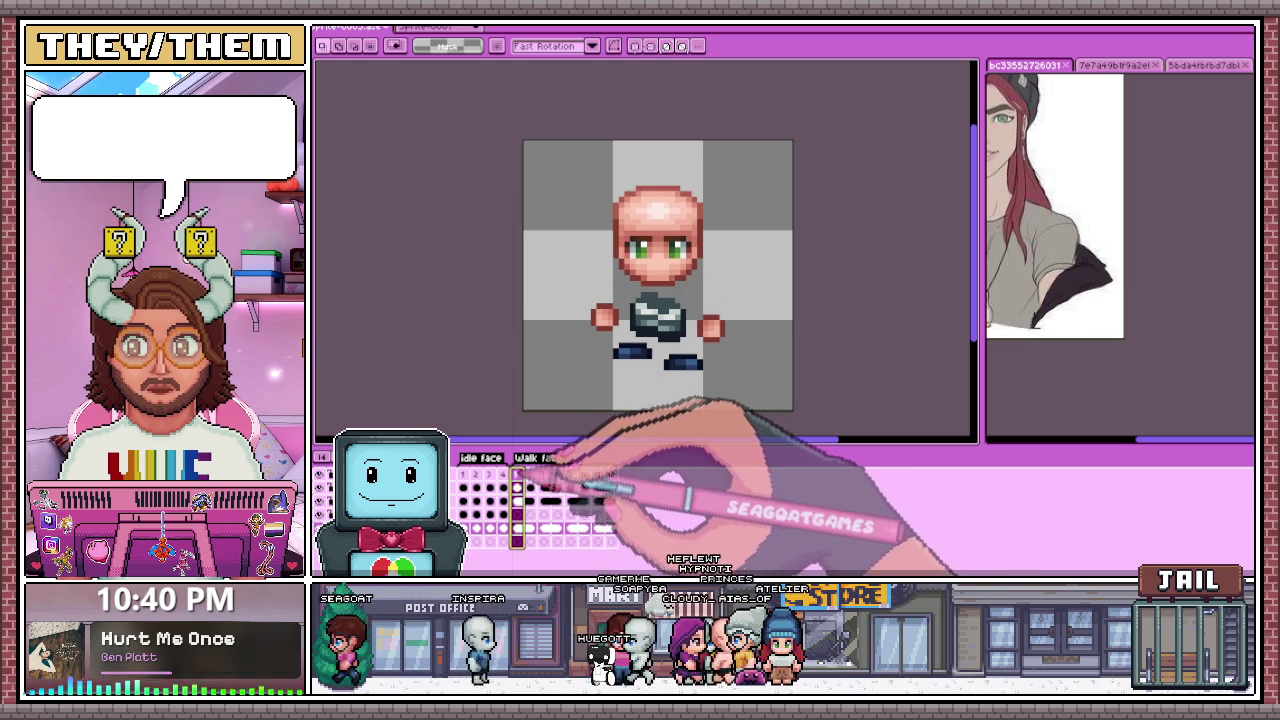
scroll(762, 375, "down", 2)
key("Right")
key("Right")
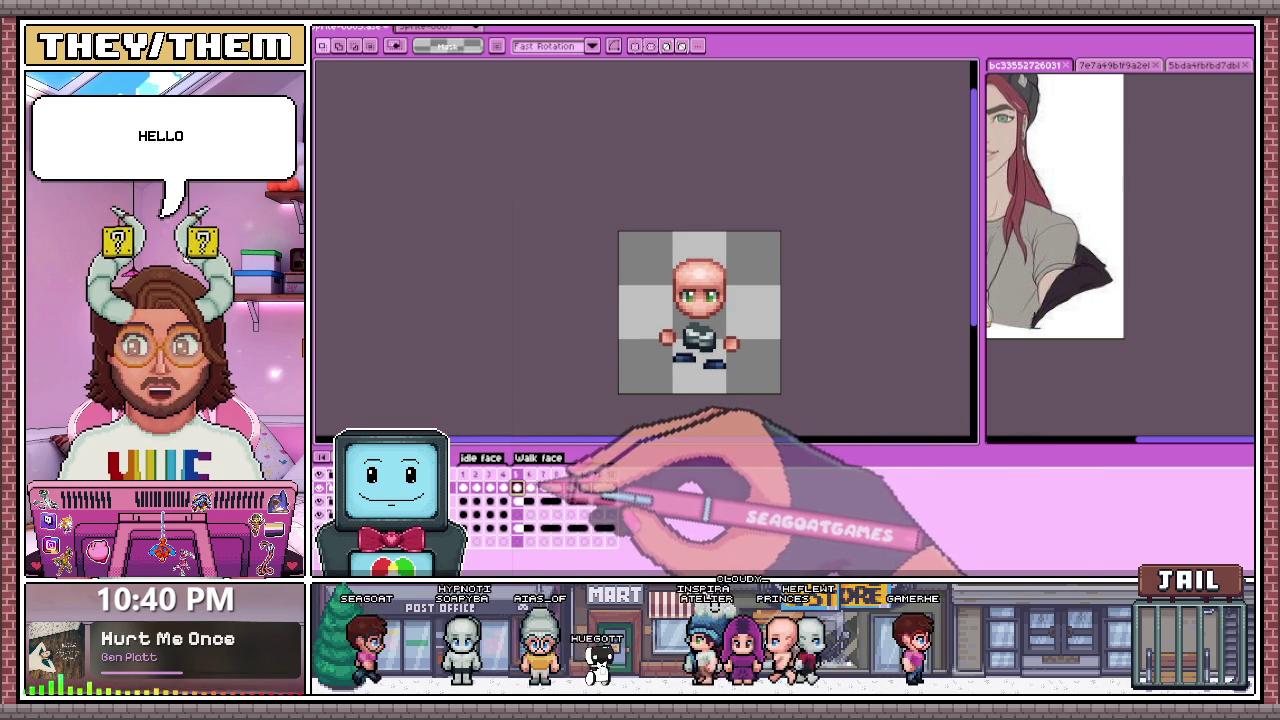
Step: Select the sprite's left foot, zoom out and back in, then show frame 6
scroll(693, 395, "up", 3)
left_click_drag(603, 323, 704, 368)
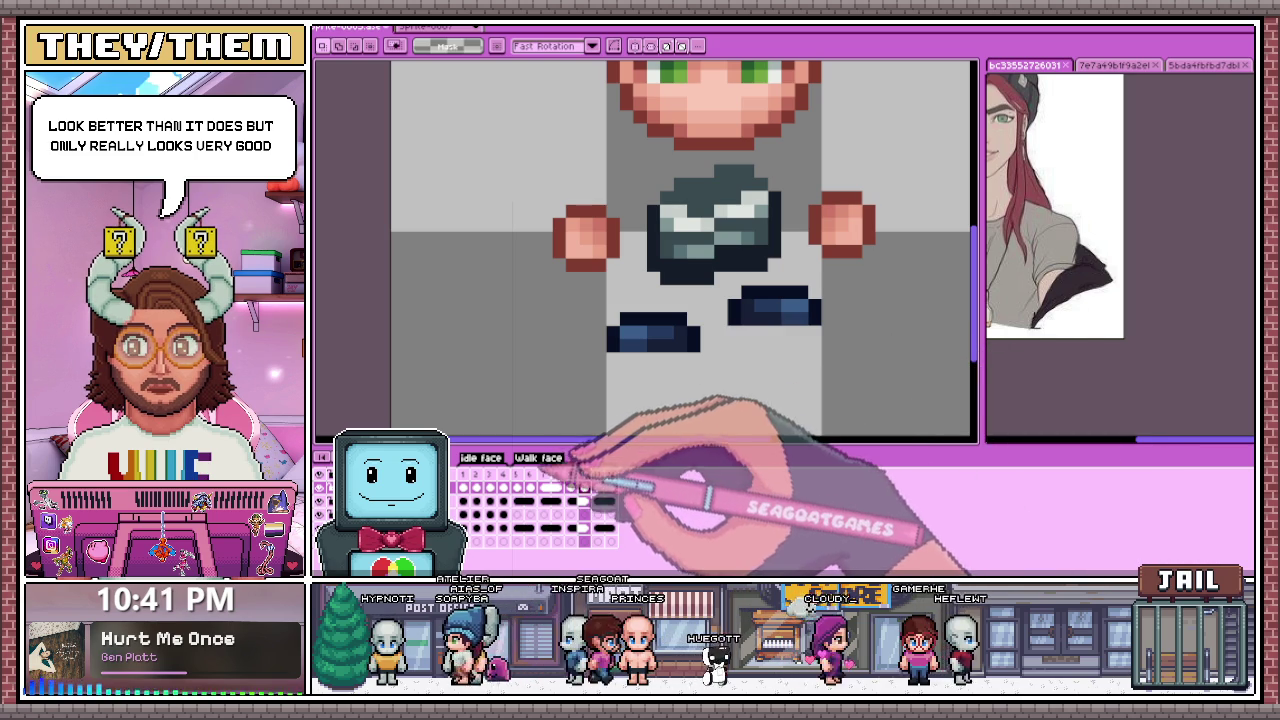
scroll(770, 372, "down", 1)
scroll(760, 372, "down", 2)
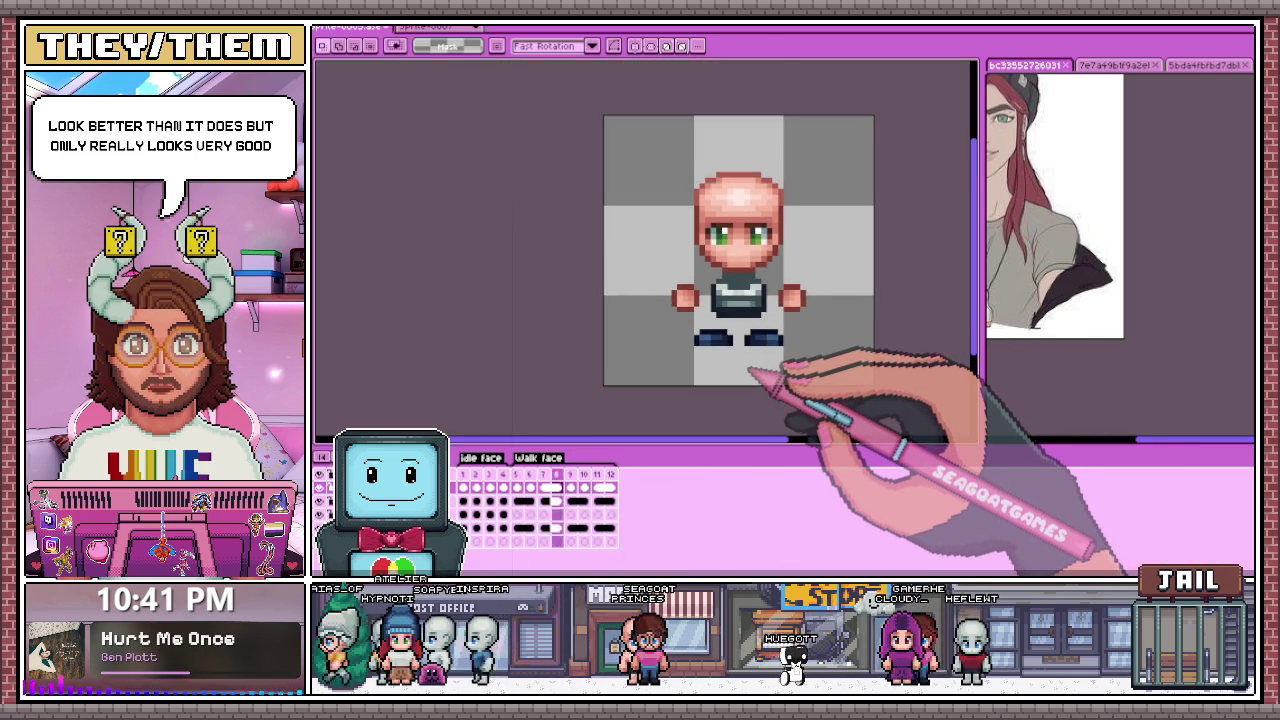
scroll(757, 371, "up", 1)
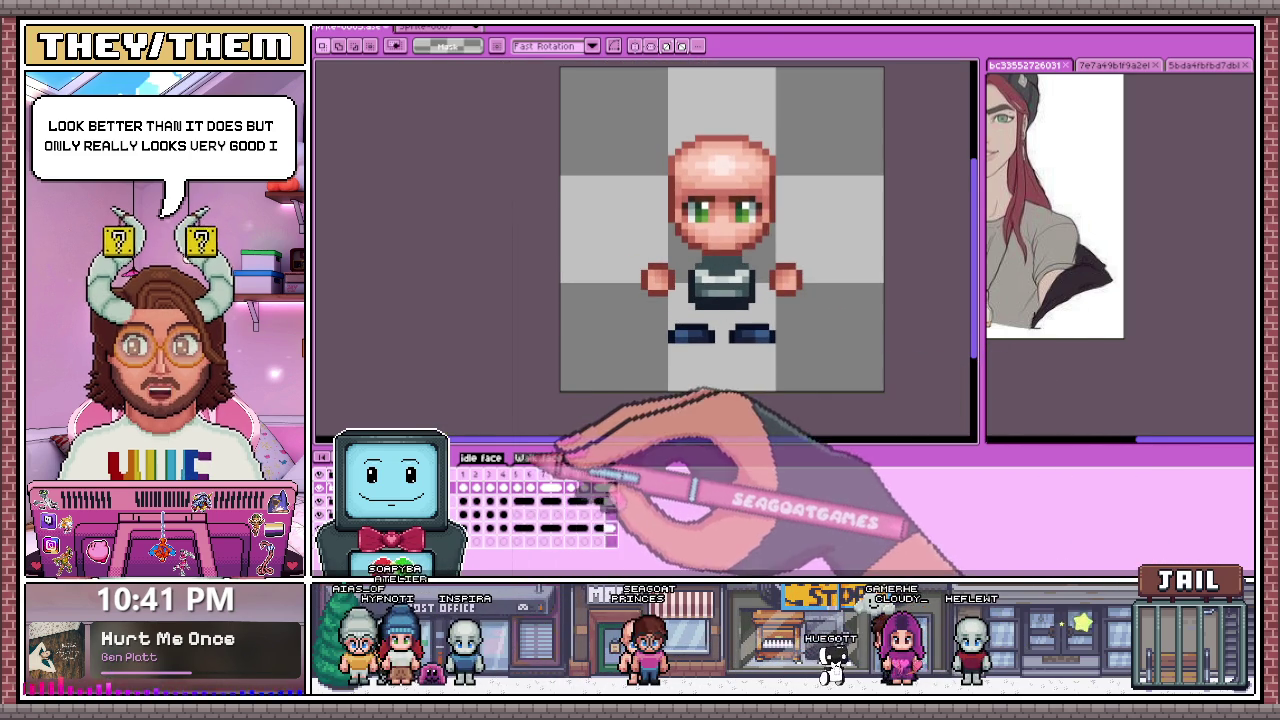
left_click(530, 488)
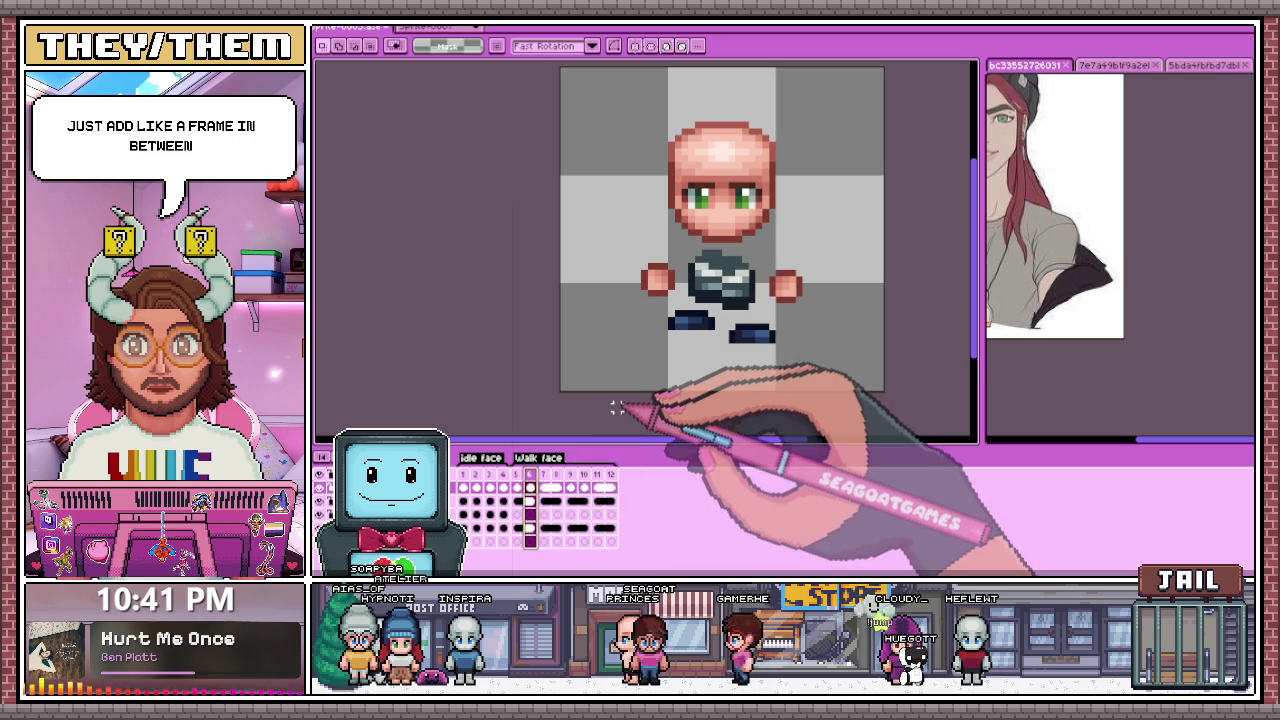
Step: Select the left foot on frame 6 and lower the right foot on frame 9
scroll(640, 380, "up", 1)
scroll(700, 290, "up", 1)
left_click_drag(680, 253, 795, 312)
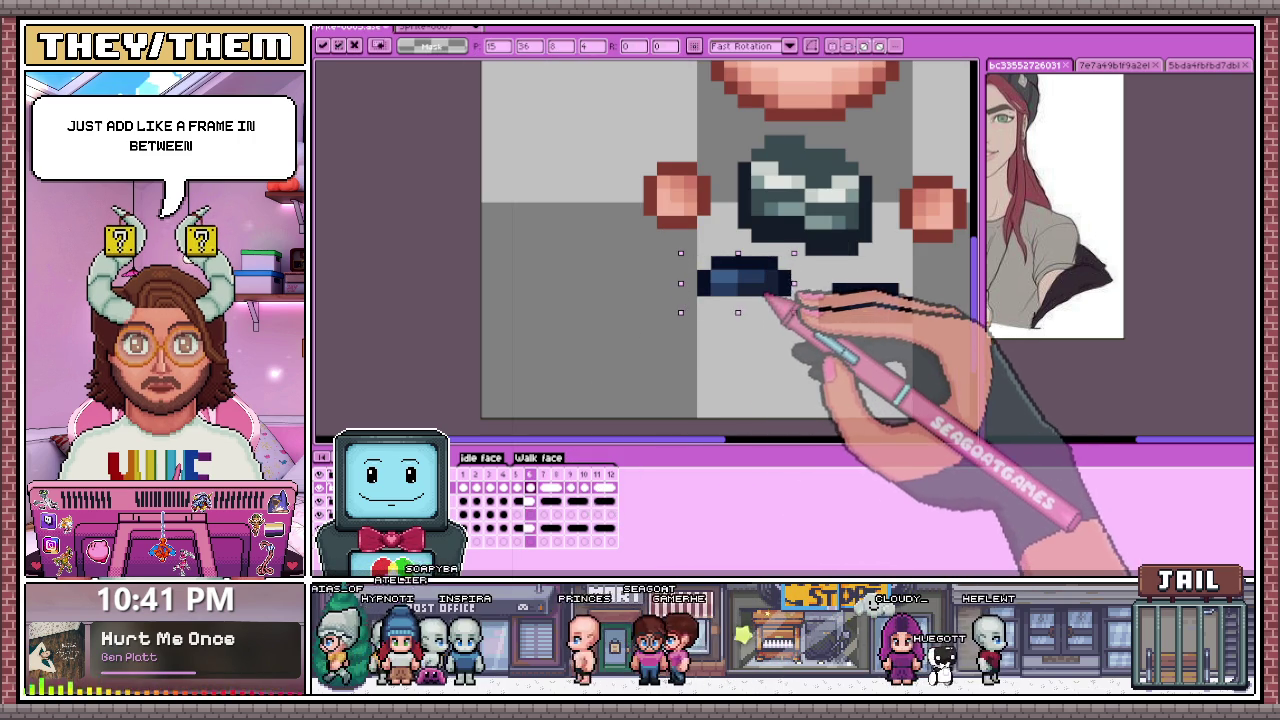
left_click(570, 488)
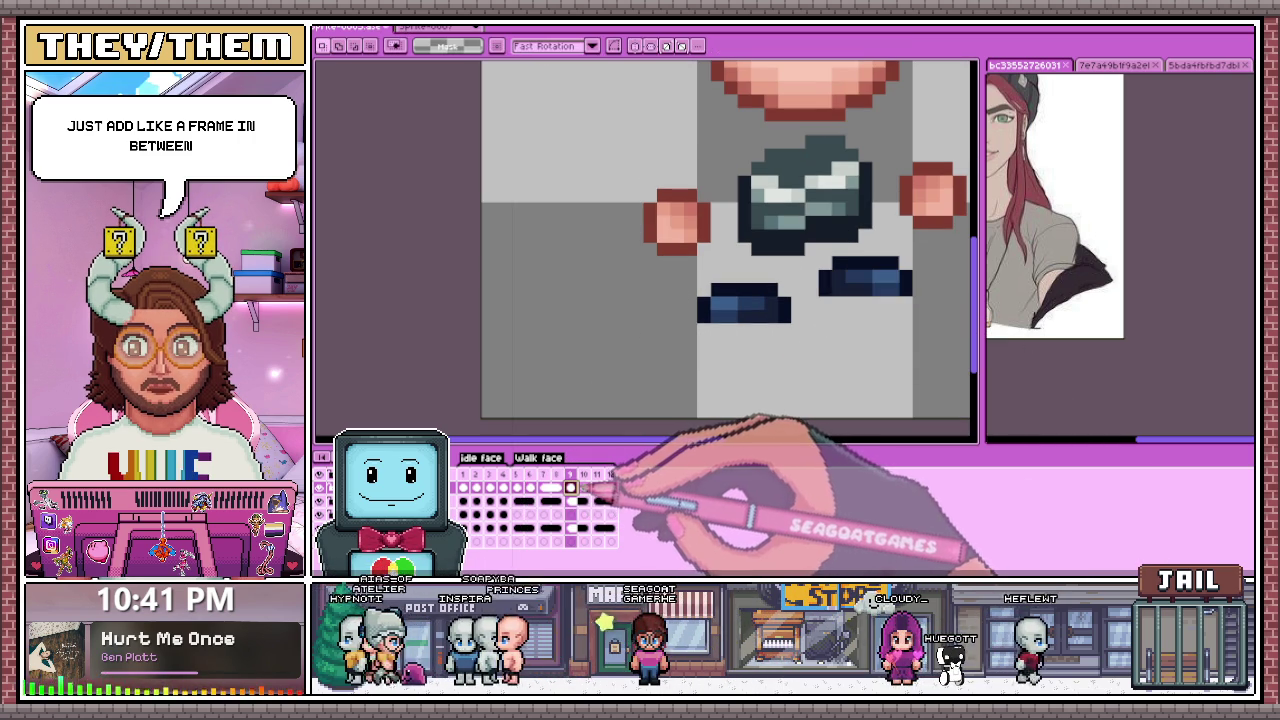
left_click_drag(801, 267, 902, 313)
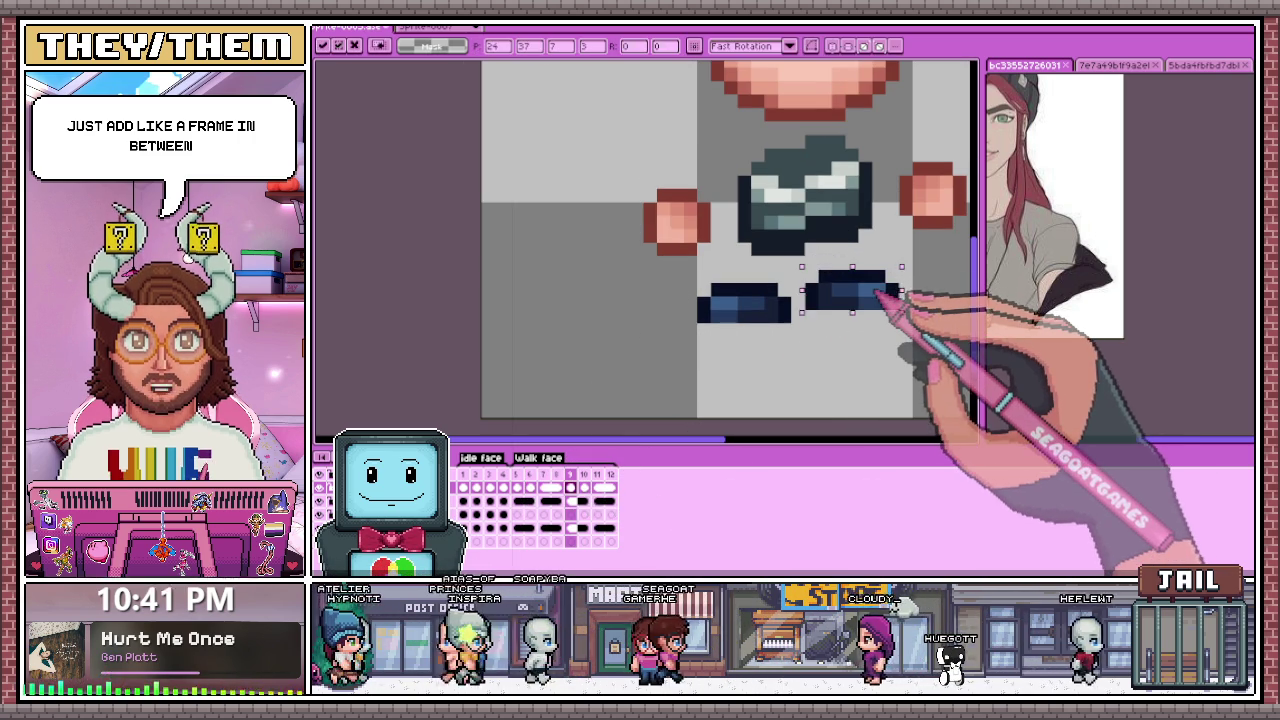
left_click(517, 488)
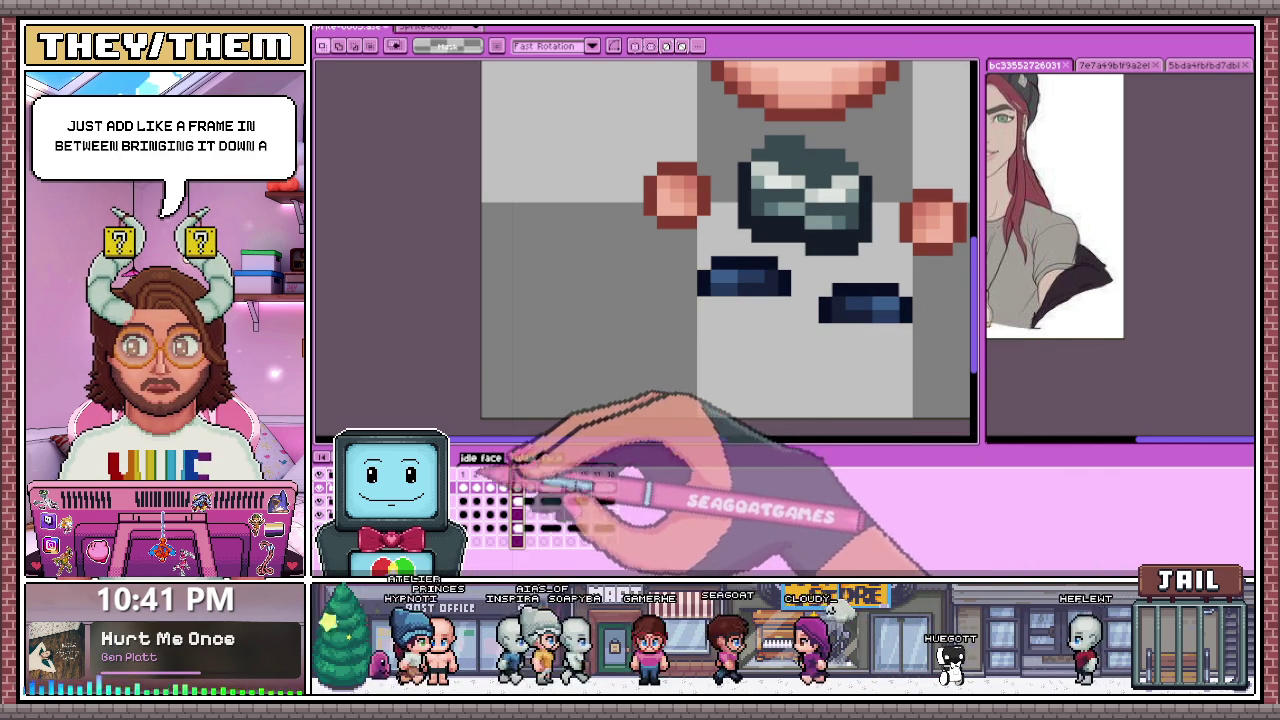
left_click(570, 488)
scroll(714, 400, "down", 3)
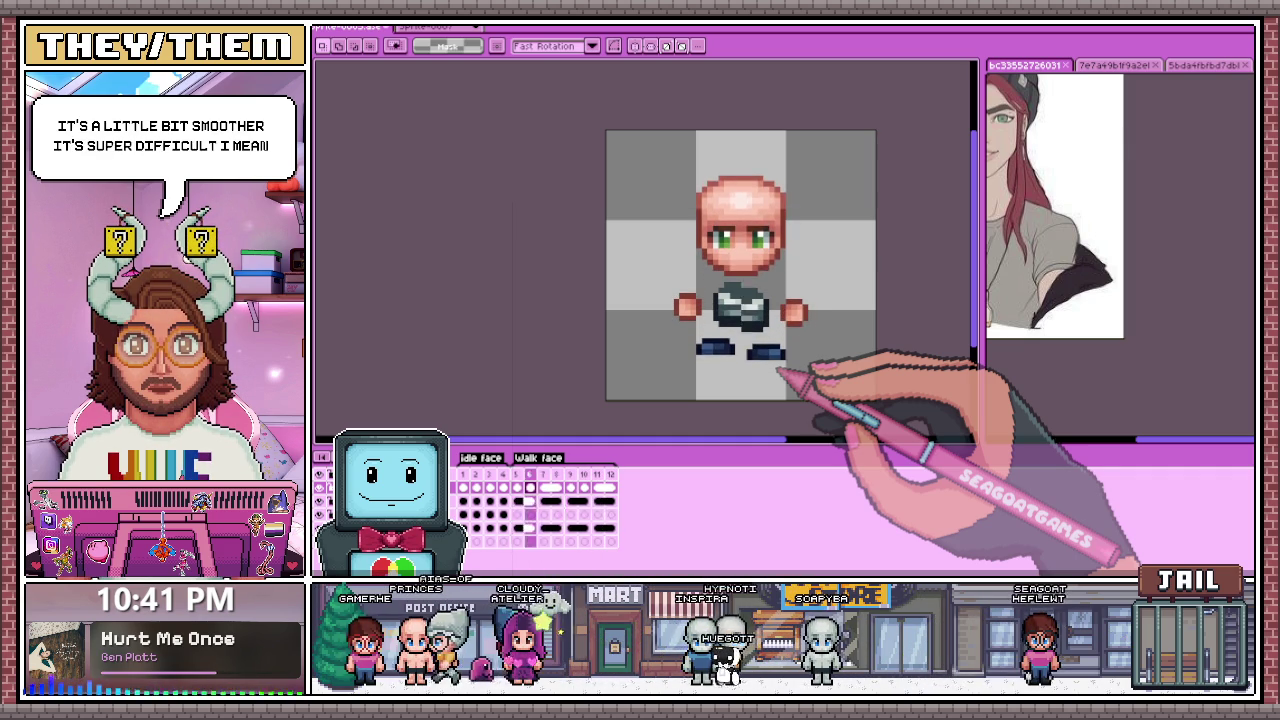
Step: On walk frame 9, nudge the selected torso up one pixel and commit it
scroll(780, 370, "down", 1)
scroll(780, 370, "up", 1)
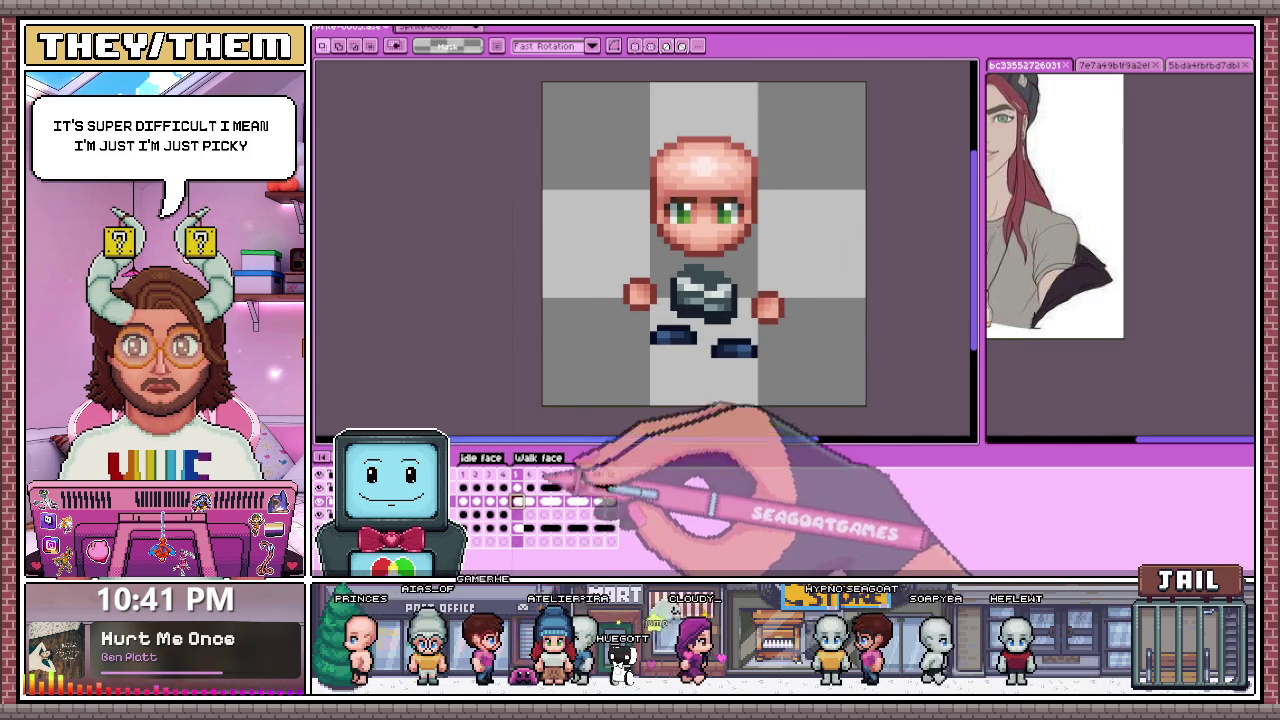
scroll(680, 270, "up", 1)
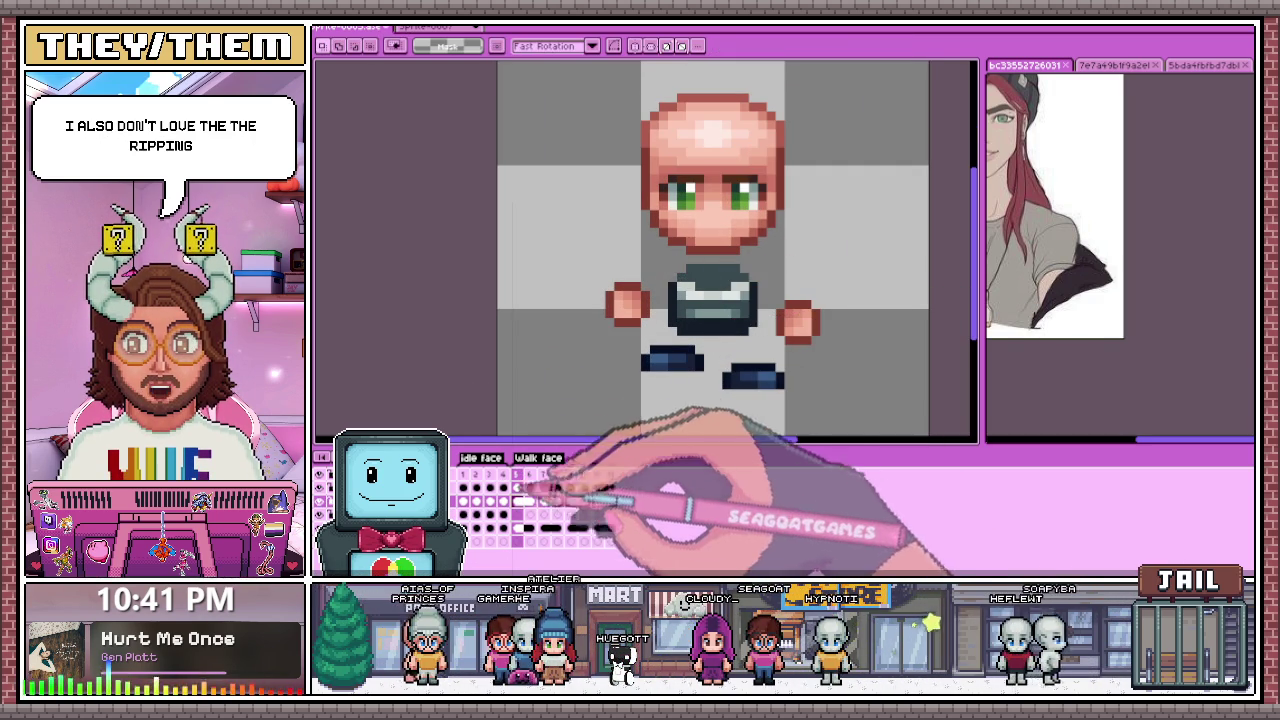
left_click(570, 501)
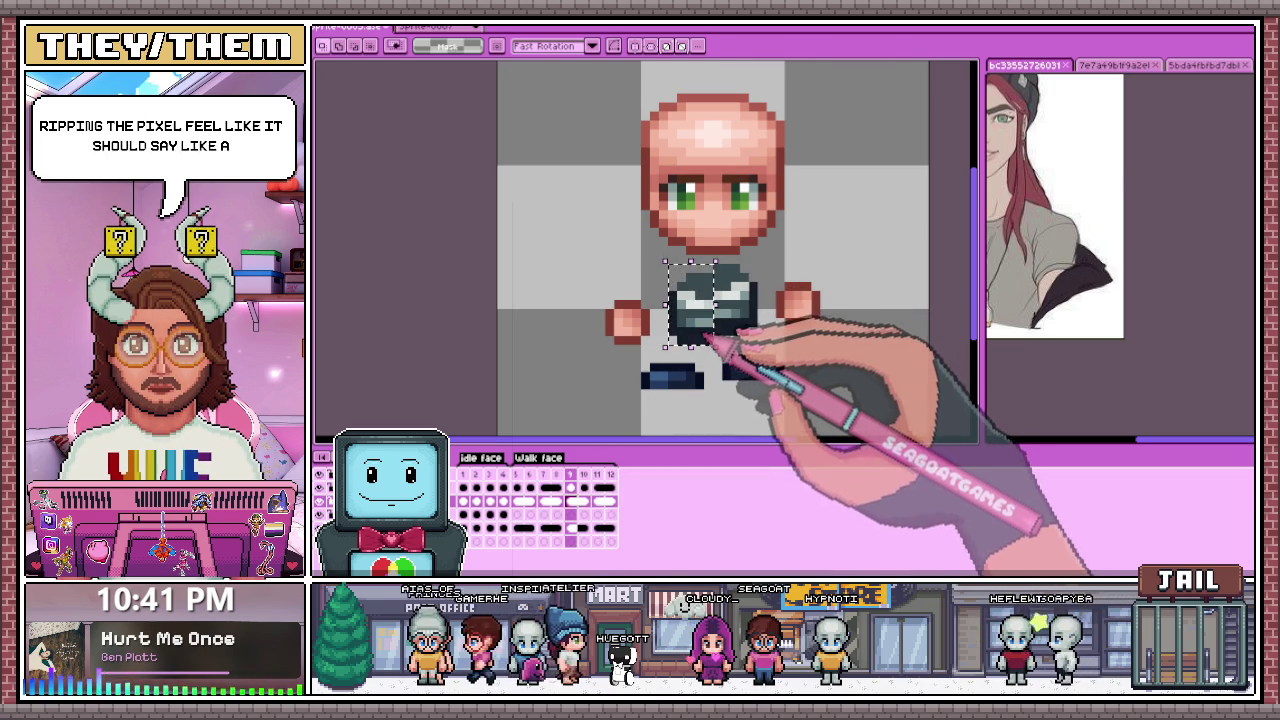
key("Up")
key("ctrl+d")
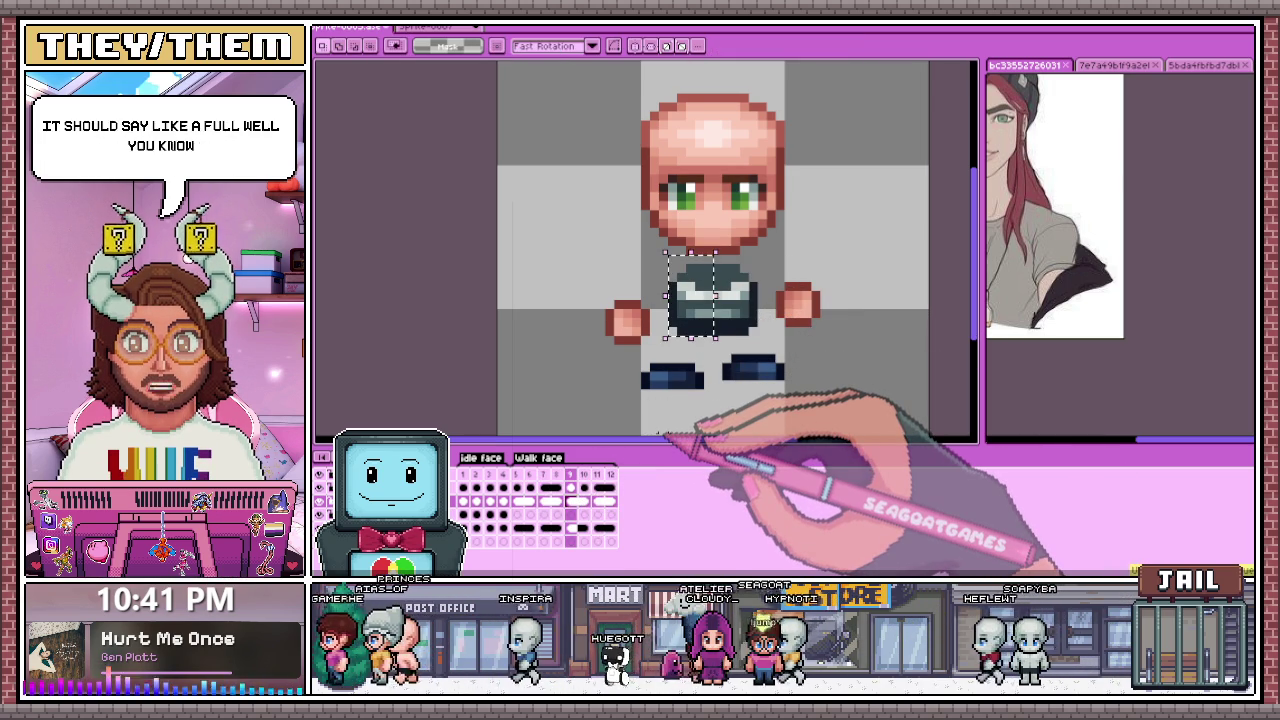
Step: Unlink the frame 5 torso cel and select the torso's right half
key("comma")
key("comma")
key("comma")
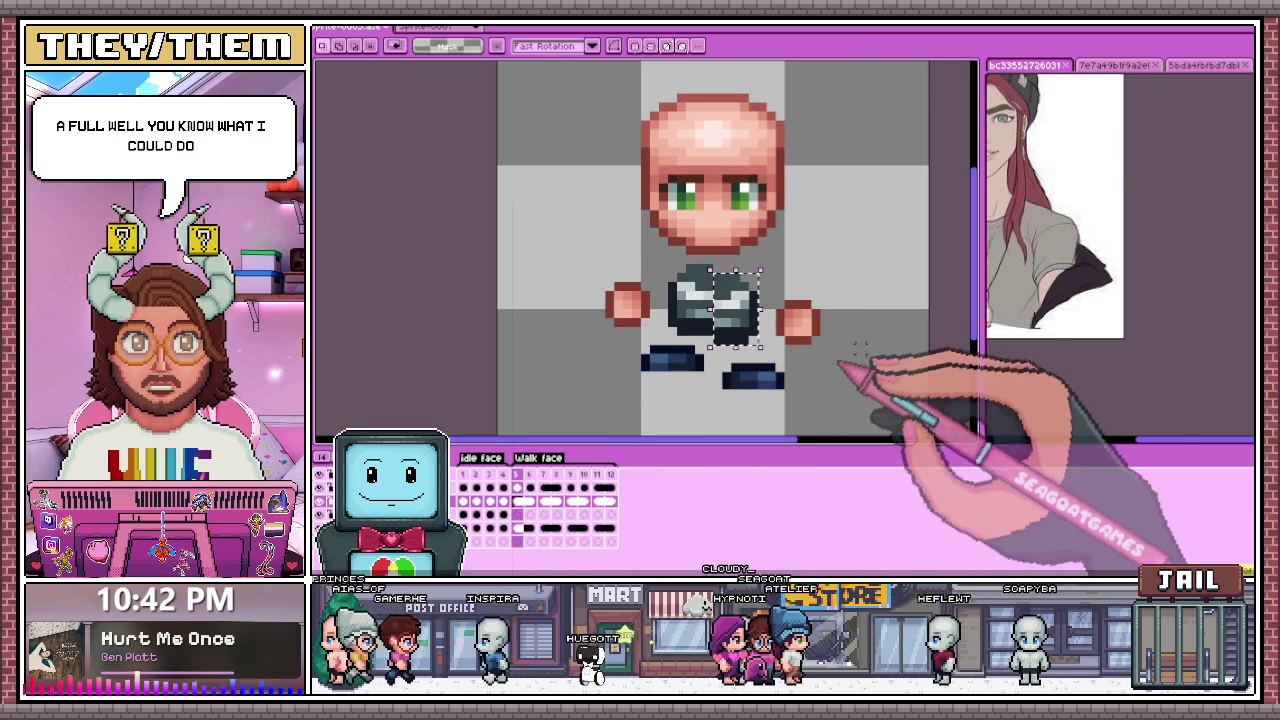
right_click(533, 500)
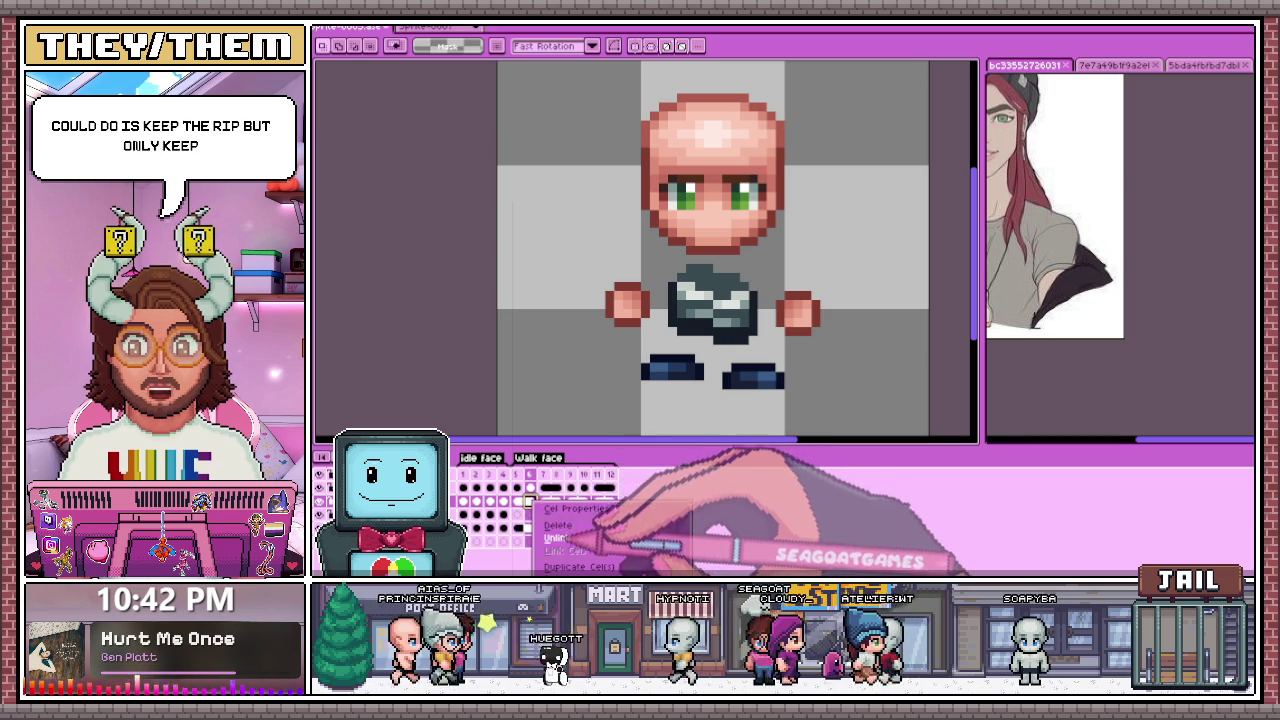
left_click(565, 551)
key("comma")
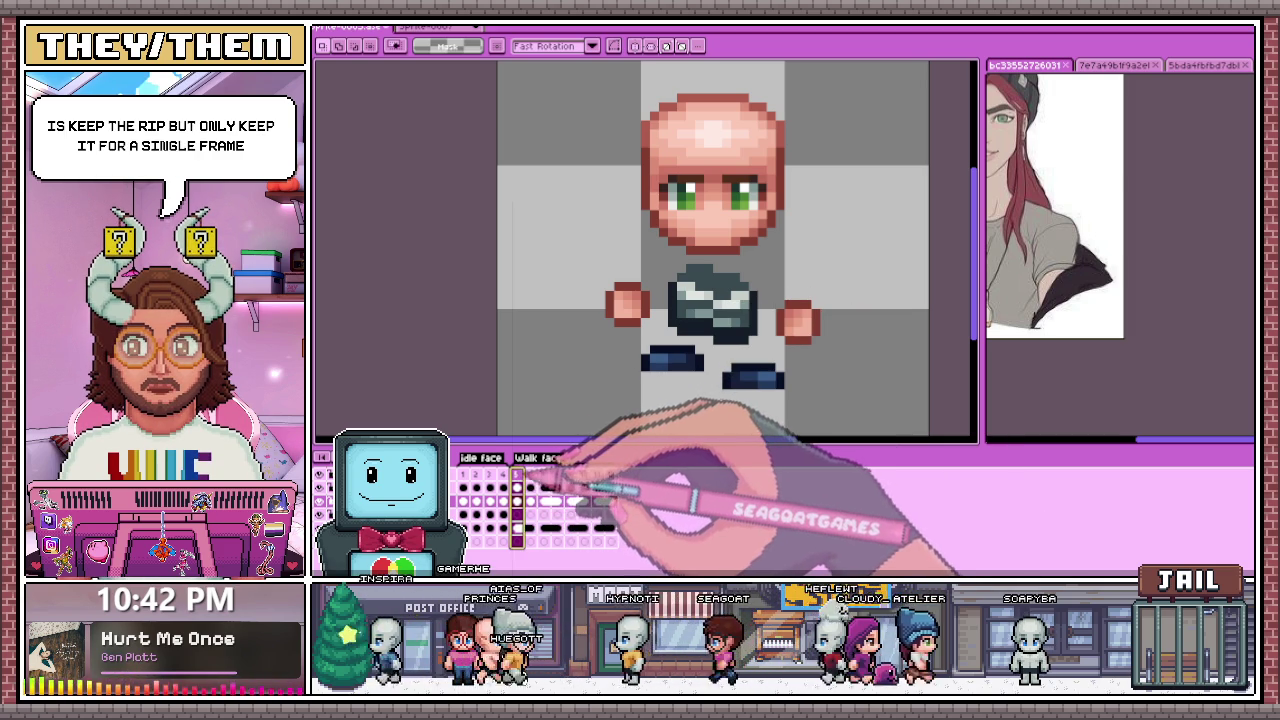
key("period")
left_click_drag(710, 264, 760, 347)
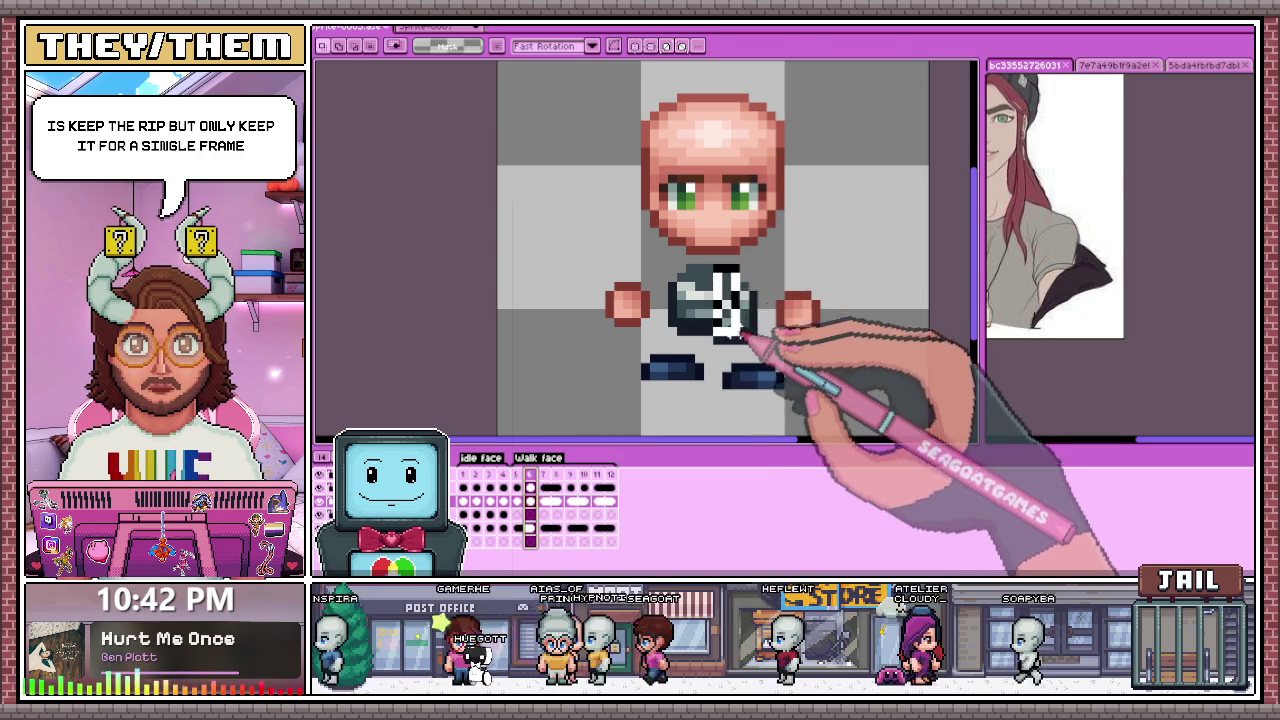
Step: Check frames 7 through 11, undoing stray strokes on the torso
key("period")
key("period")
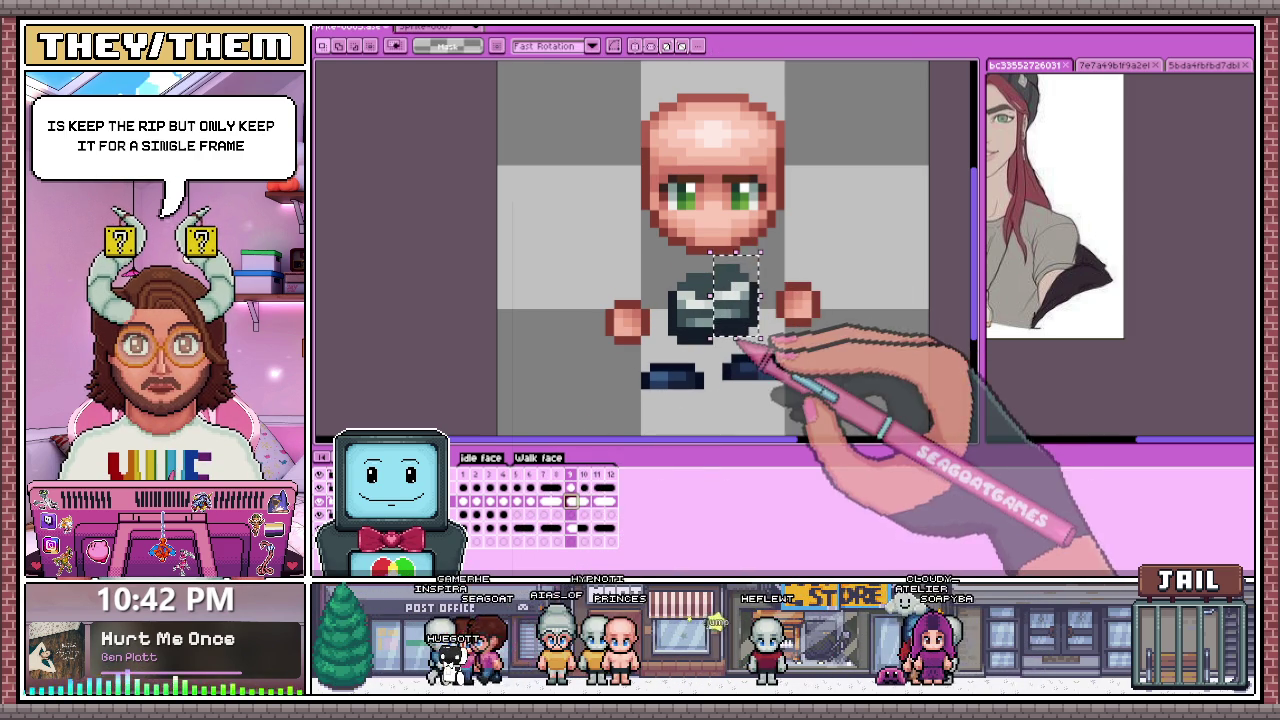
left_click(600, 539)
key("period")
left_click_drag(680, 270, 690, 318)
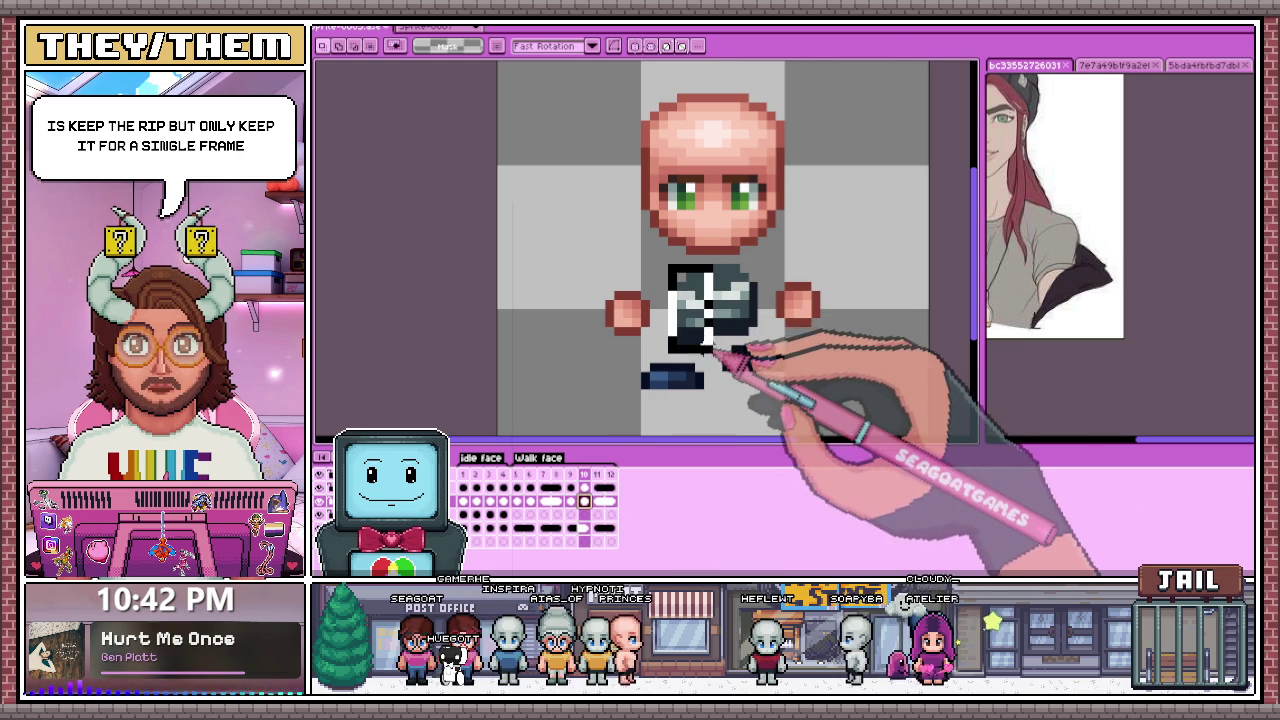
key("ctrl+z")
key("period")
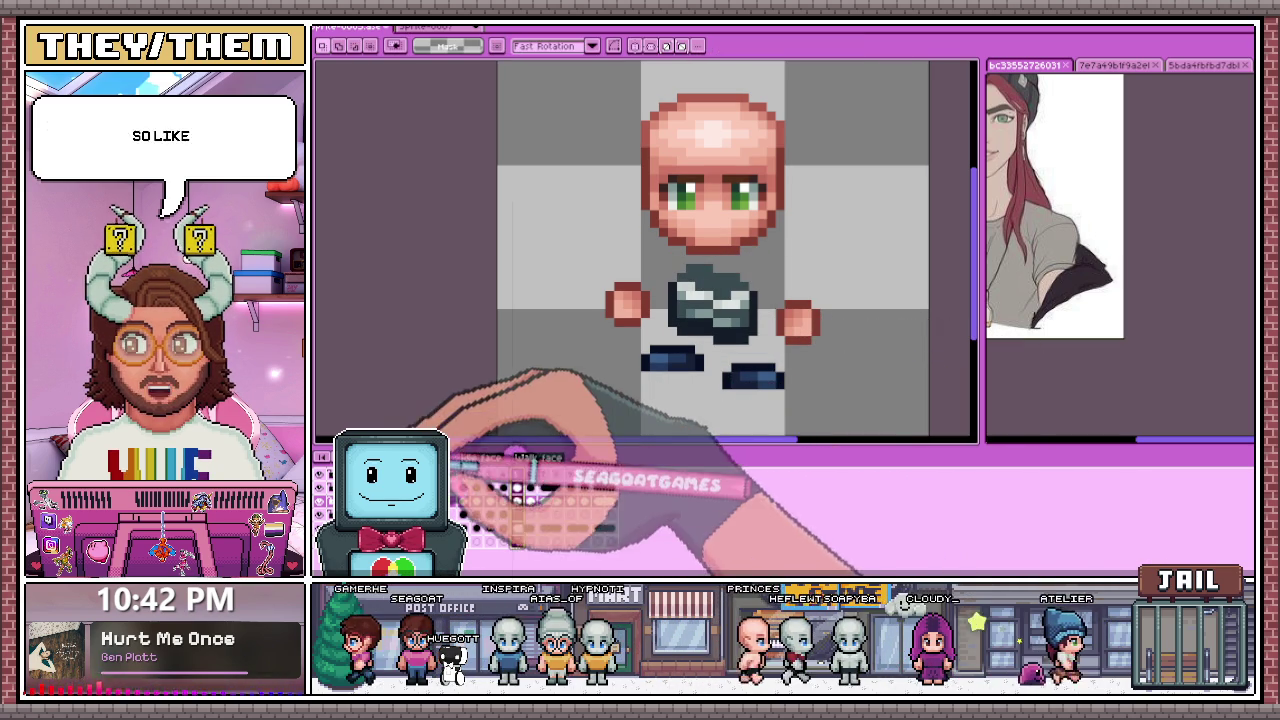
scroll(690, 300, "down", 2)
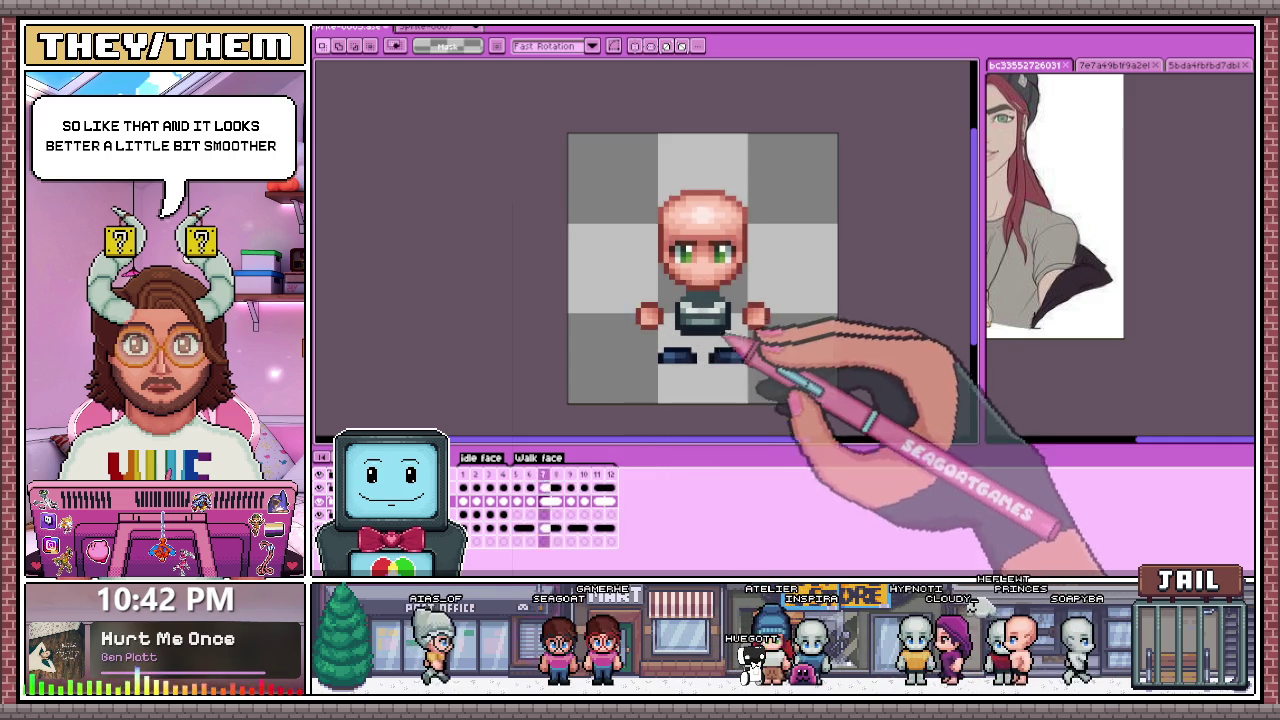
scroll(714, 340, "up", 2)
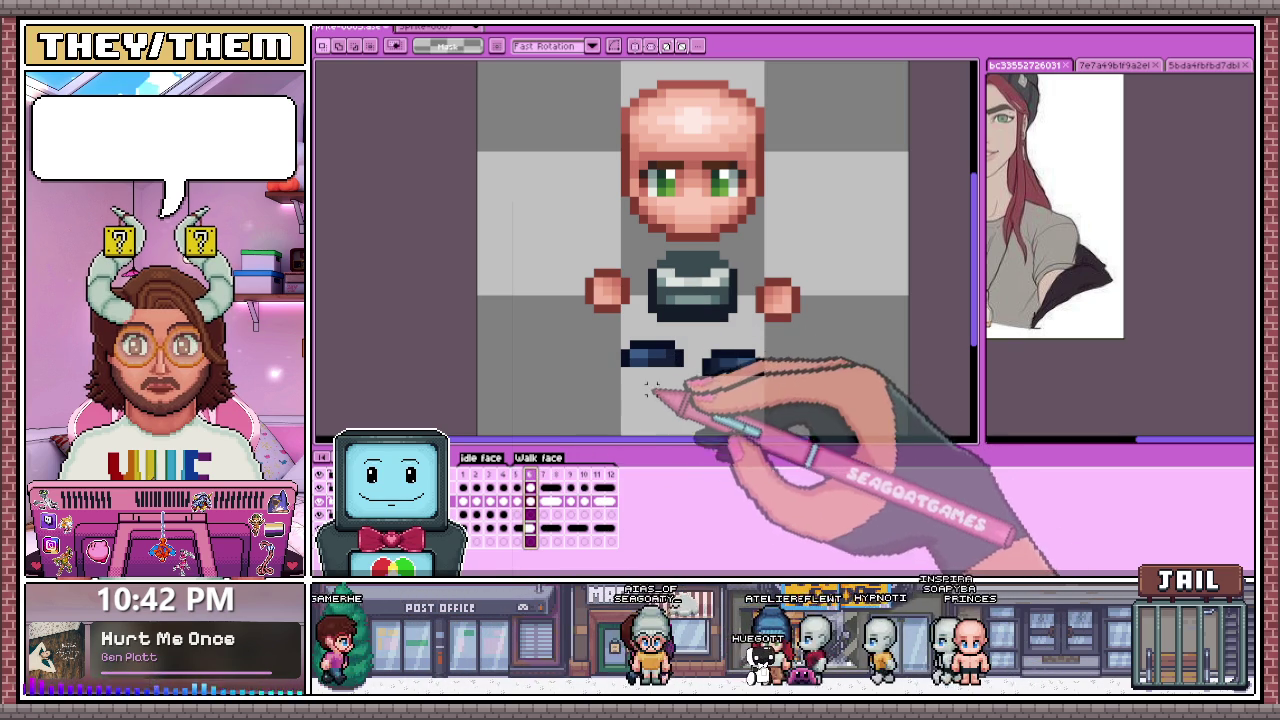
scroll(630, 345, "up", 1)
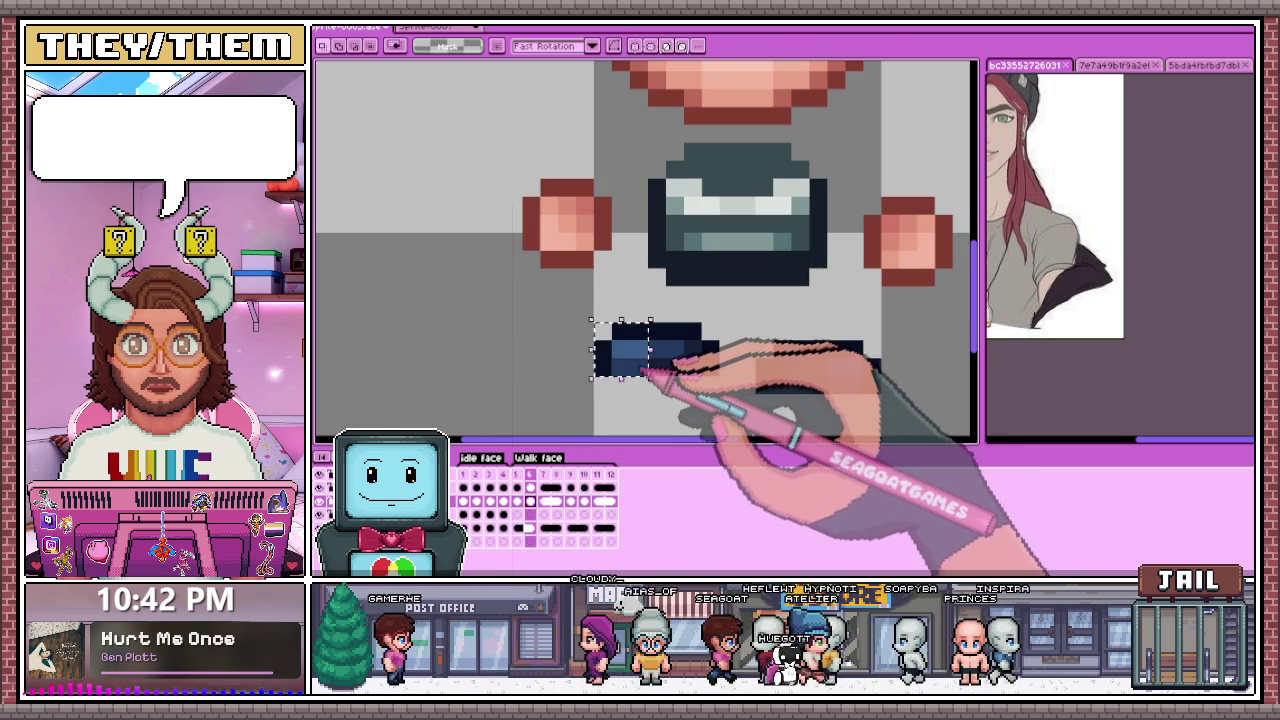
Step: Raise the left foot slightly, then select the right foot on frame 10
left_click_drag(620, 350, 620, 328)
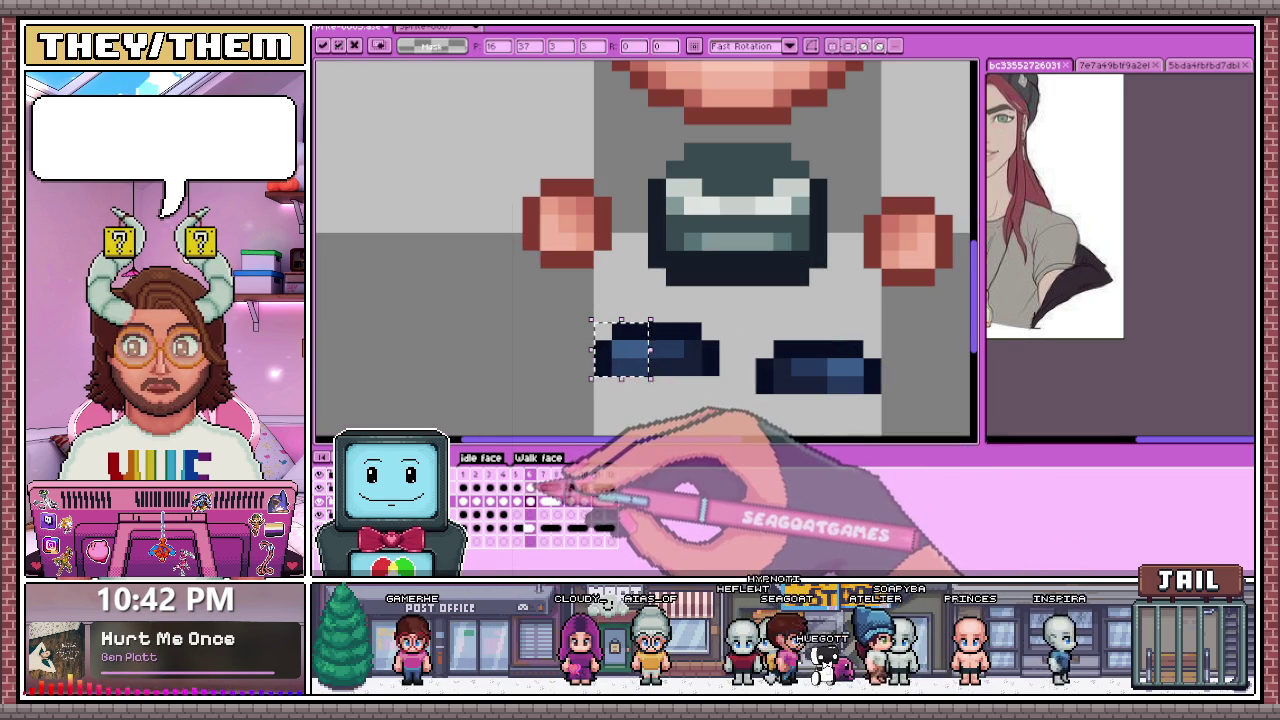
key("Return")
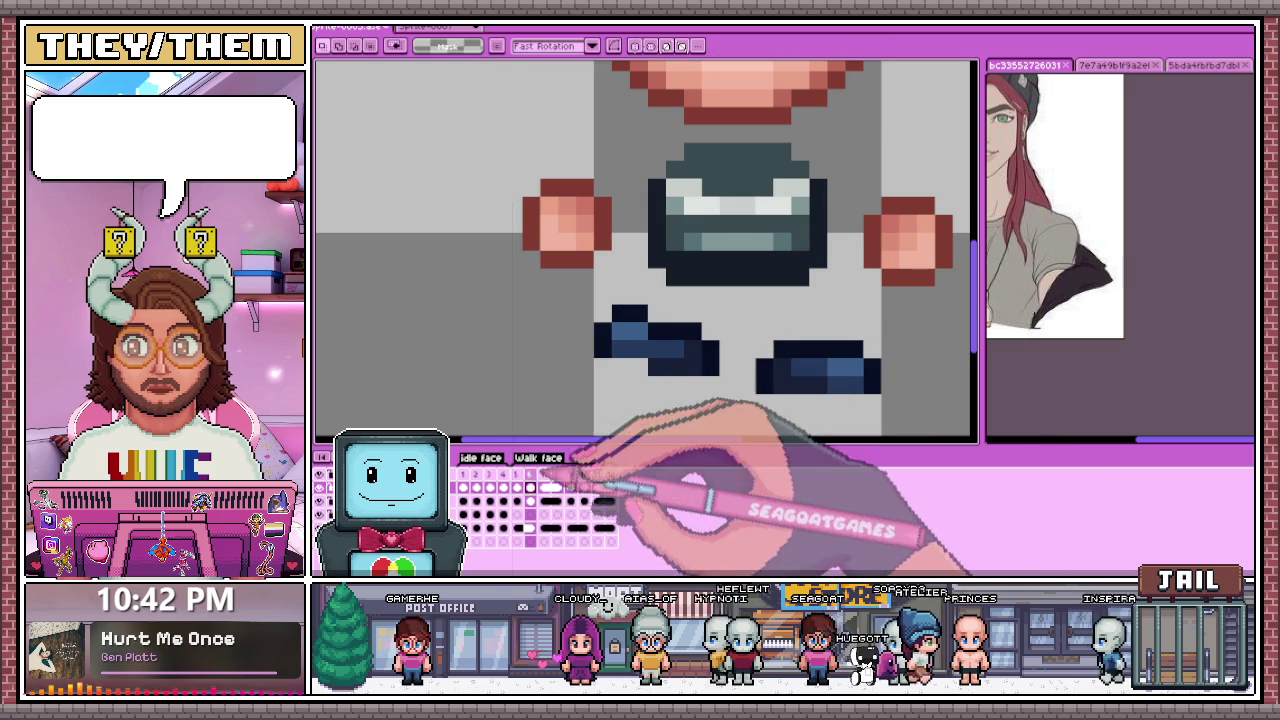
left_click(542, 487)
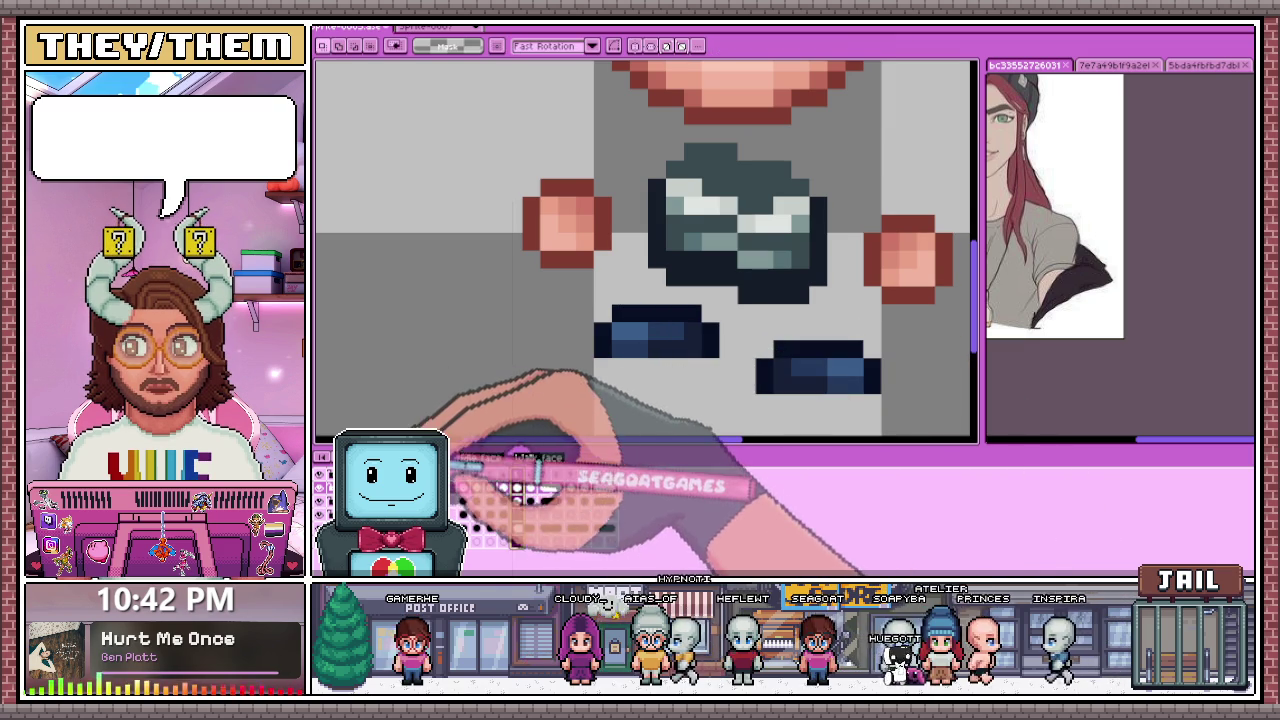
key("minus")
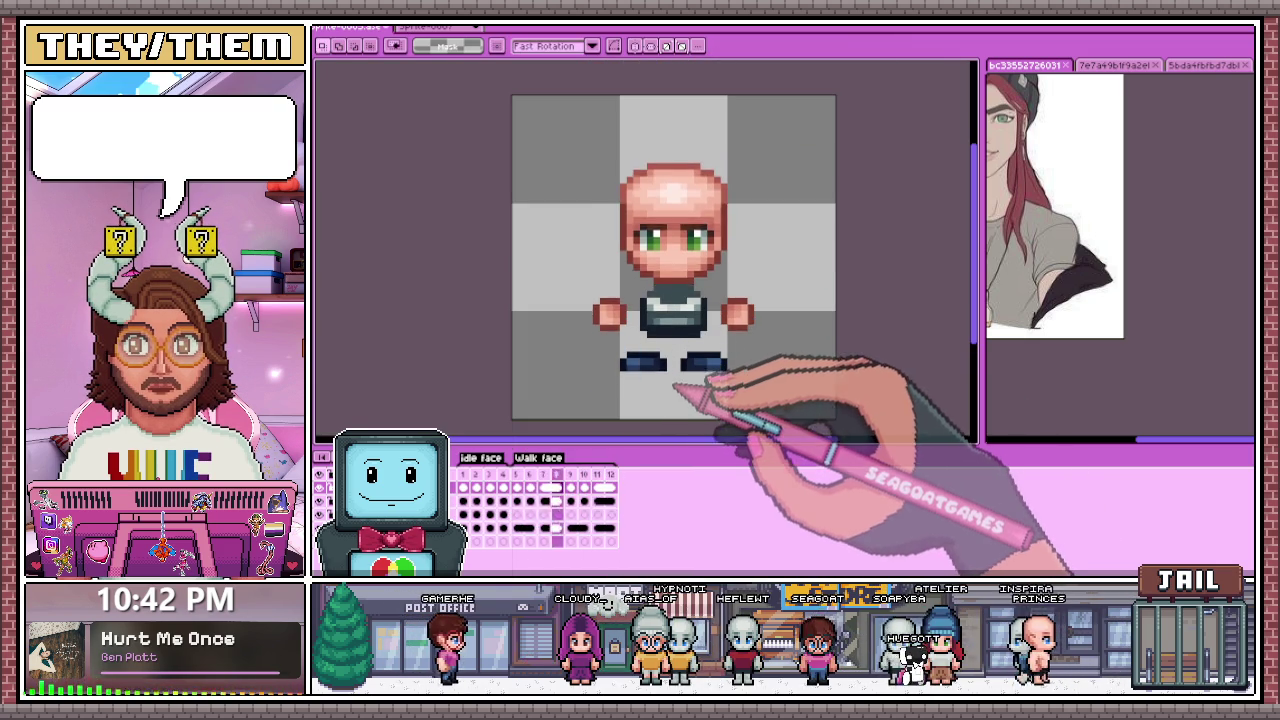
scroll(666, 380, "up", 2)
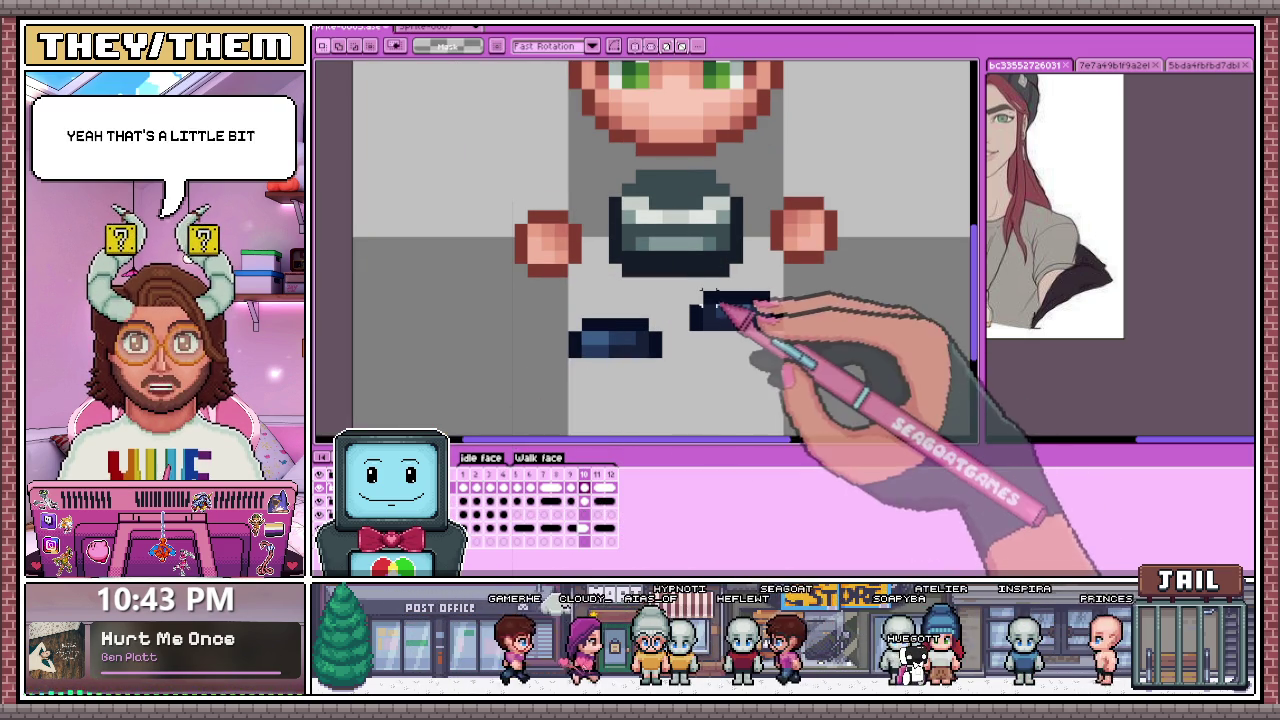
left_click_drag(703, 294, 712, 338)
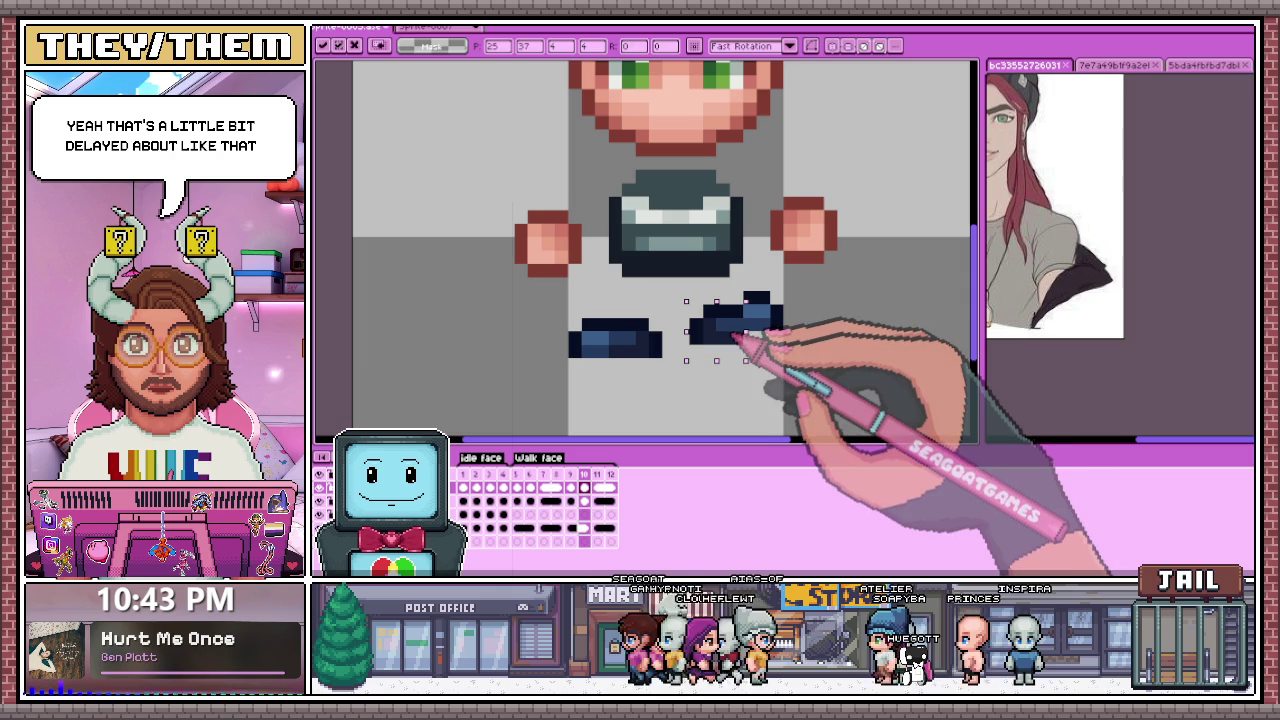
Step: Play the walk animation to review it, then stop playback
key("Right")
key("minus")
key("minus")
key("Return")
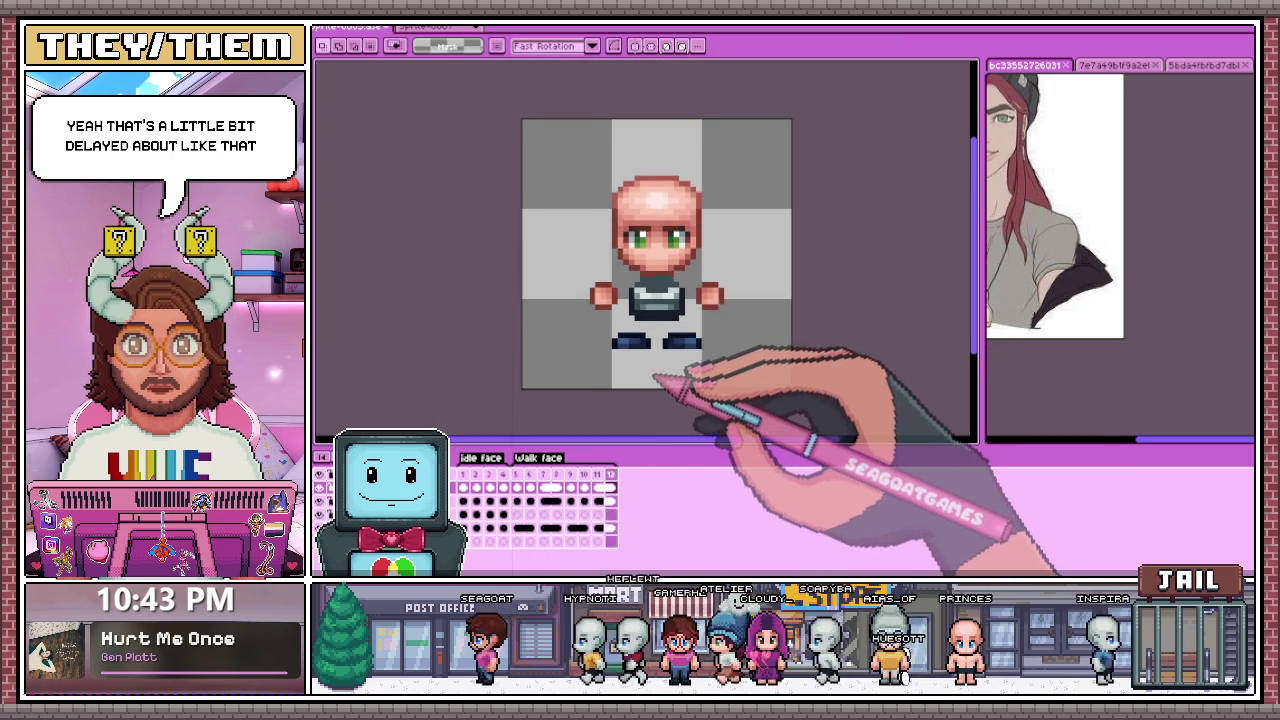
scroll(647, 384, "up", 1)
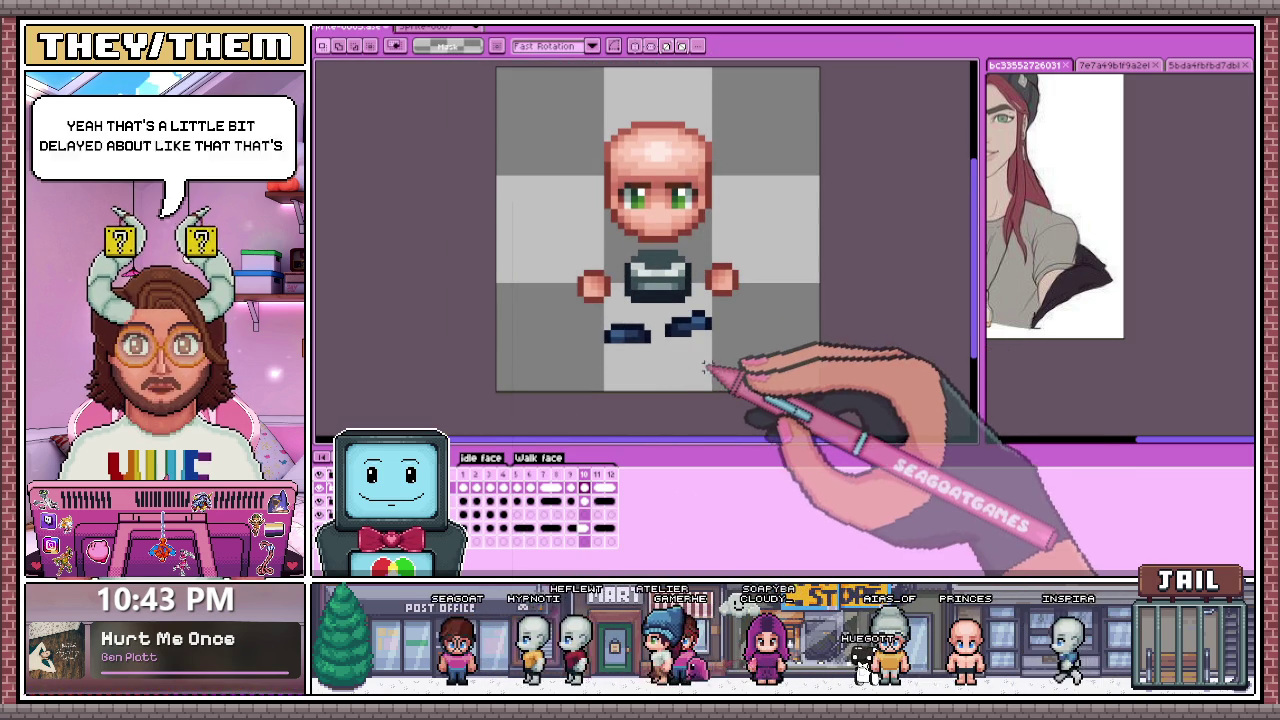
key("Return")
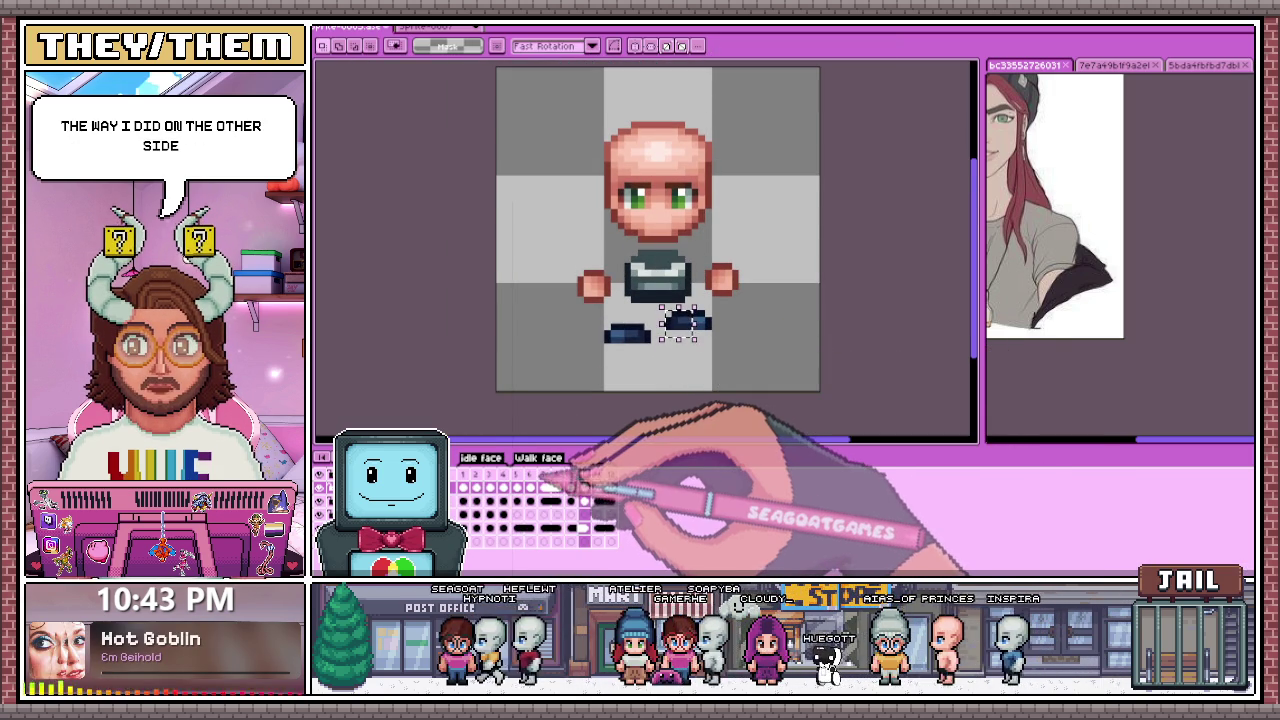
Step: On frame 6, move the selected right foot down into its new spot
left_click(530, 487)
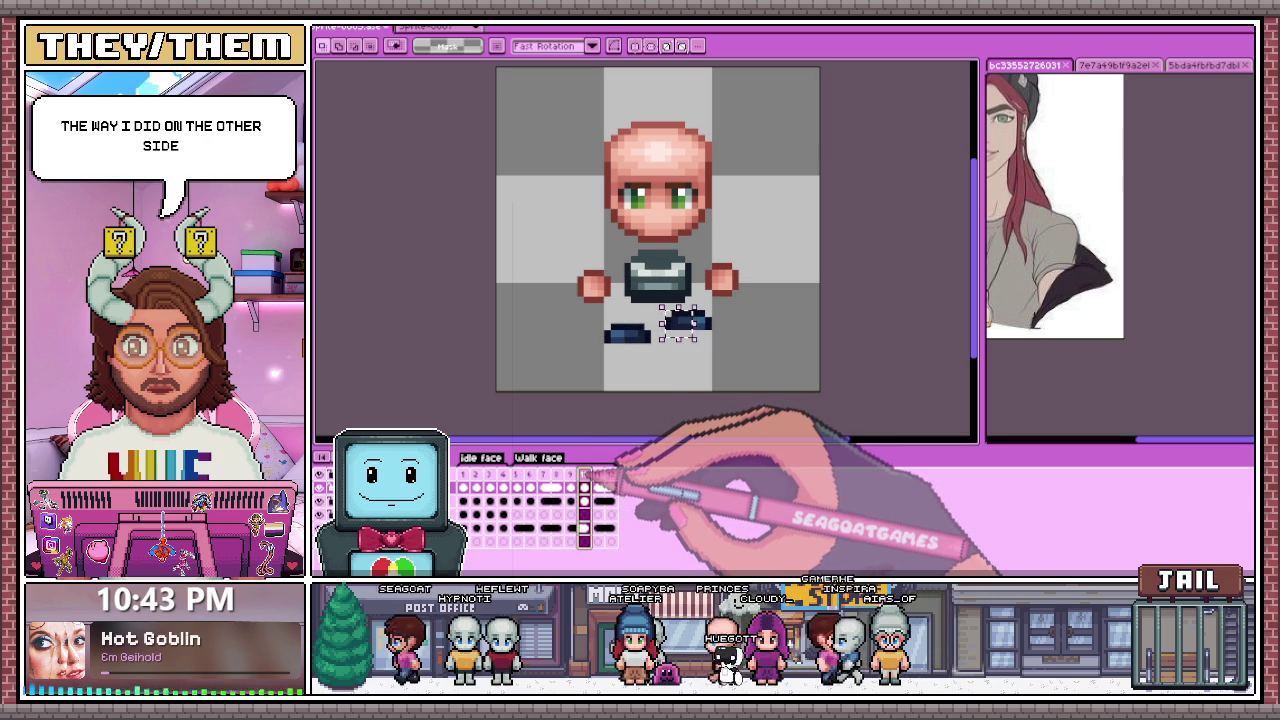
left_click(692, 328)
left_click(698, 360)
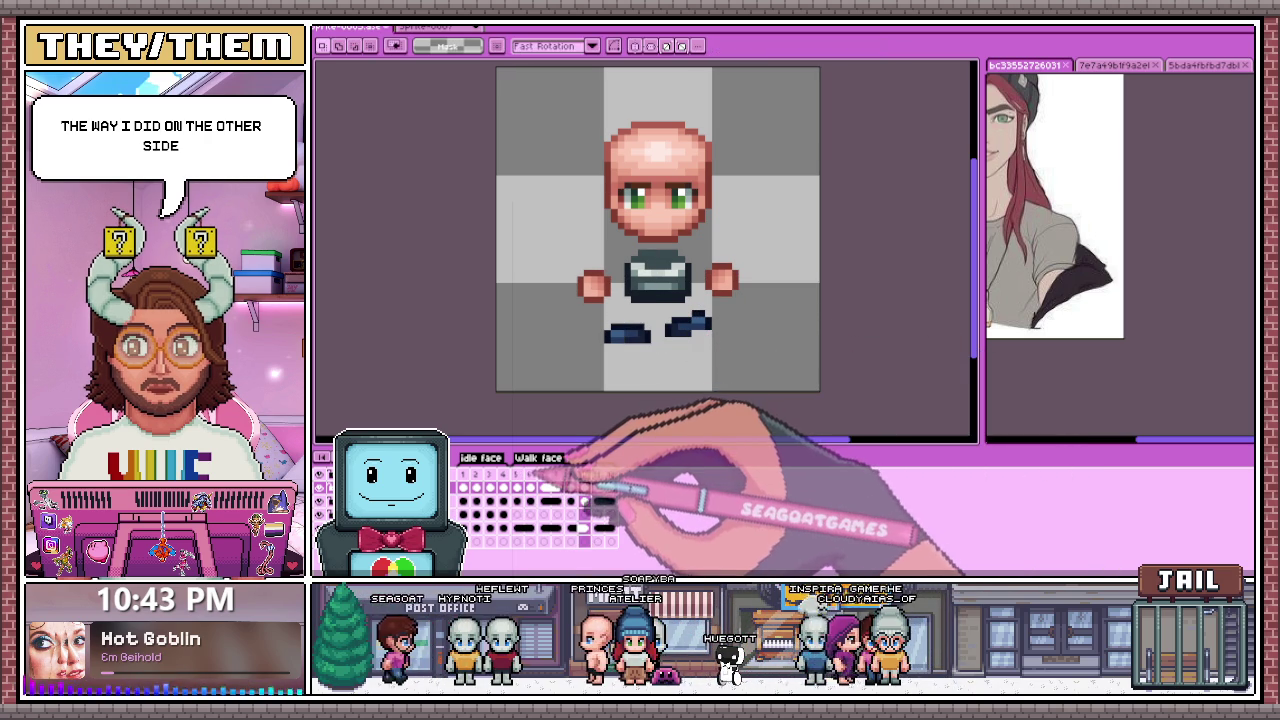
scroll(694, 336, "down", 2)
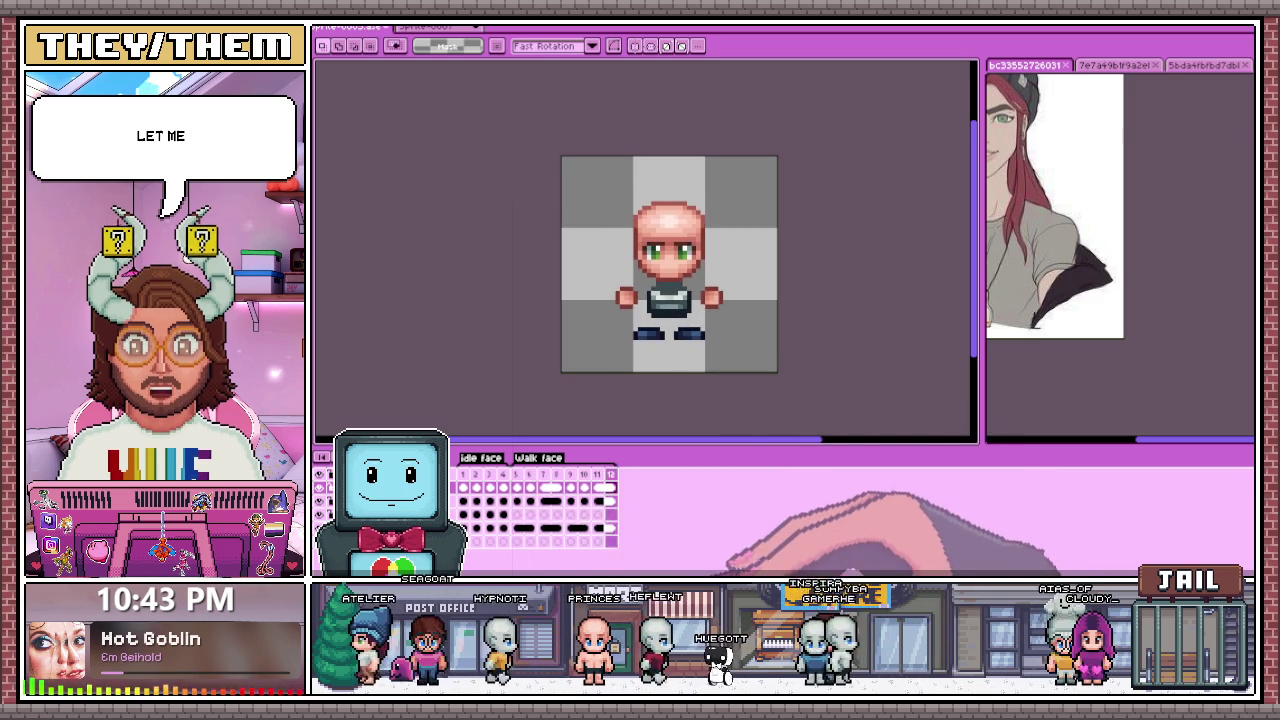
Step: From the File menu, bring up the Canvas Presets dialog with Ctrl+N
scroll(668, 325, "up", 1)
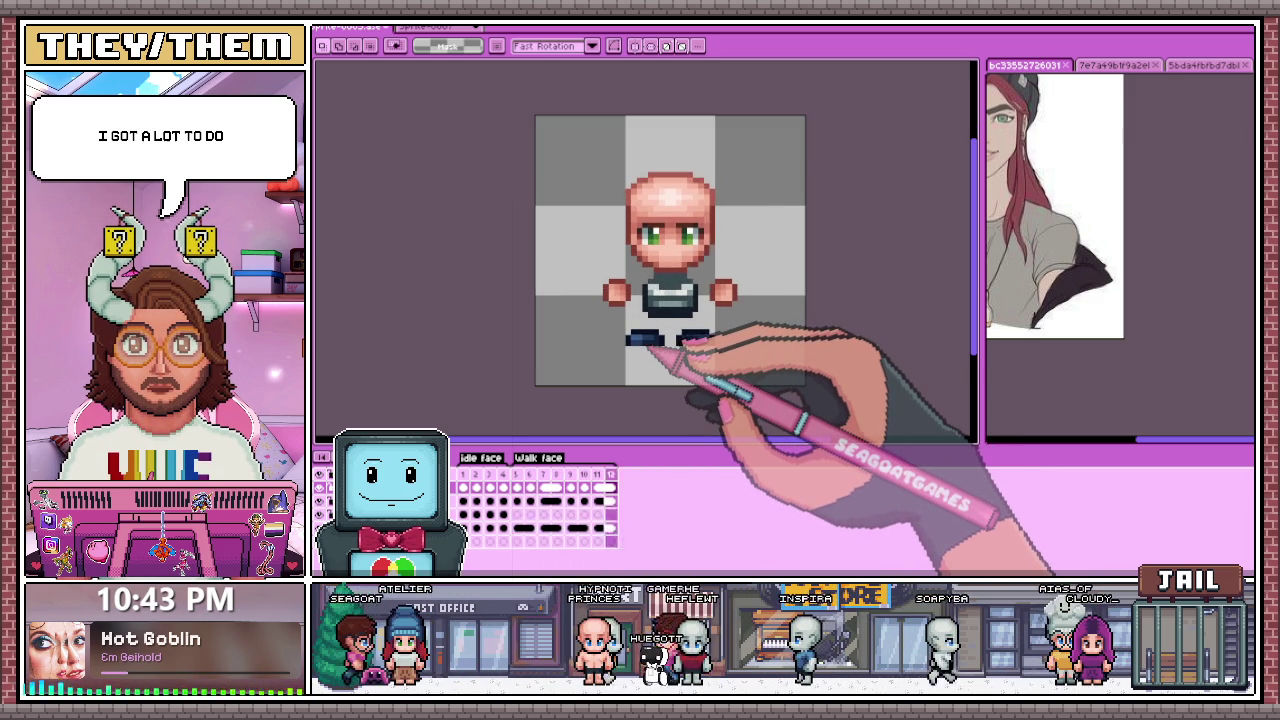
scroll(665, 220, "up", 1)
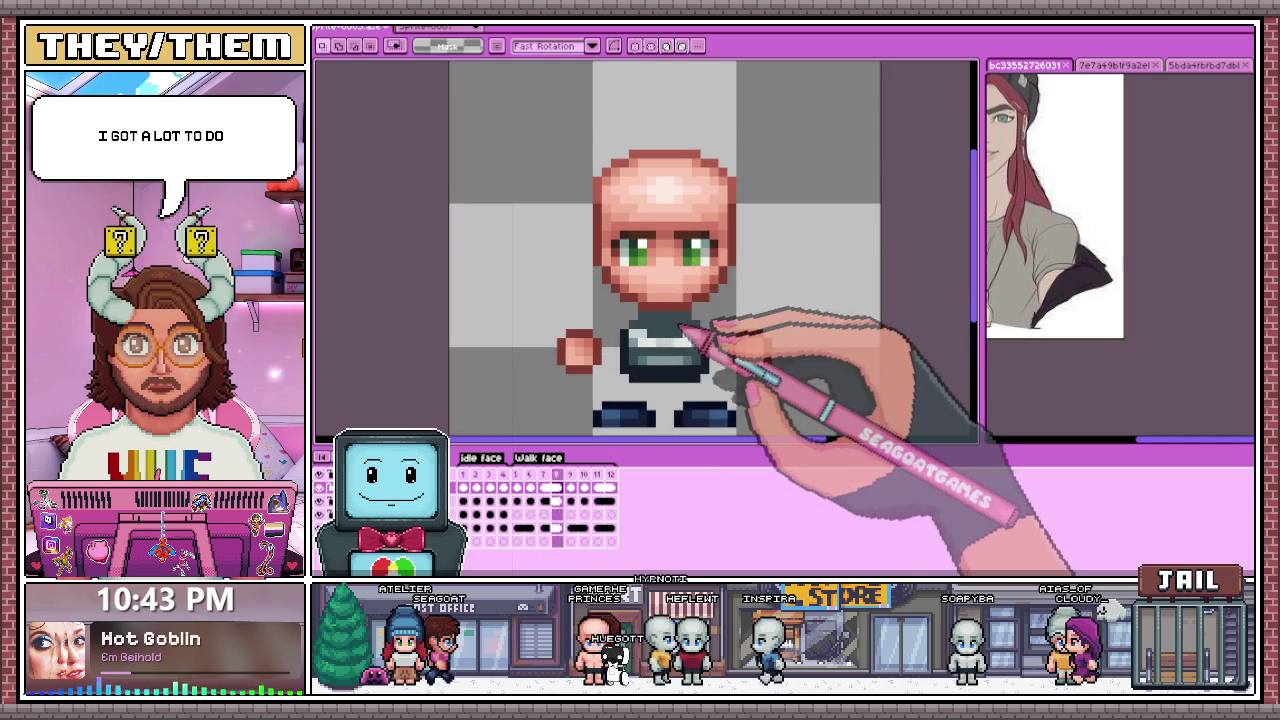
scroll(730, 330, "down", 1)
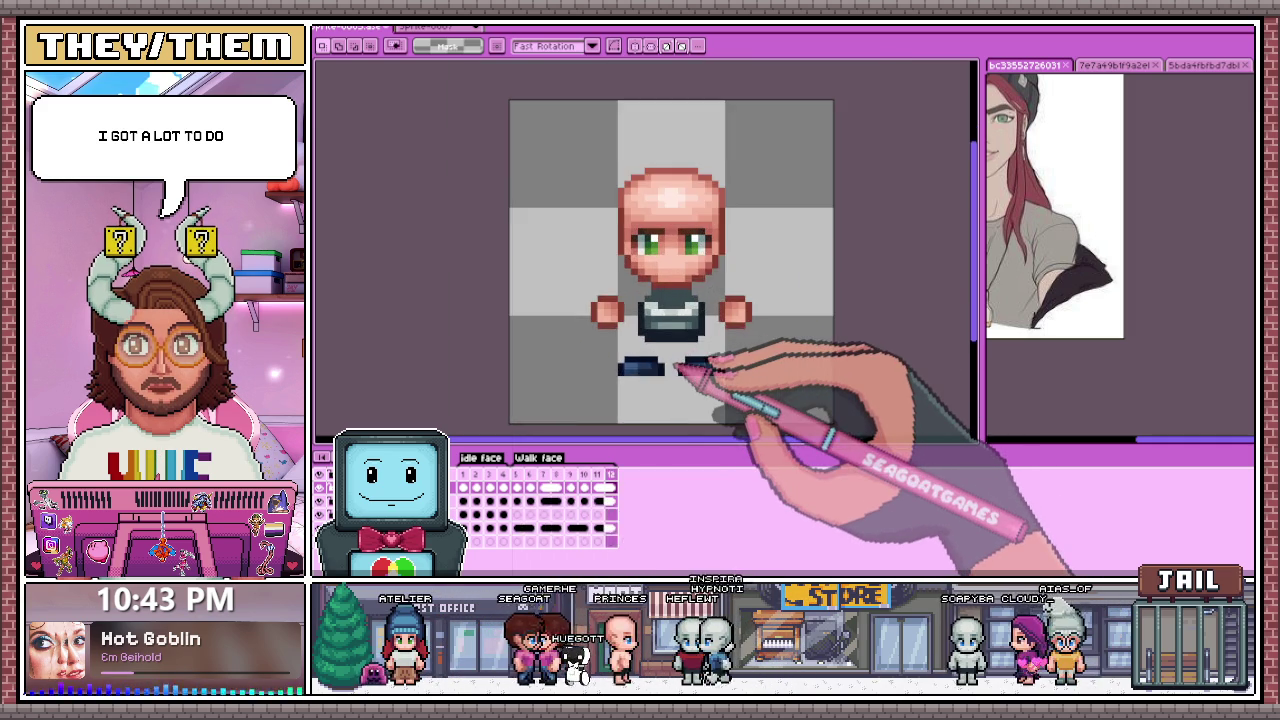
scroll(678, 362, "up", 1)
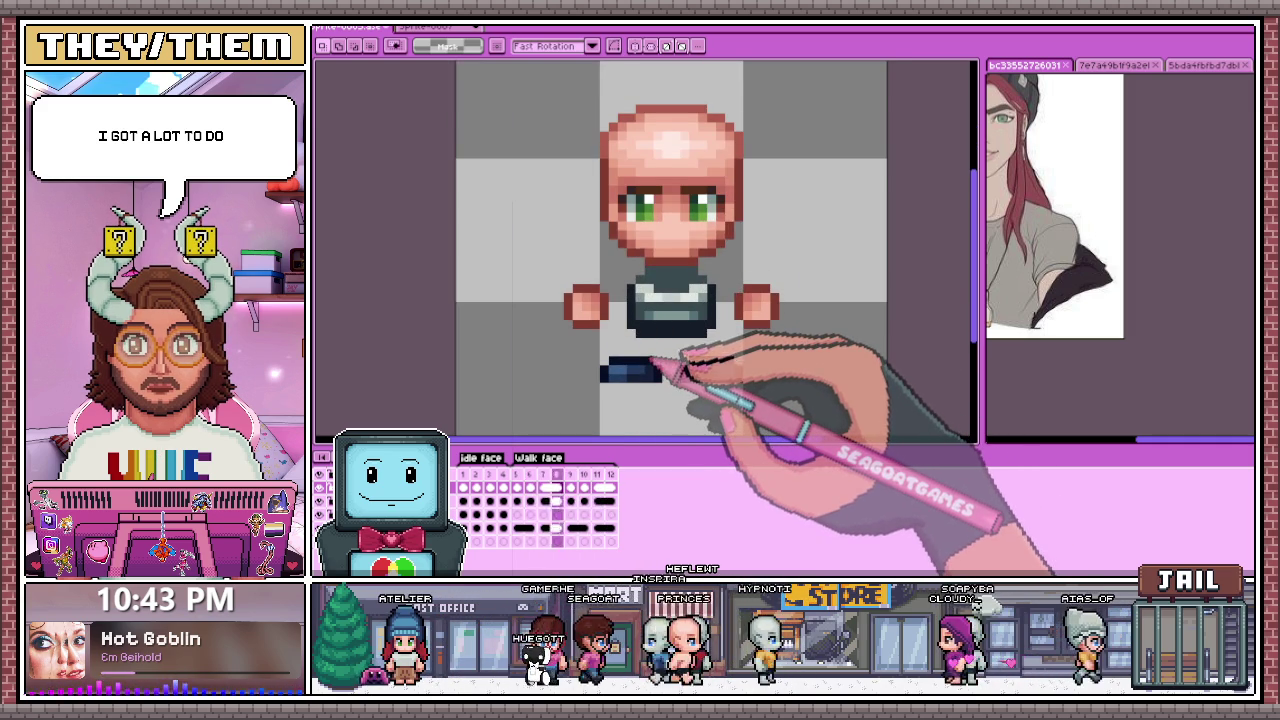
scroll(729, 371, "down", 2)
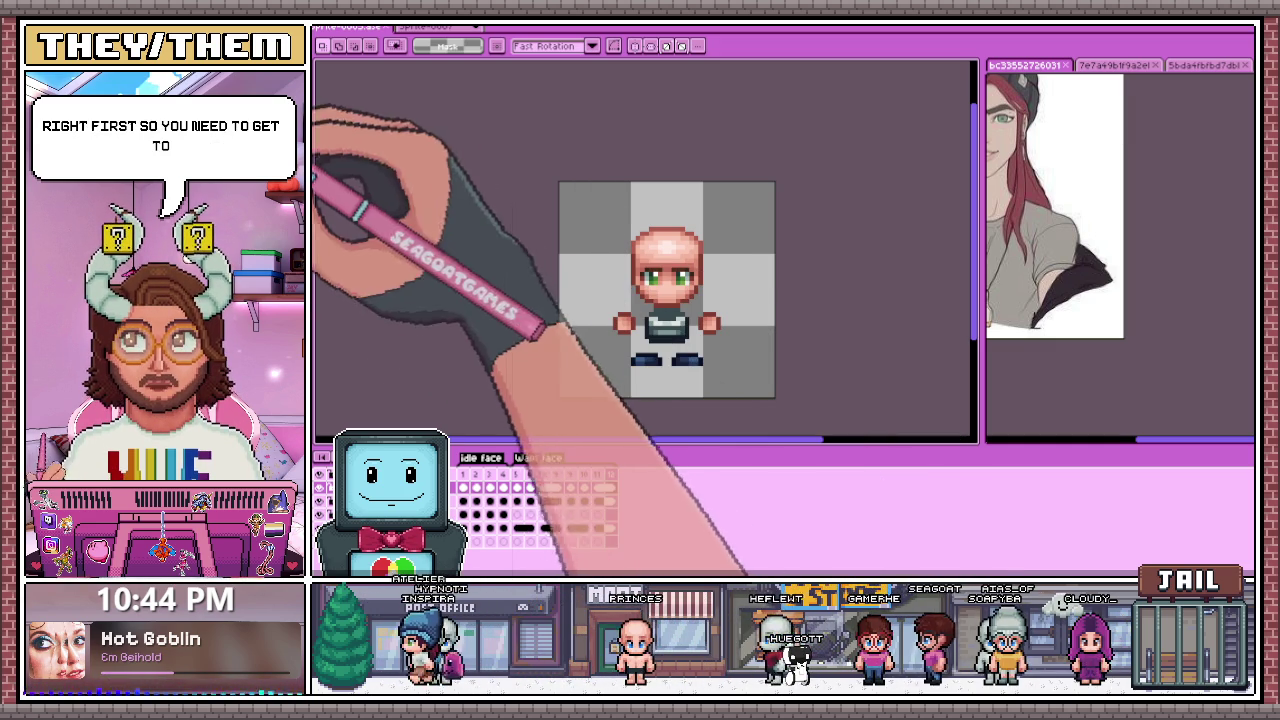
left_click(318, 32)
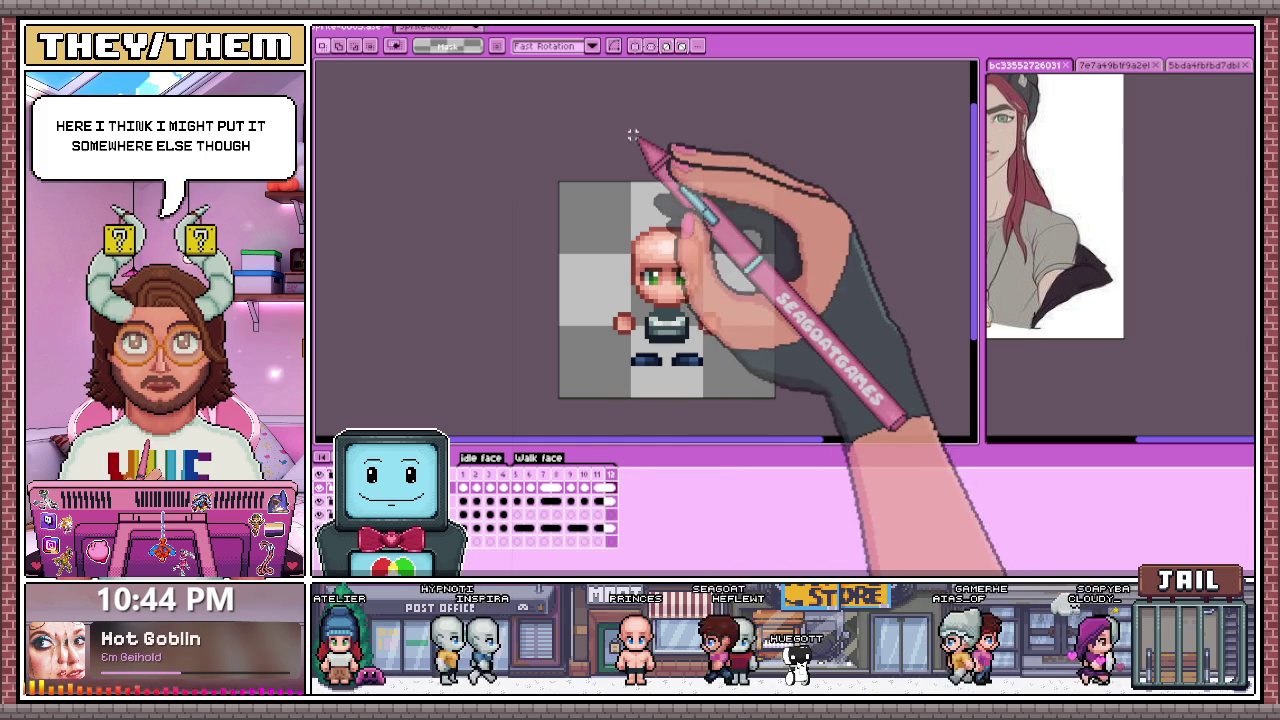
key("ctrl+n")
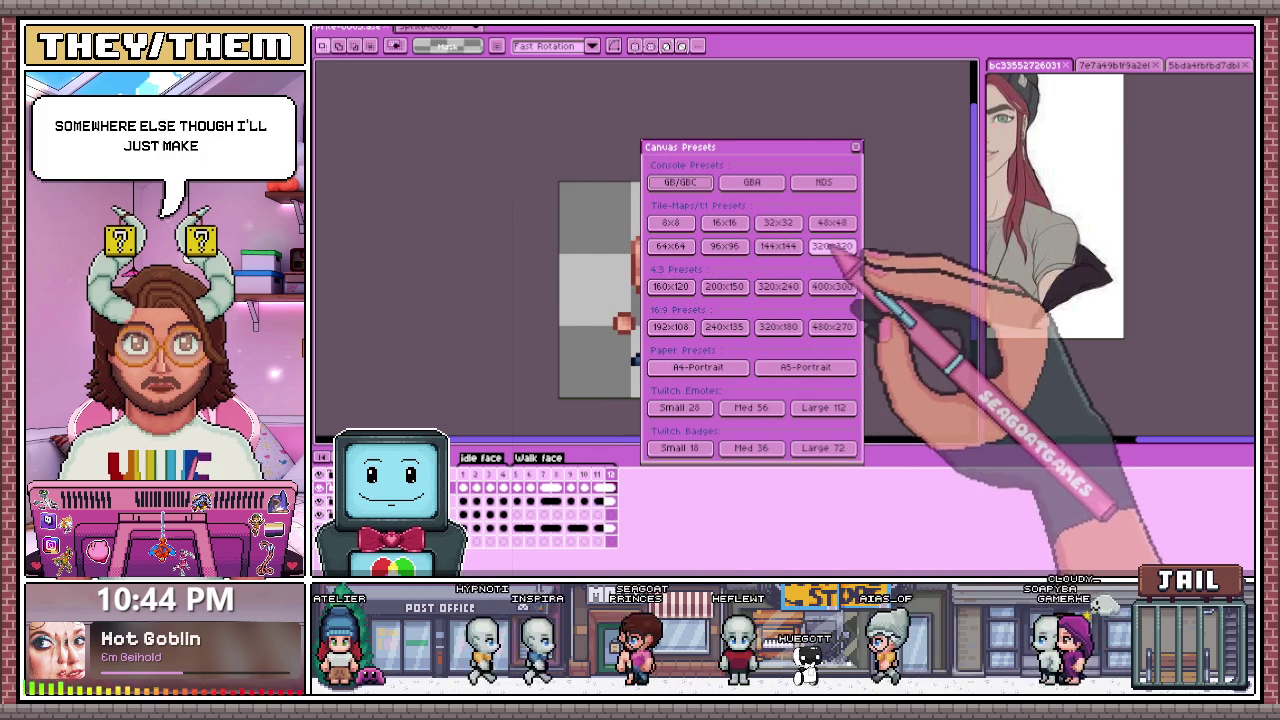
Step: Create a new blank transparent sprite from a canvas preset and select the Pencil
left_click(823, 246)
left_click(855, 147)
scroll(528, 289, "down", 2)
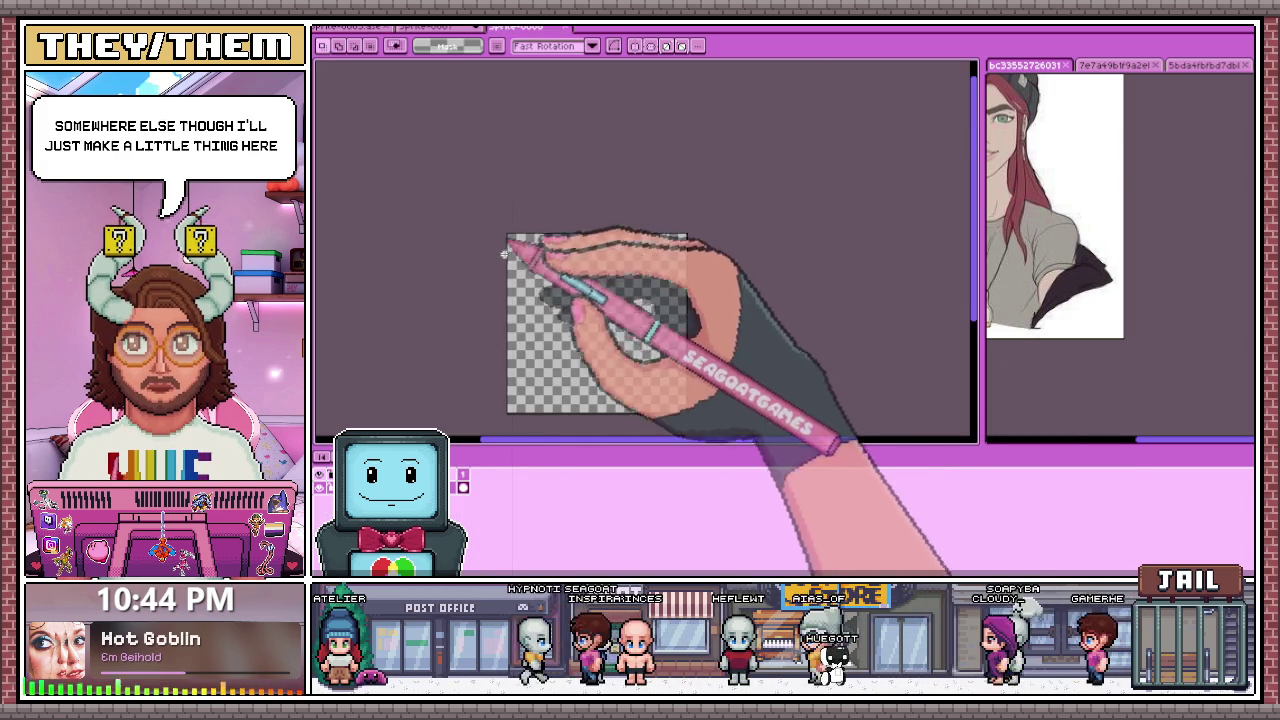
scroll(526, 268, "up", 3)
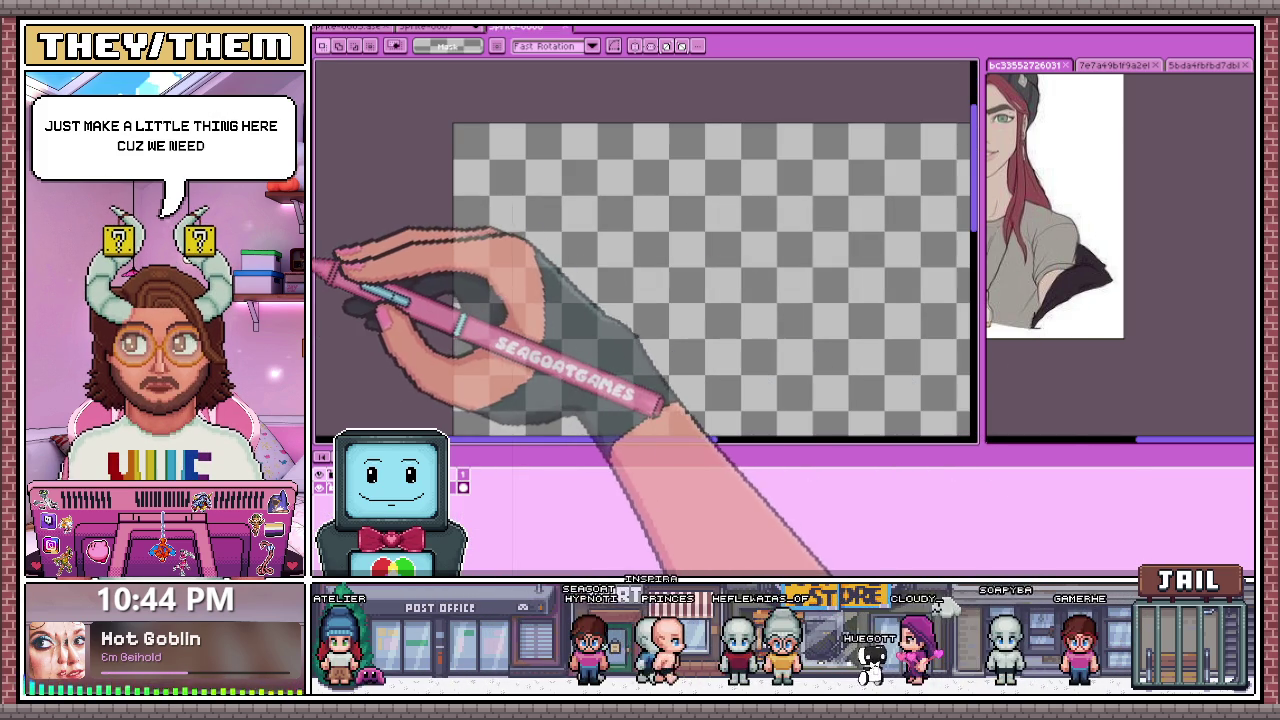
key("b")
scroll(470, 228, "up", 1)
scroll(478, 200, "up", 1)
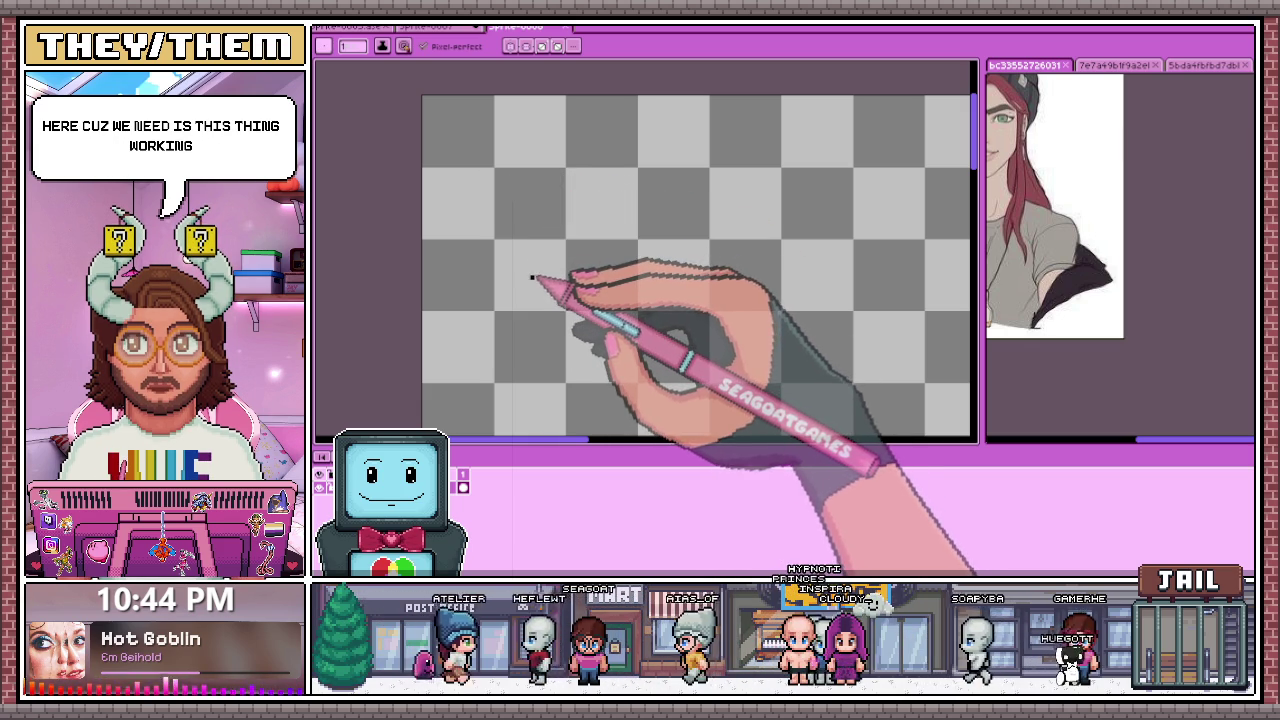
Step: Close the old sketch sprite, choosing Don't Save
left_click(470, 28)
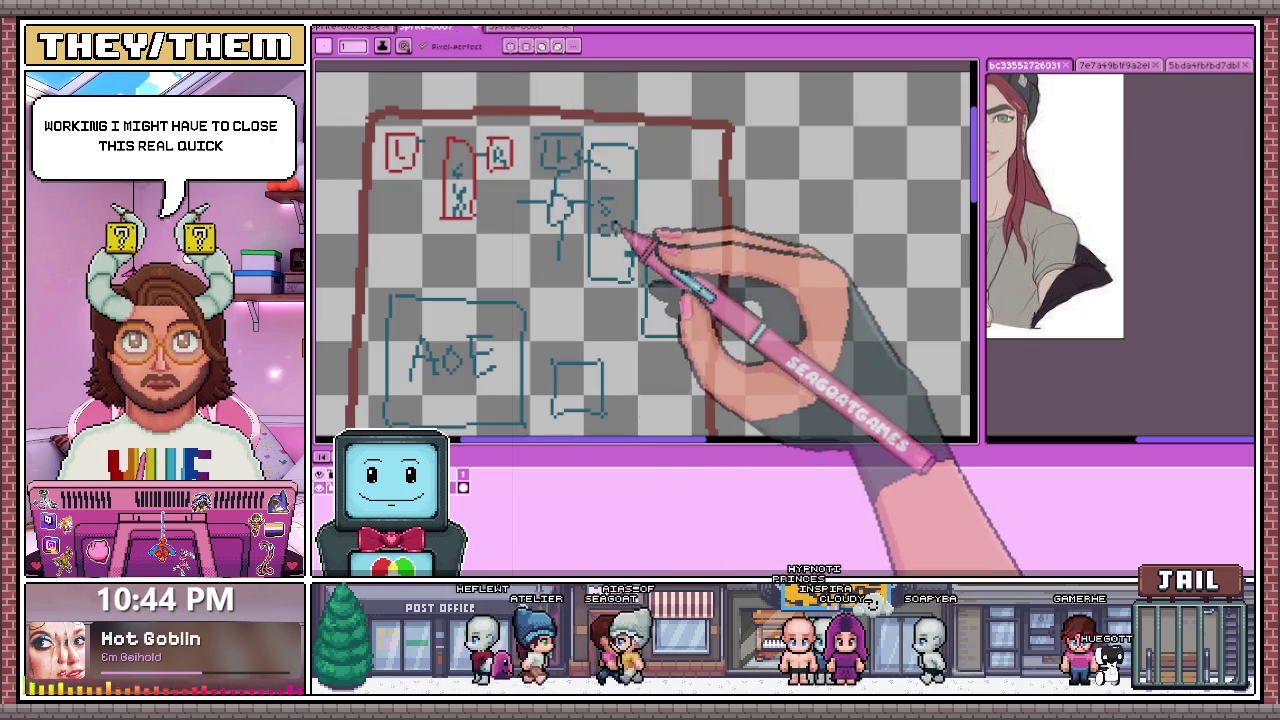
left_click(482, 28)
left_click(748, 328)
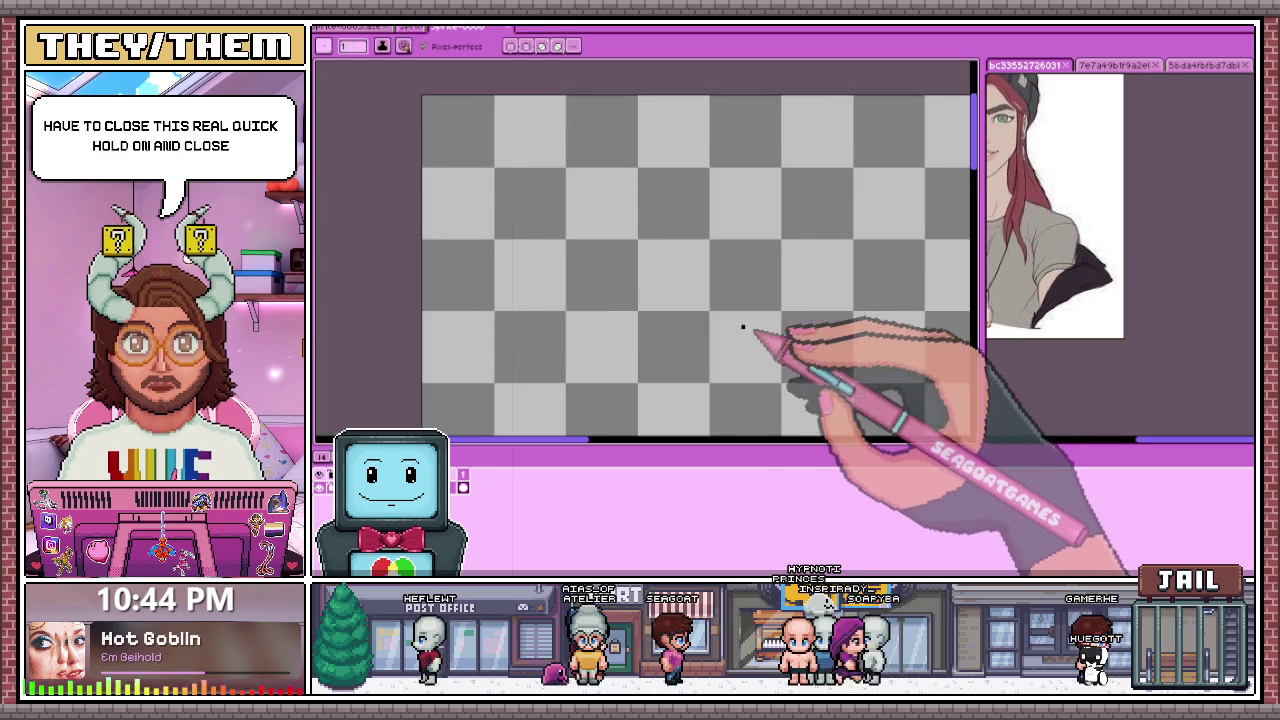
scroll(543, 171, "down", 2)
scroll(608, 237, "down", 2)
Step: Return to the bald, green-eyed chibi walk-cycle sprite
scroll(608, 240, "up", 1)
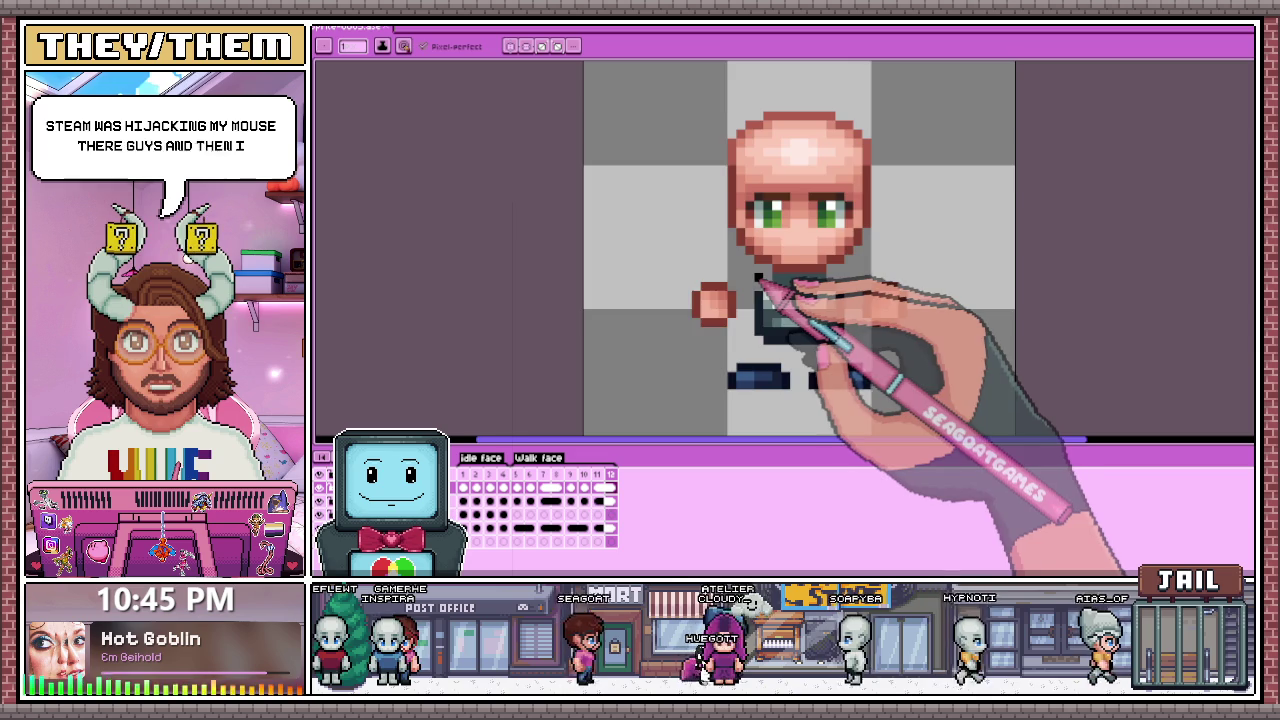
Step: Set the pencil brush size to 2 and create a new 400x300 blank canvas
key("Right")
key("Right")
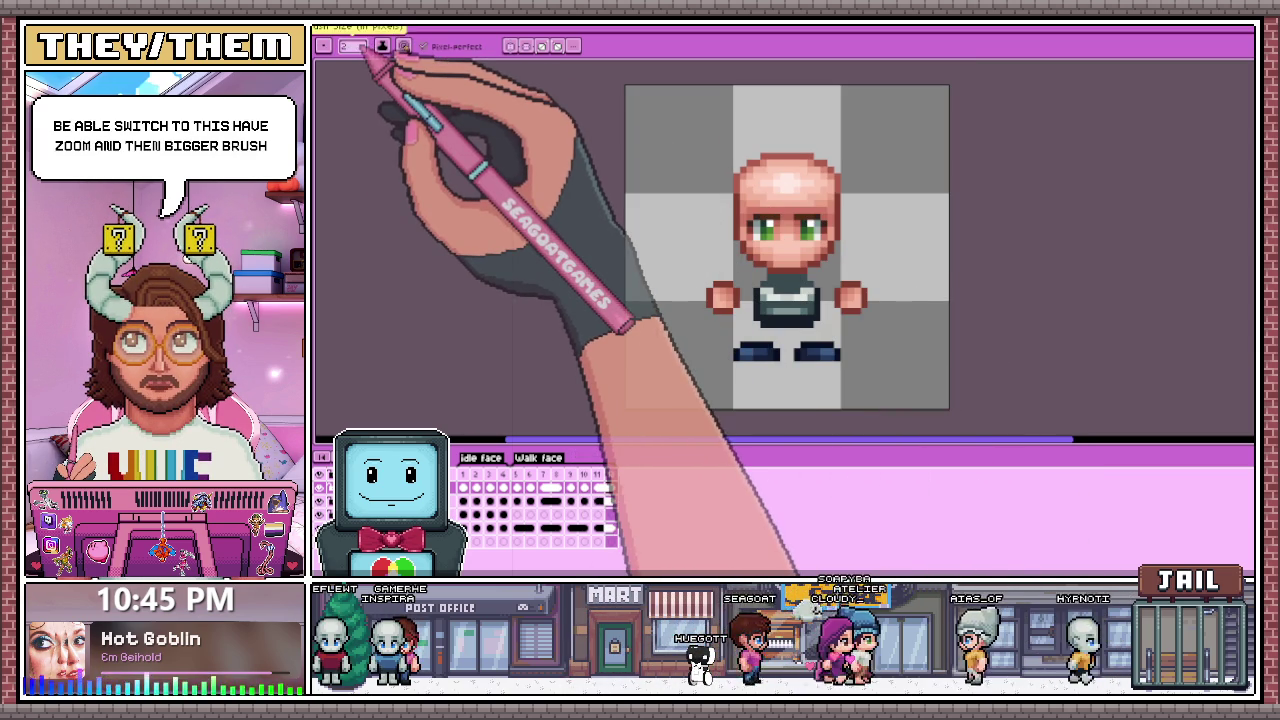
left_click(381, 46)
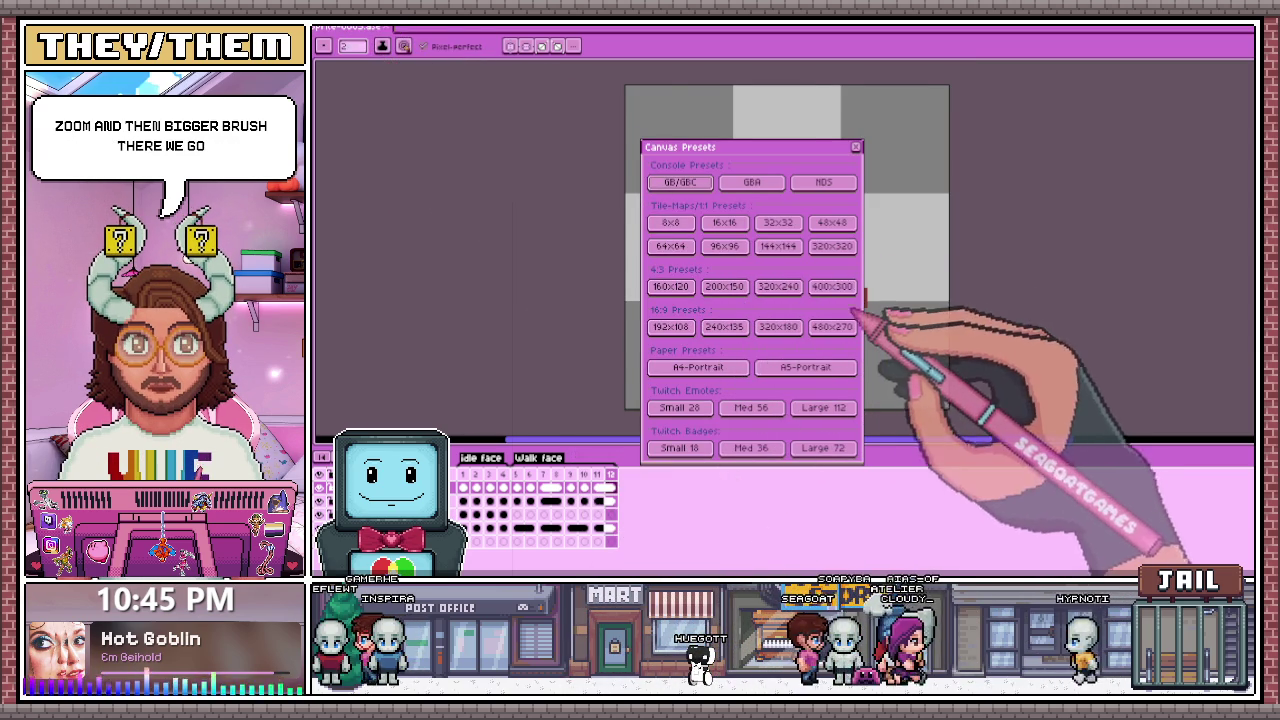
left_click(831, 286)
left_click(855, 147)
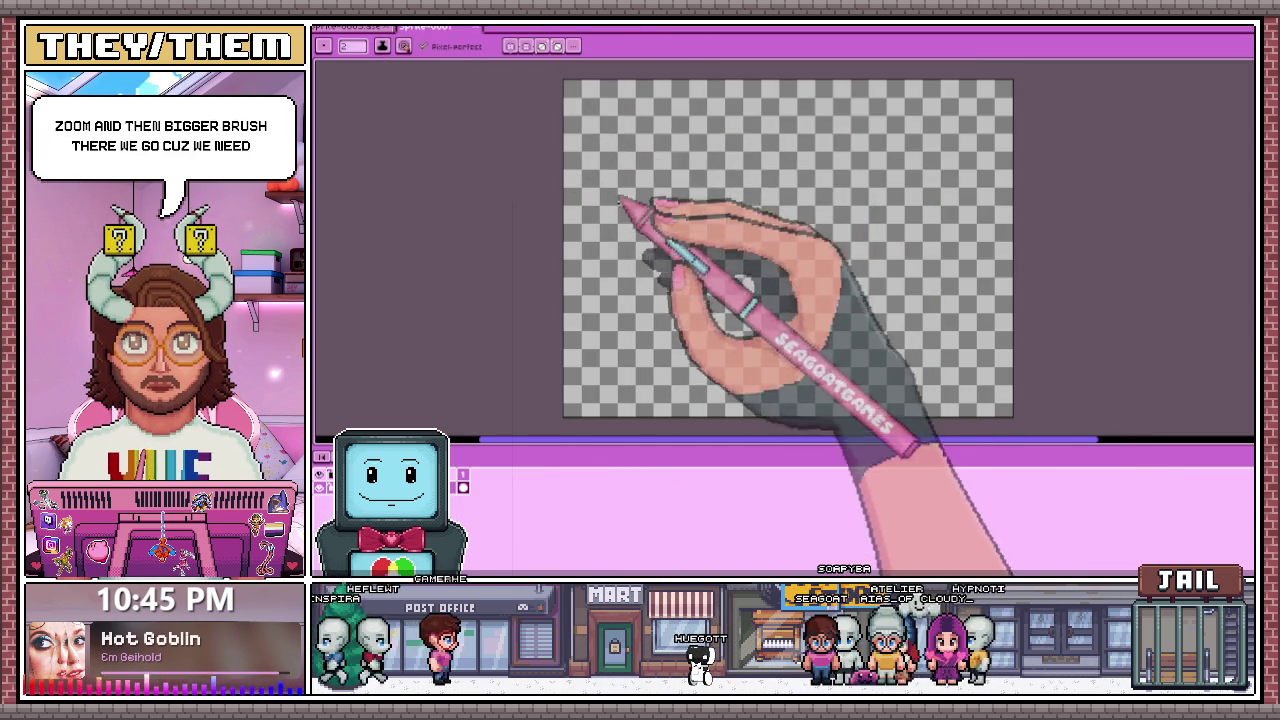
scroll(830, 280, "up", 2)
Step: Handwrite the heading 'Face' and the word 'idle' on the canvas
left_click_drag(528, 190, 573, 162)
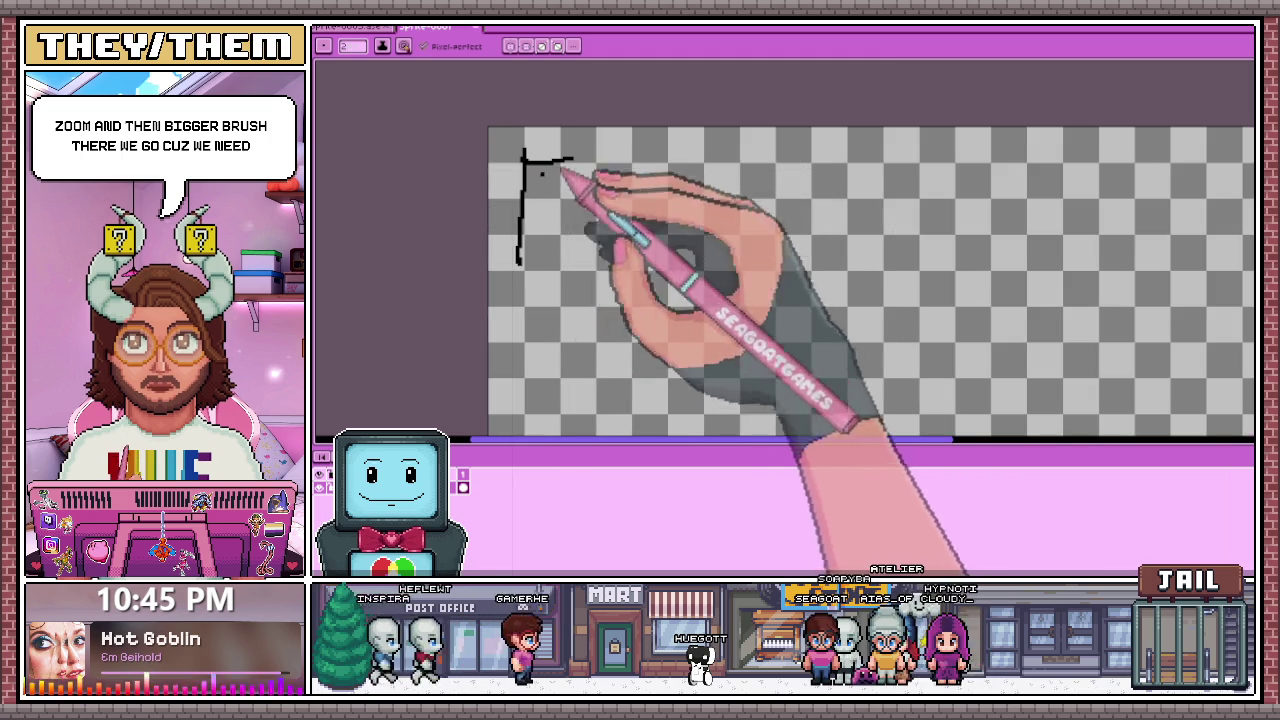
left_click_drag(574, 240, 600, 266)
left_click_drag(640, 205, 662, 197)
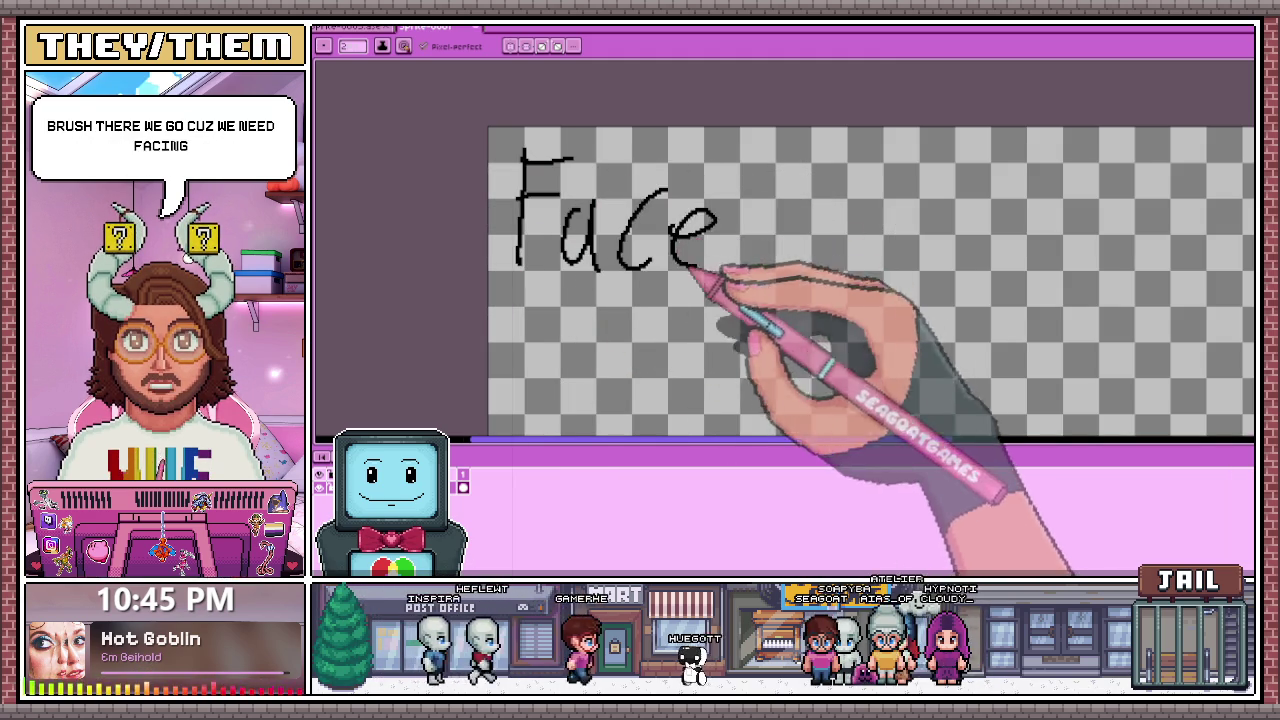
scroll(720, 257, "down", 3)
scroll(749, 243, "up", 3)
scroll(650, 225, "left", 2)
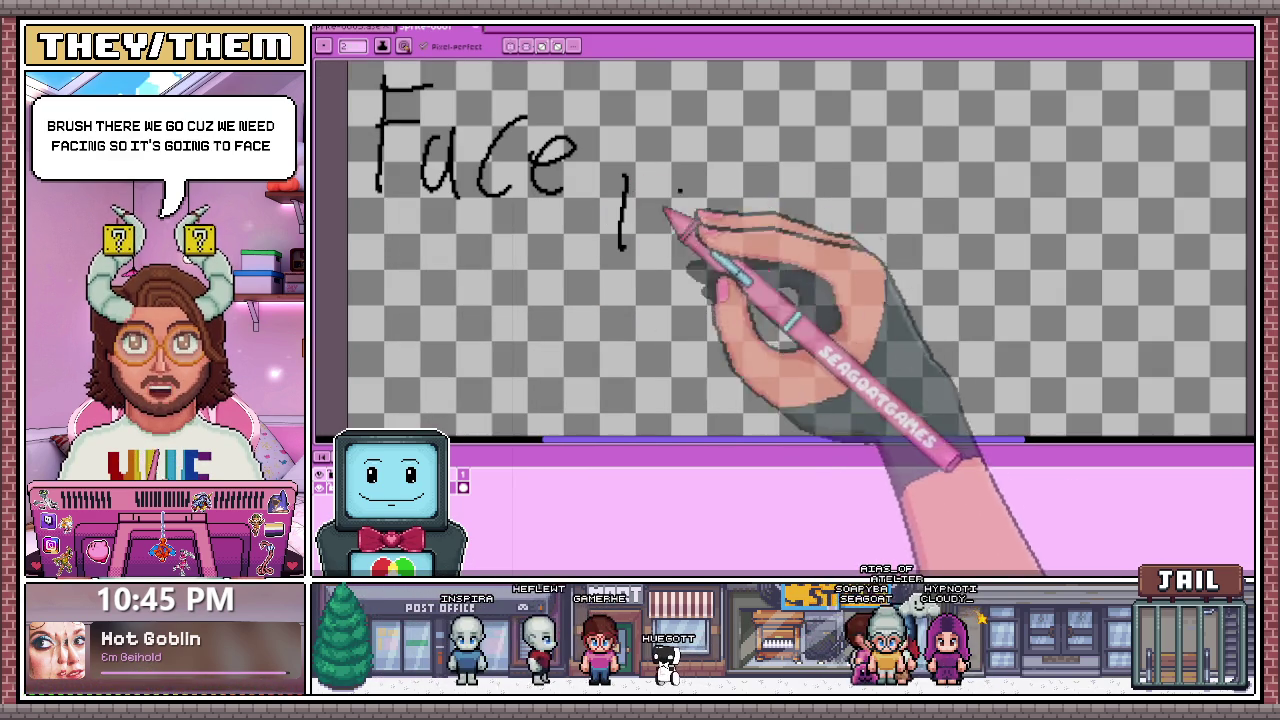
left_click(717, 193)
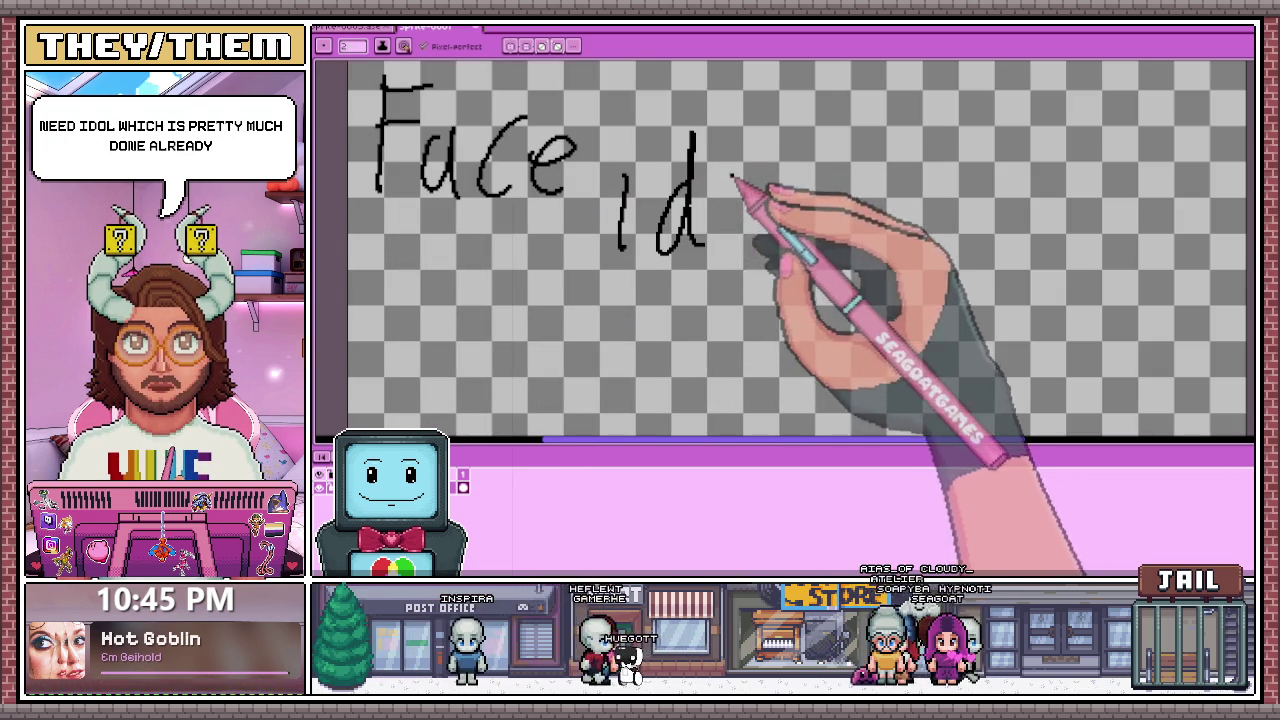
left_click_drag(745, 228, 795, 238)
scroll(790, 270, "down", 5)
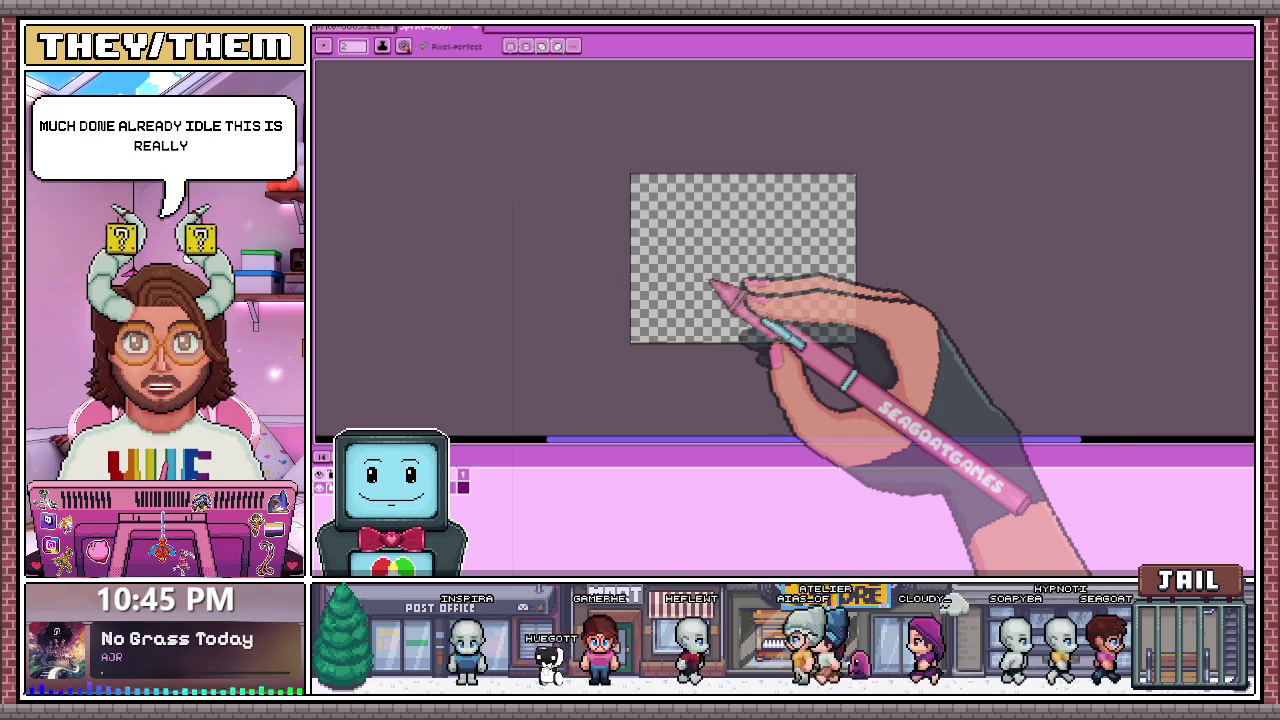
scroll(749, 240, "up", 3)
scroll(571, 163, "up", 3)
Step: Finish the 'Idle' entry and write 'Walk' beneath it
left_click_drag(527, 150, 517, 238)
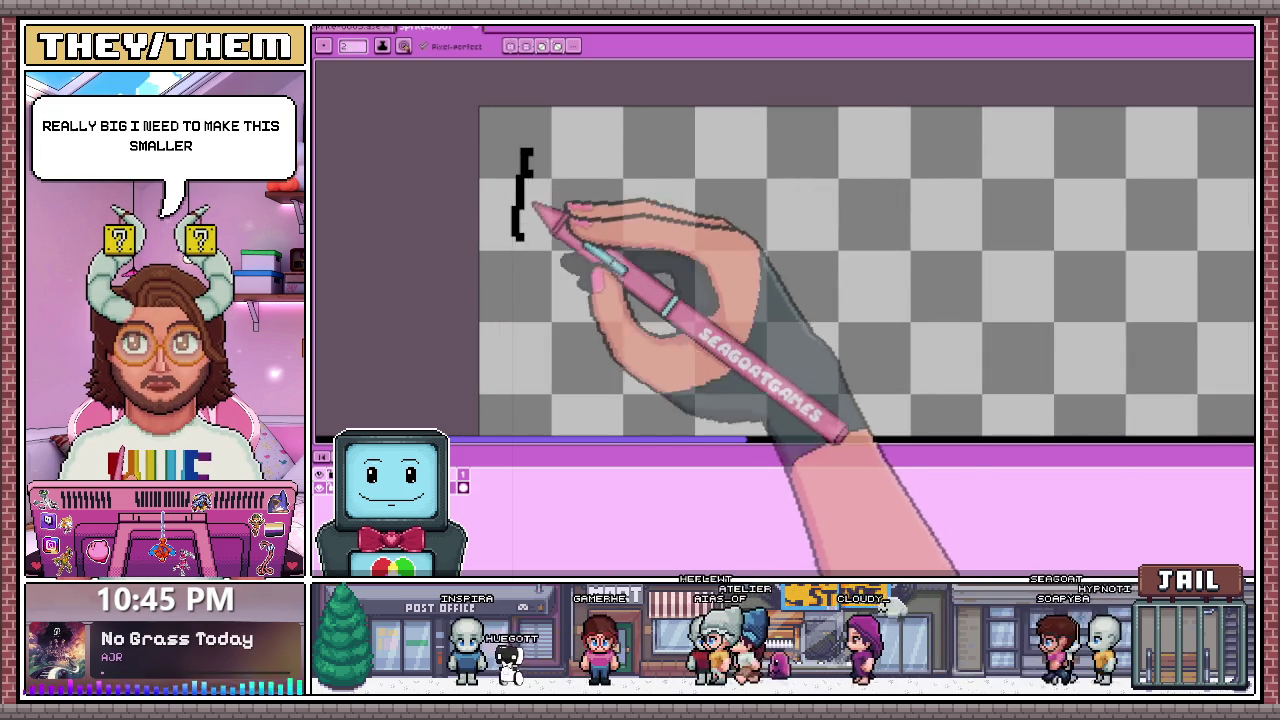
key("ctrl+z")
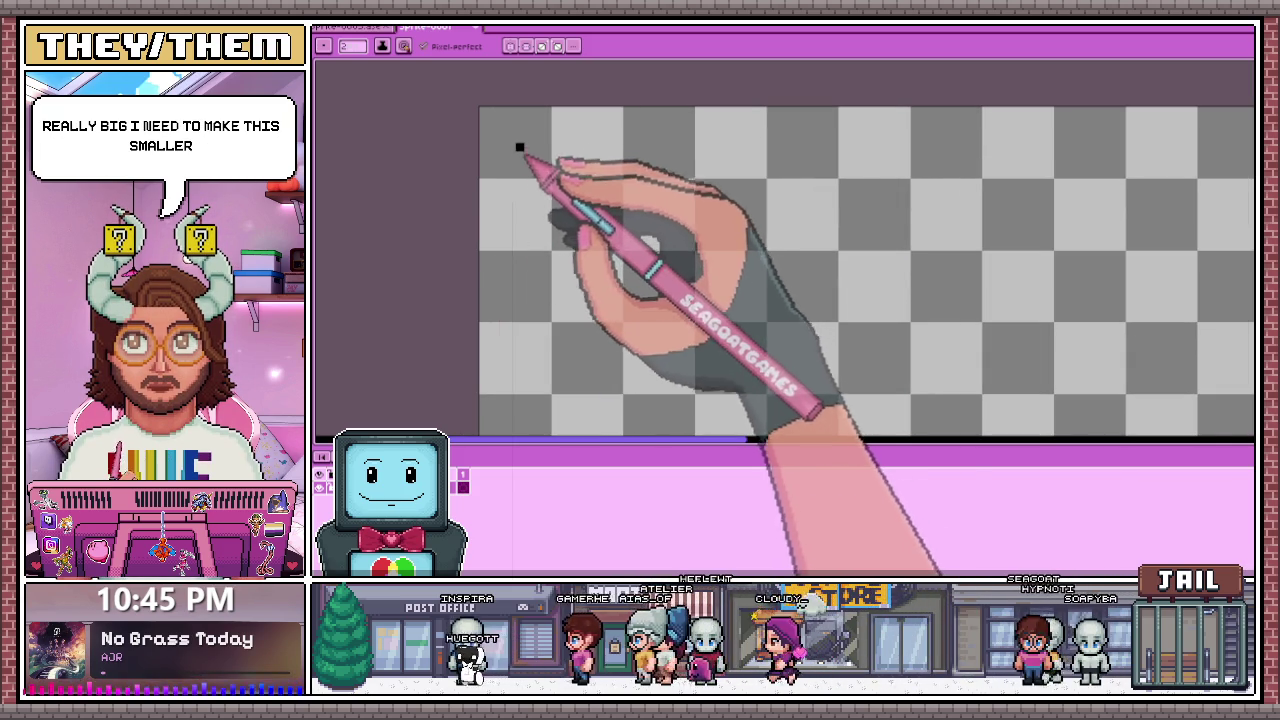
left_click_drag(519, 148, 553, 153)
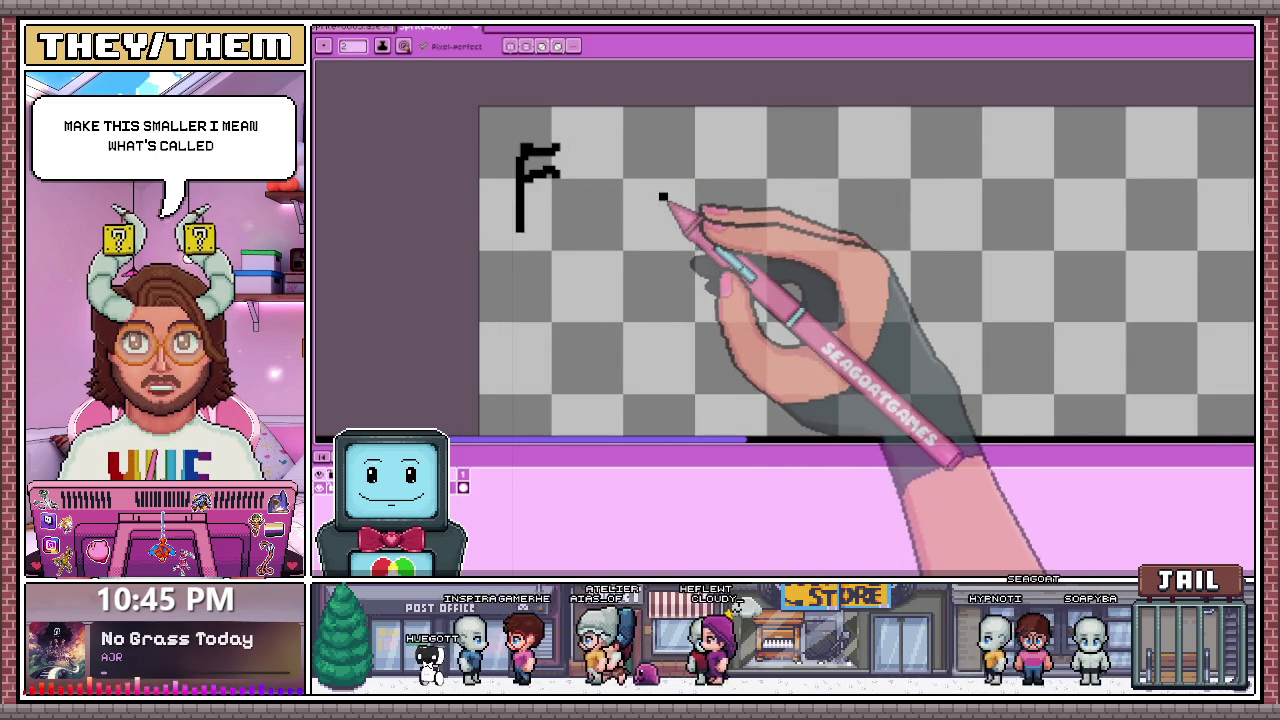
mouse_move(768, 135)
left_mouse_down()
mouse_move(829, 206)
mouse_move(831, 255)
left_mouse_up()
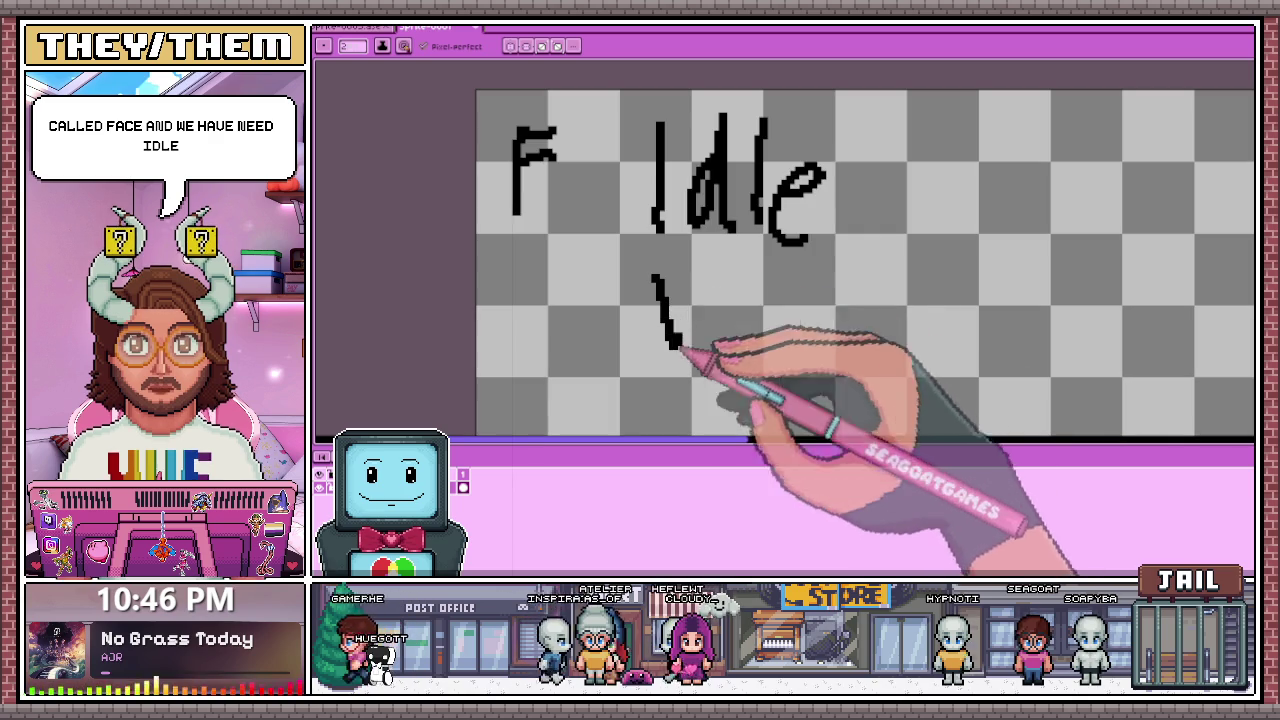
mouse_move(765, 318)
left_mouse_down()
mouse_move(837, 337)
mouse_move(857, 366)
mouse_move(891, 337)
left_mouse_up()
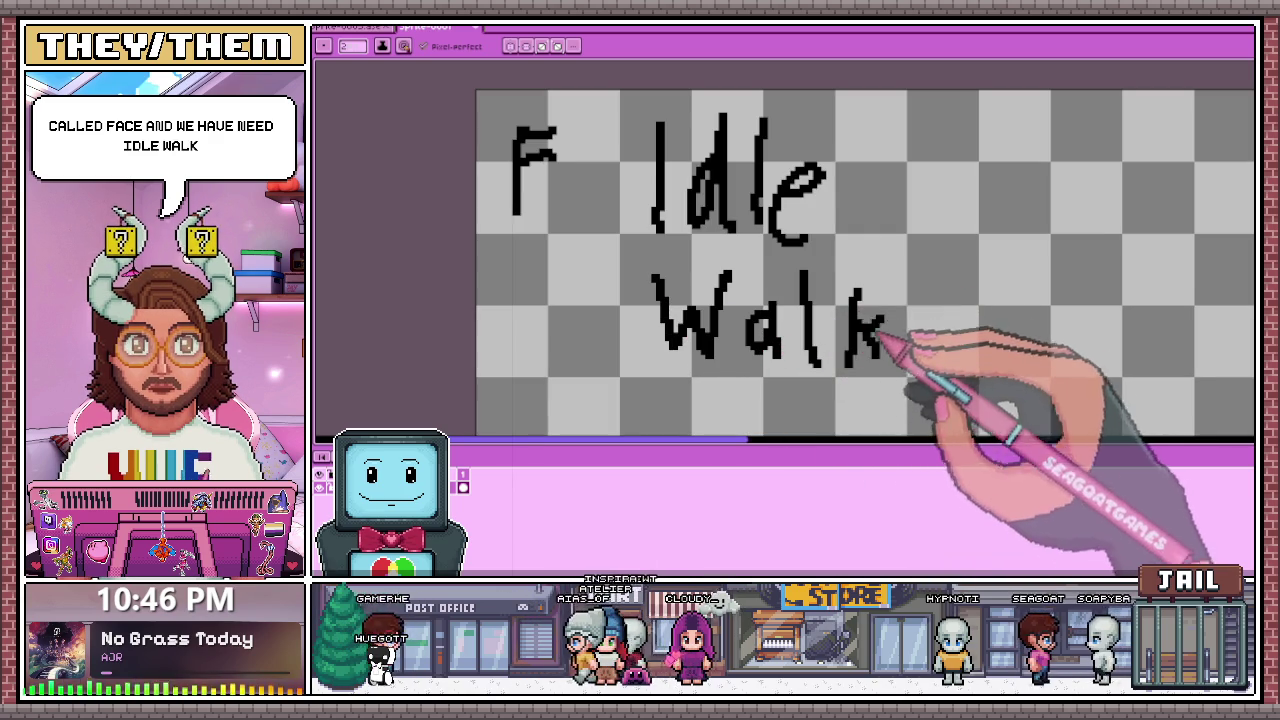
scroll(612, 262, "down", 2)
scroll(612, 262, "down", 1)
scroll(766, 343, "up", 3)
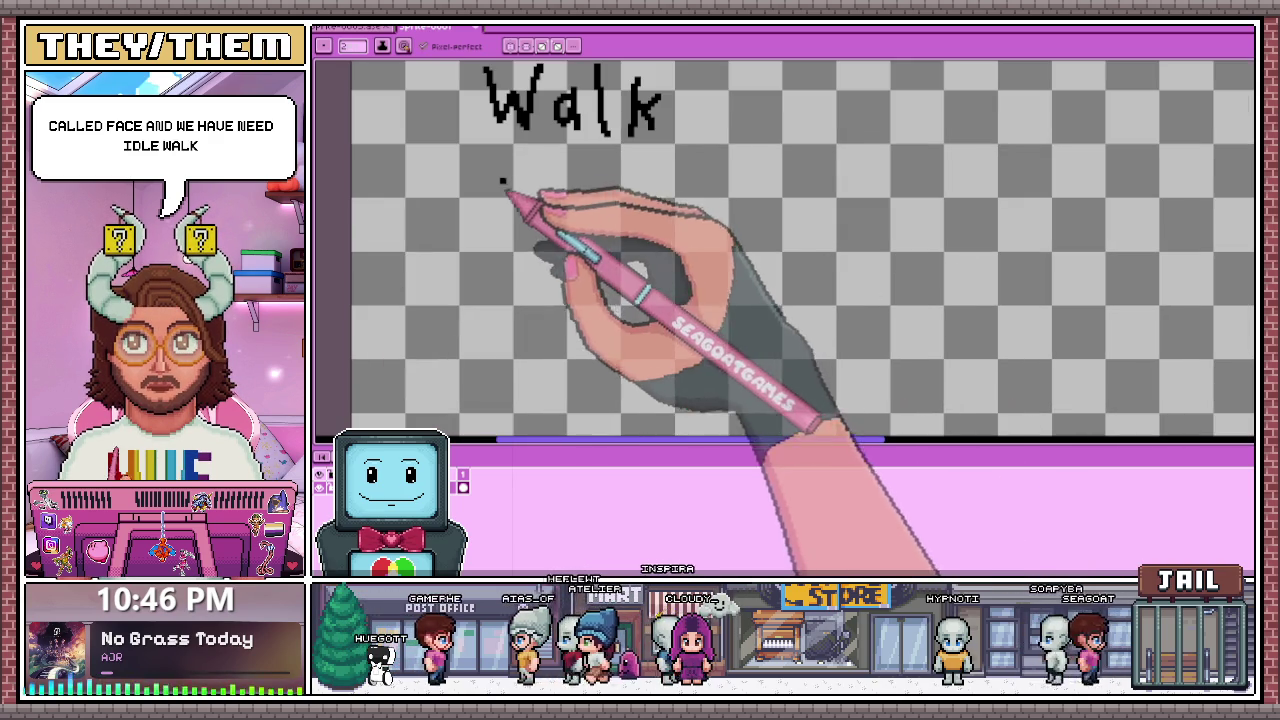
Step: Write 'Punch' under Walk and 'Shoot' under Punch
left_click_drag(503, 180, 530, 200)
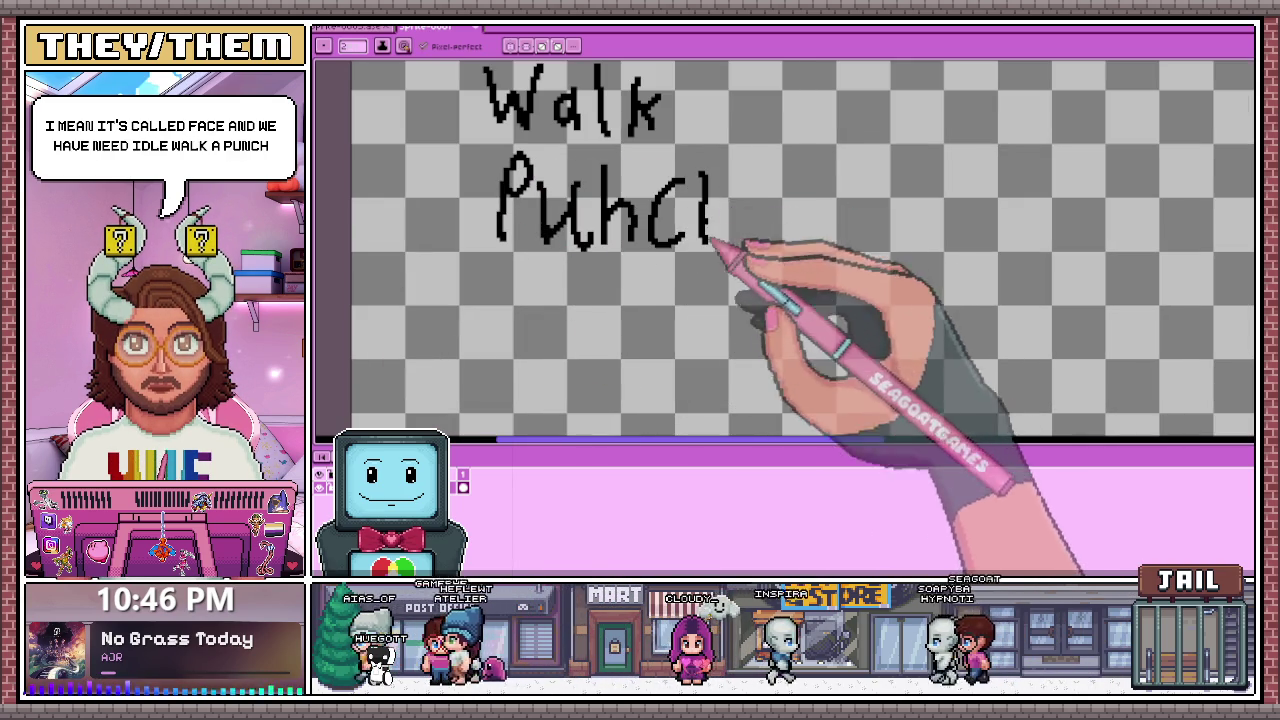
left_click_drag(708, 205, 732, 240)
mouse_move(533, 293)
left_mouse_down()
mouse_move(484, 348)
mouse_move(600, 349)
mouse_move(650, 320)
left_mouse_up()
left_click_drag(688, 290, 745, 348)
left_click_drag(708, 310, 765, 305)
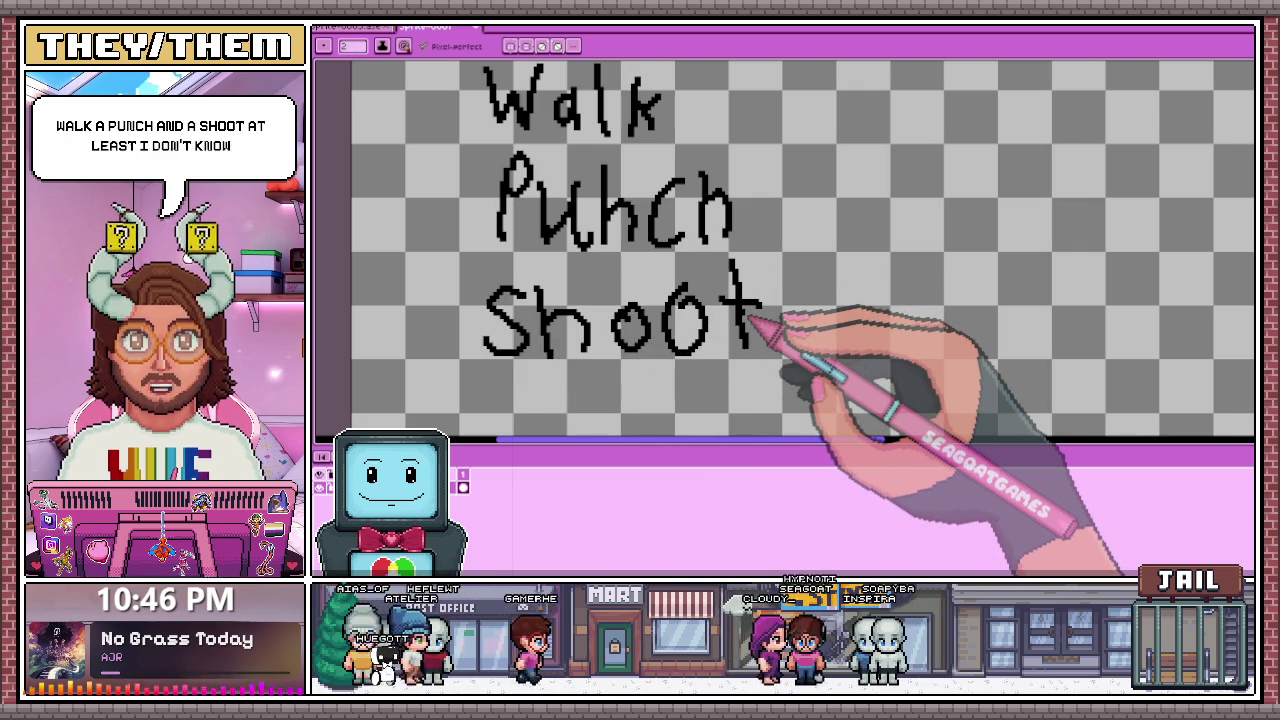
scroll(752, 318, "down", 2)
scroll(534, 277, "down", 2)
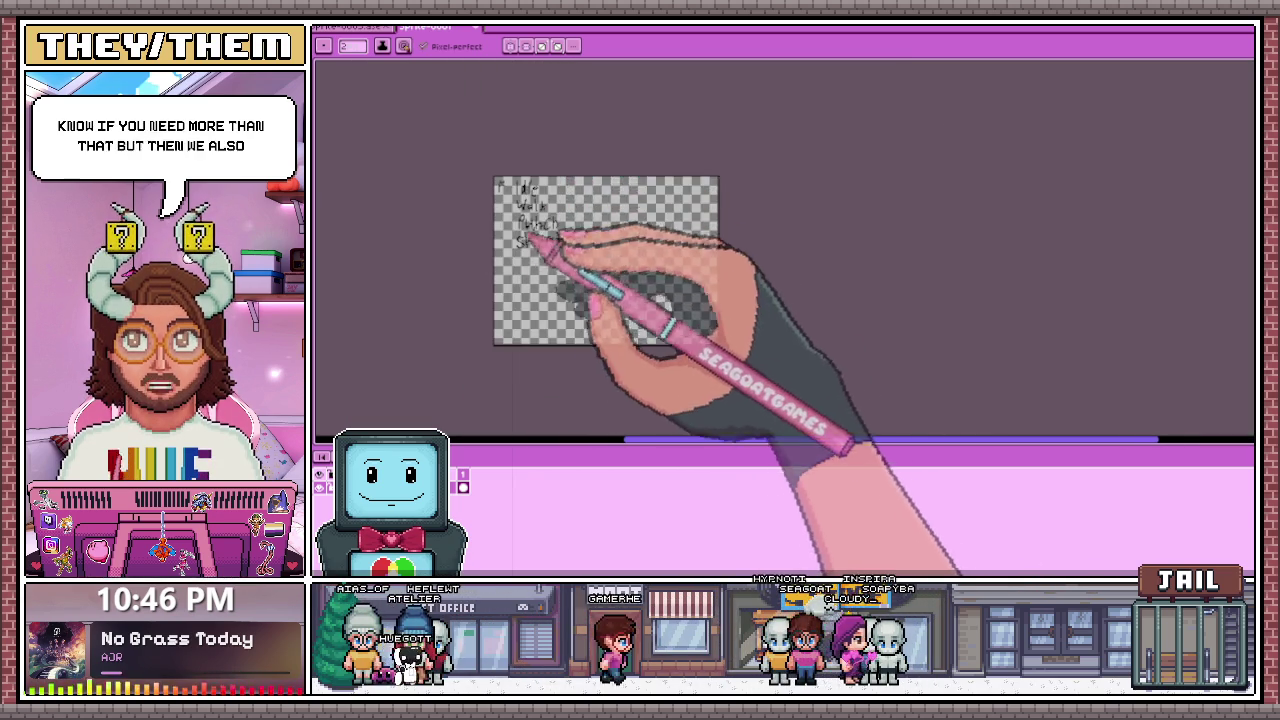
scroll(548, 213, "up", 1)
scroll(505, 147, "up", 1)
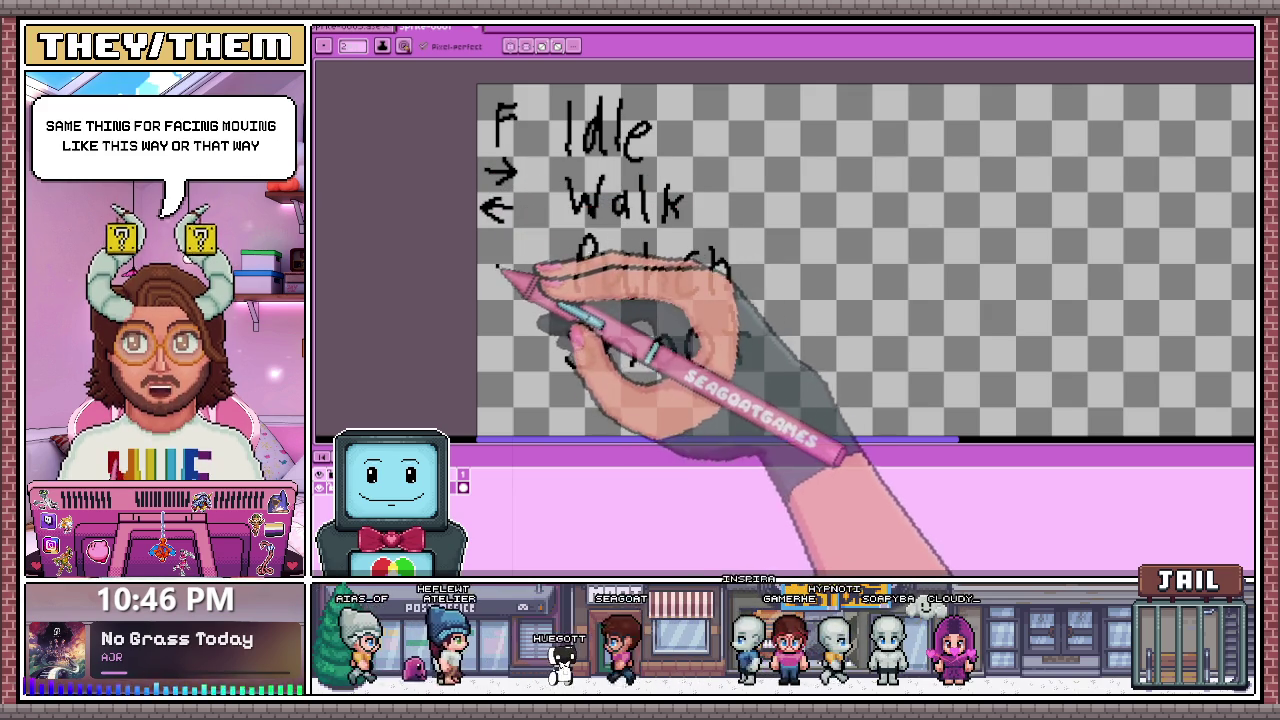
Step: Draw a bracket joining the right and left direction arrows
scroll(505, 132, "up", 1)
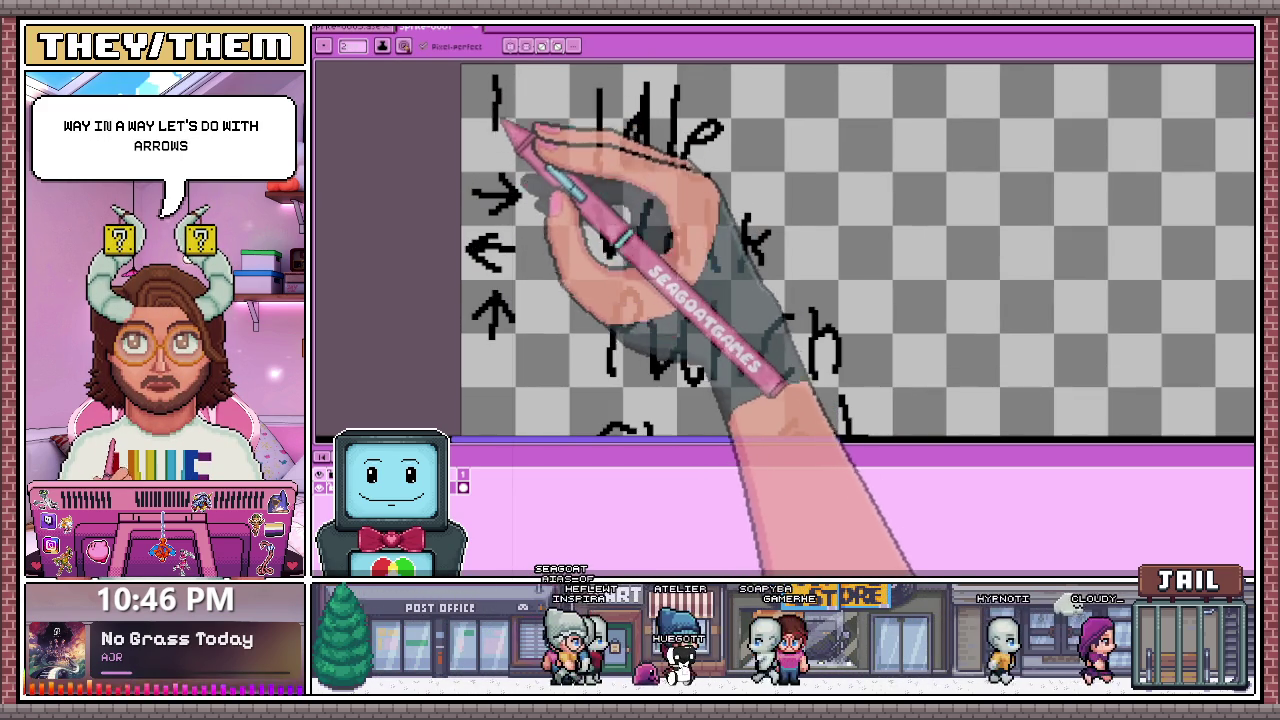
left_click_drag(535, 188, 558, 223)
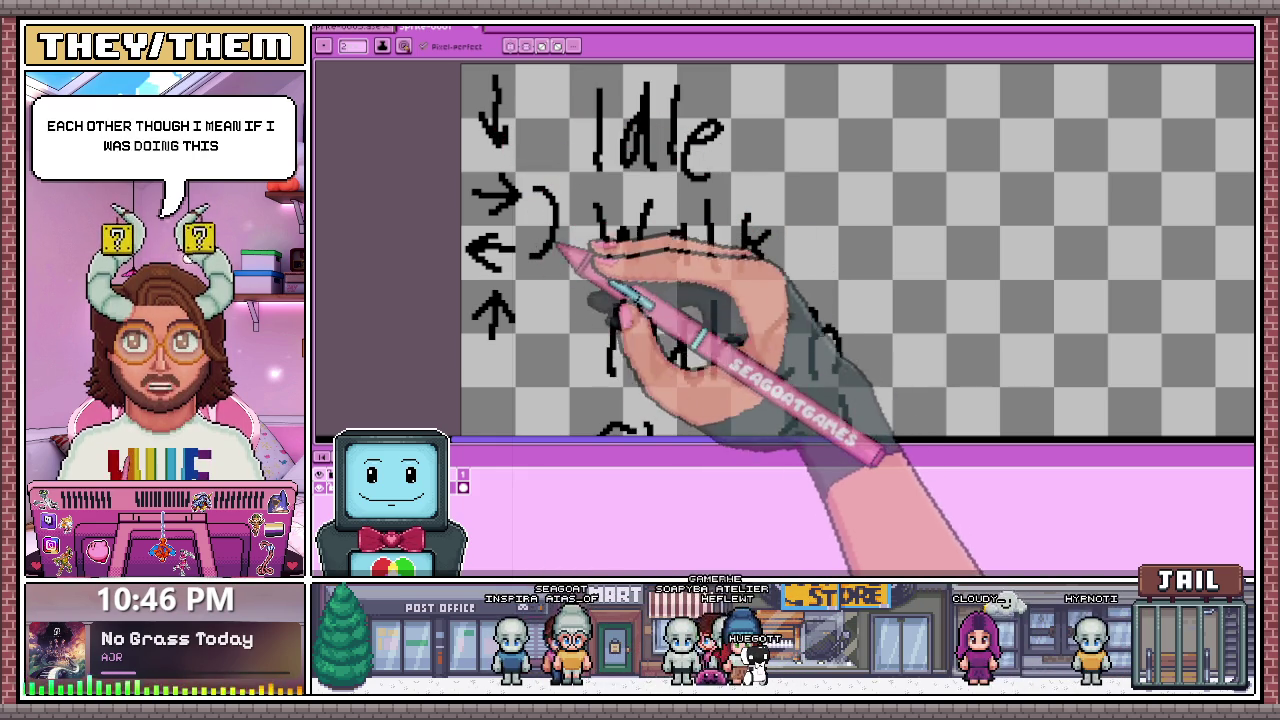
left_click_drag(535, 188, 533, 255)
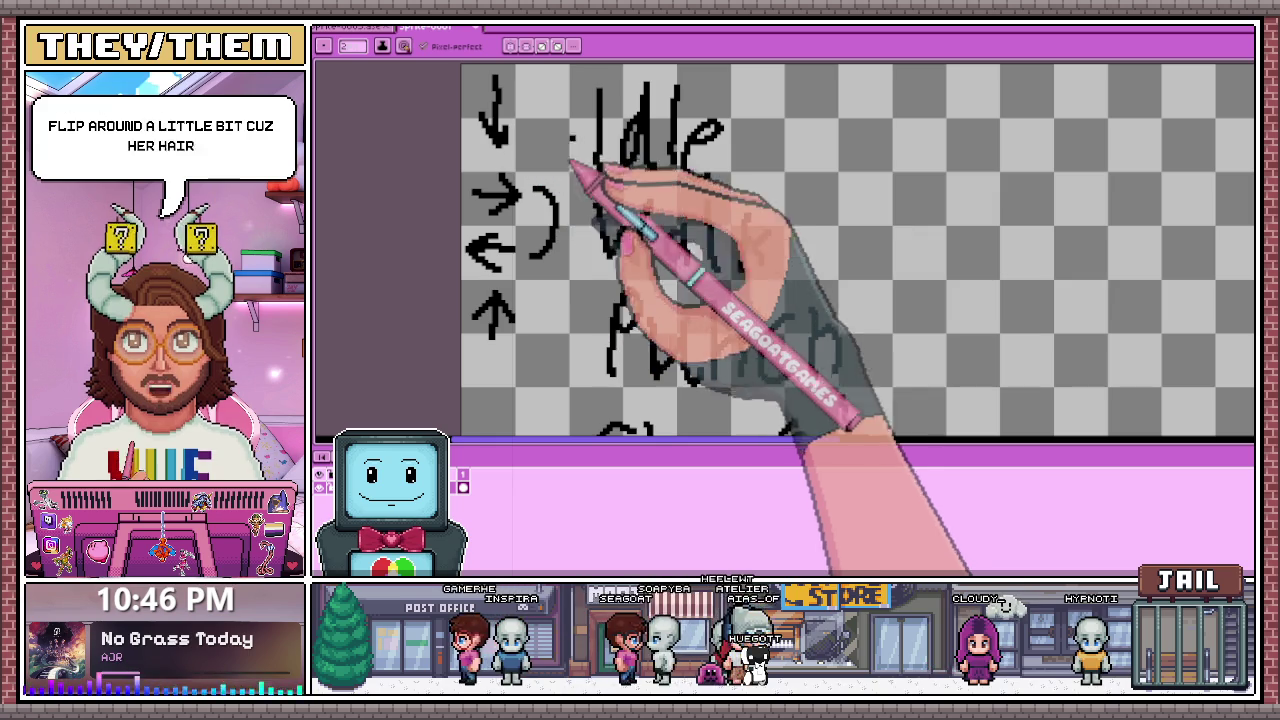
scroll(540, 160, "down", 3)
scroll(553, 165, "up", 3)
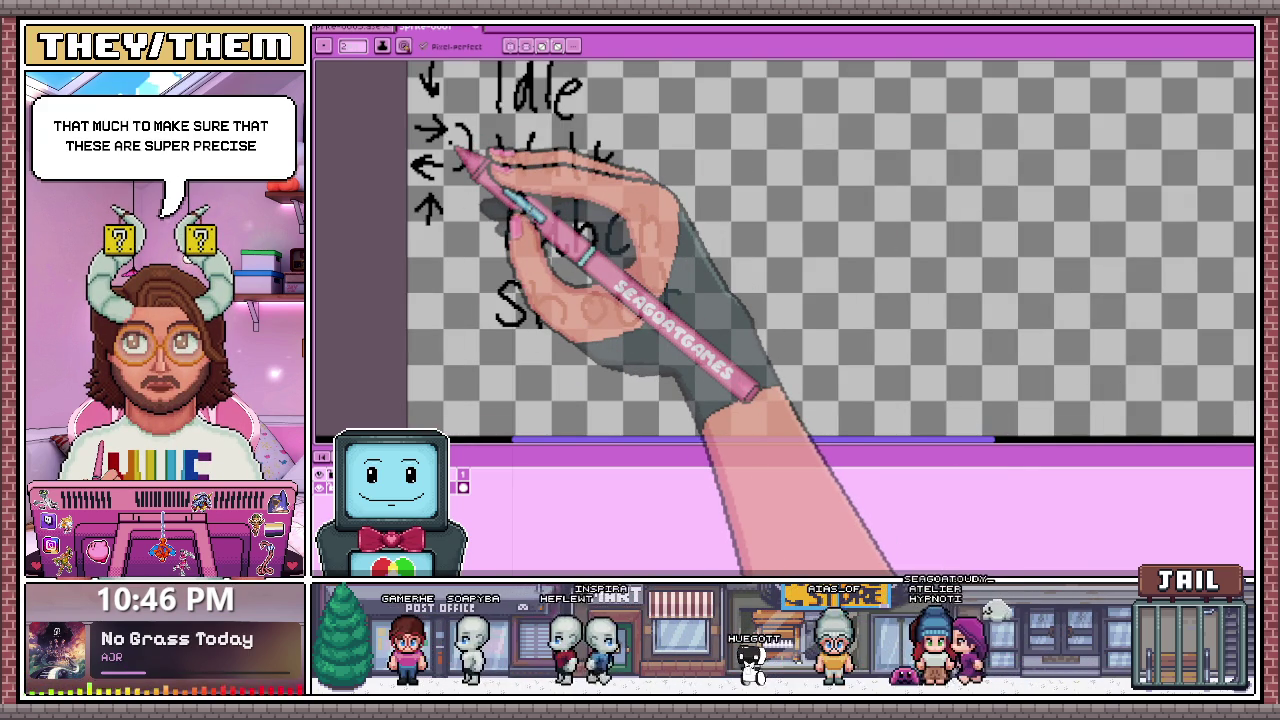
scroll(470, 170, "down", 2)
scroll(470, 205, "down", 2)
scroll(462, 168, "up", 2)
scroll(458, 168, "down", 3)
scroll(445, 186, "up", 1)
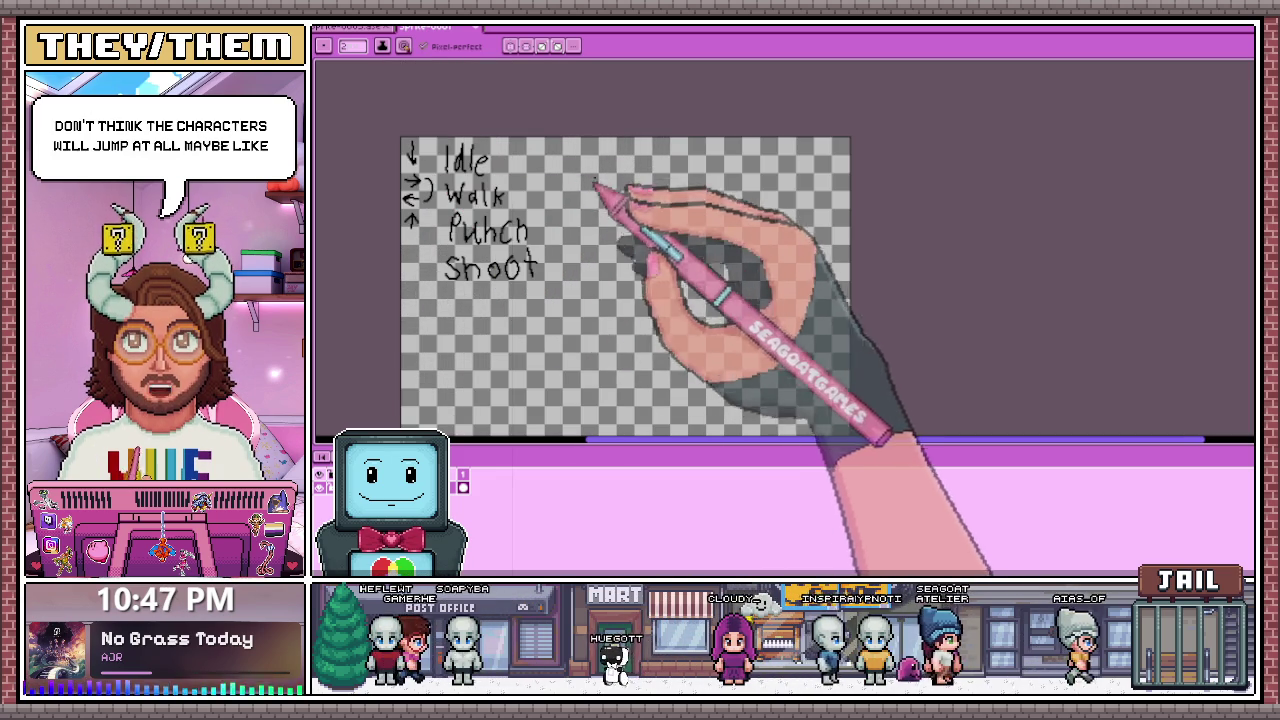
scroll(465, 300, "up", 2)
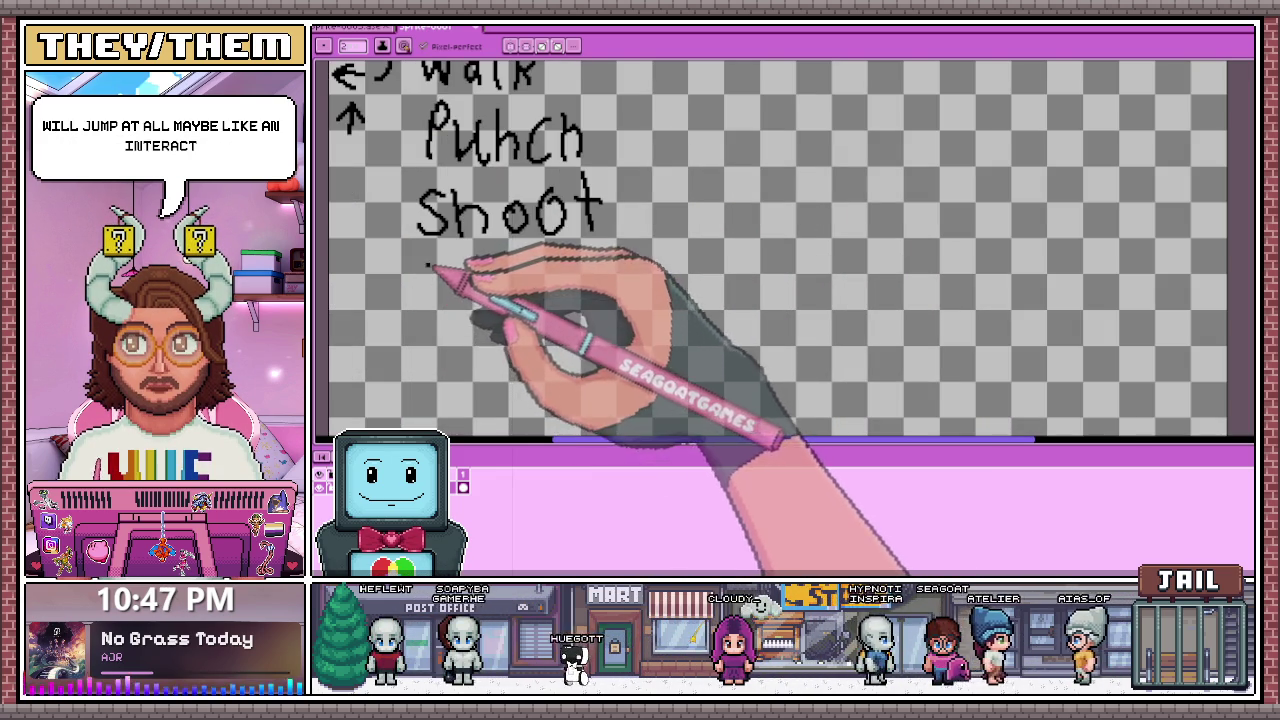
Step: Write 'Inter' under Shoot, then return to the character sprite document
mouse_move(428, 262)
left_mouse_down()
mouse_move(446, 265)
mouse_move(432, 298)
mouse_move(480, 298)
left_mouse_up()
mouse_move(490, 277)
left_mouse_down()
mouse_move(490, 290)
mouse_move(506, 278)
mouse_move(540, 300)
mouse_move(570, 272)
left_mouse_up()
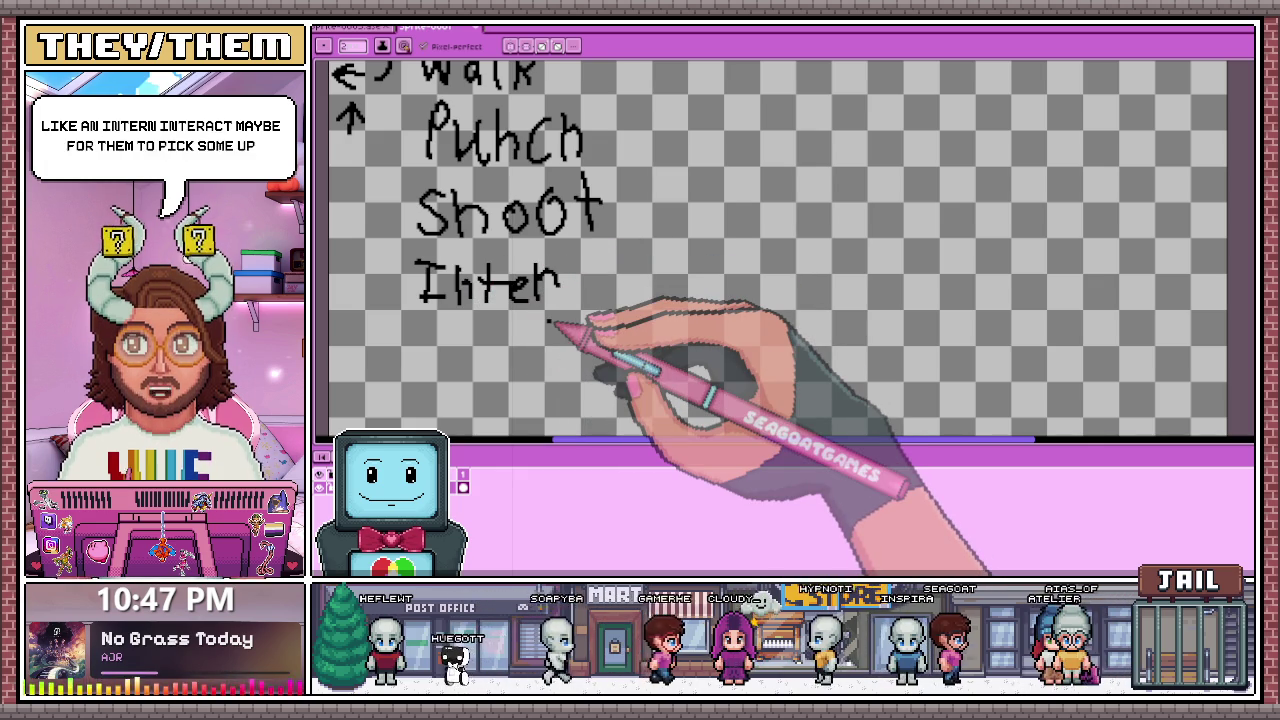
scroll(530, 300, "down", 2)
scroll(510, 300, "up", 1)
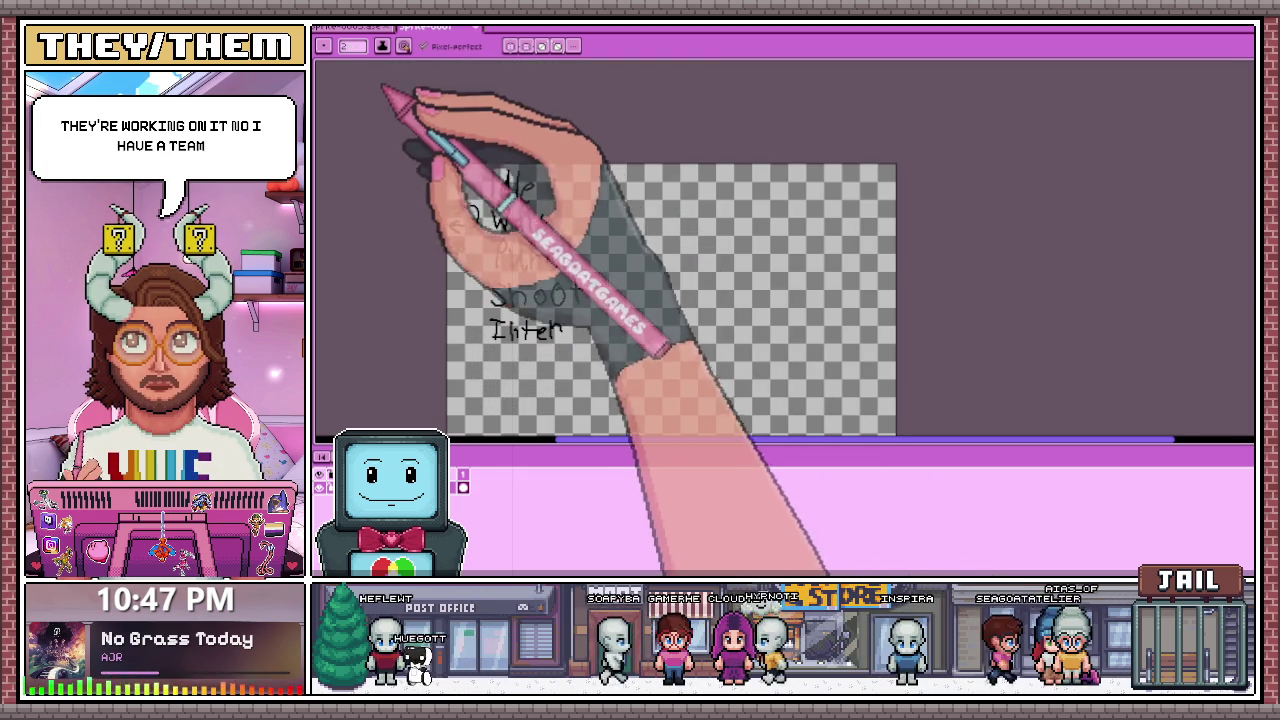
left_click(370, 28)
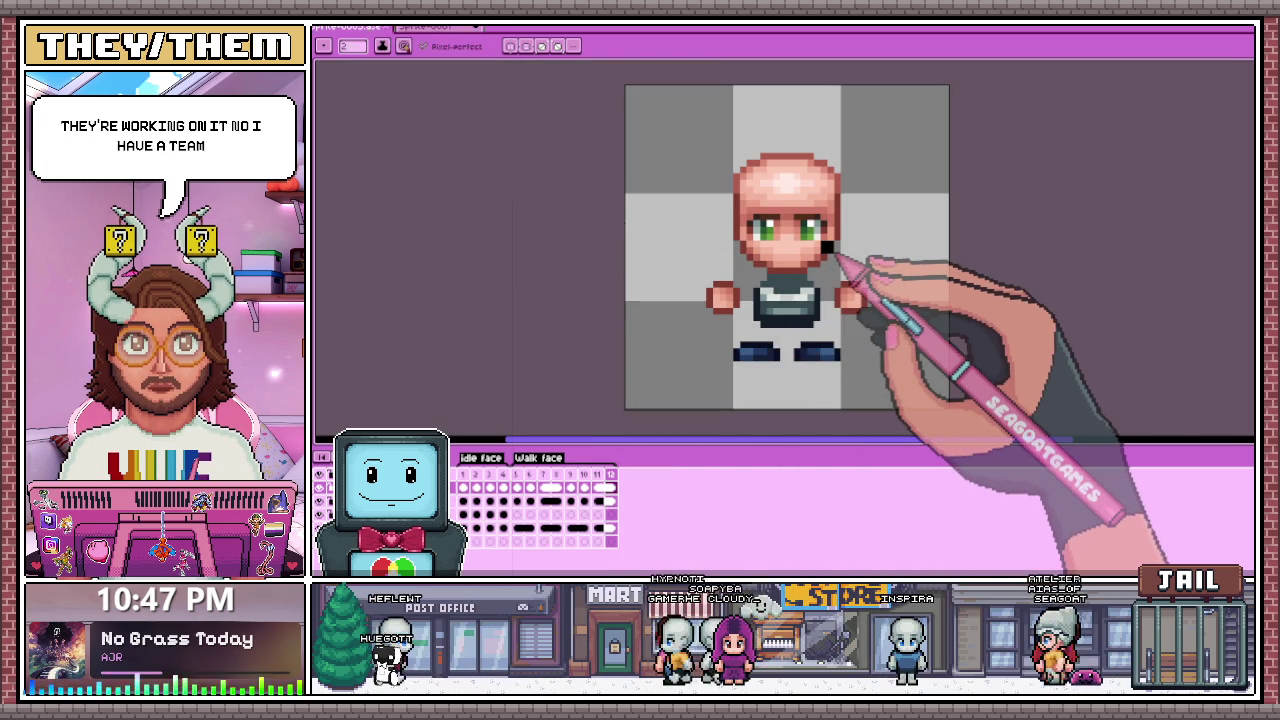
Step: Go to frame 1, use the eyedropper, and review other frames of the 12-frame walk cycle
key("Left")
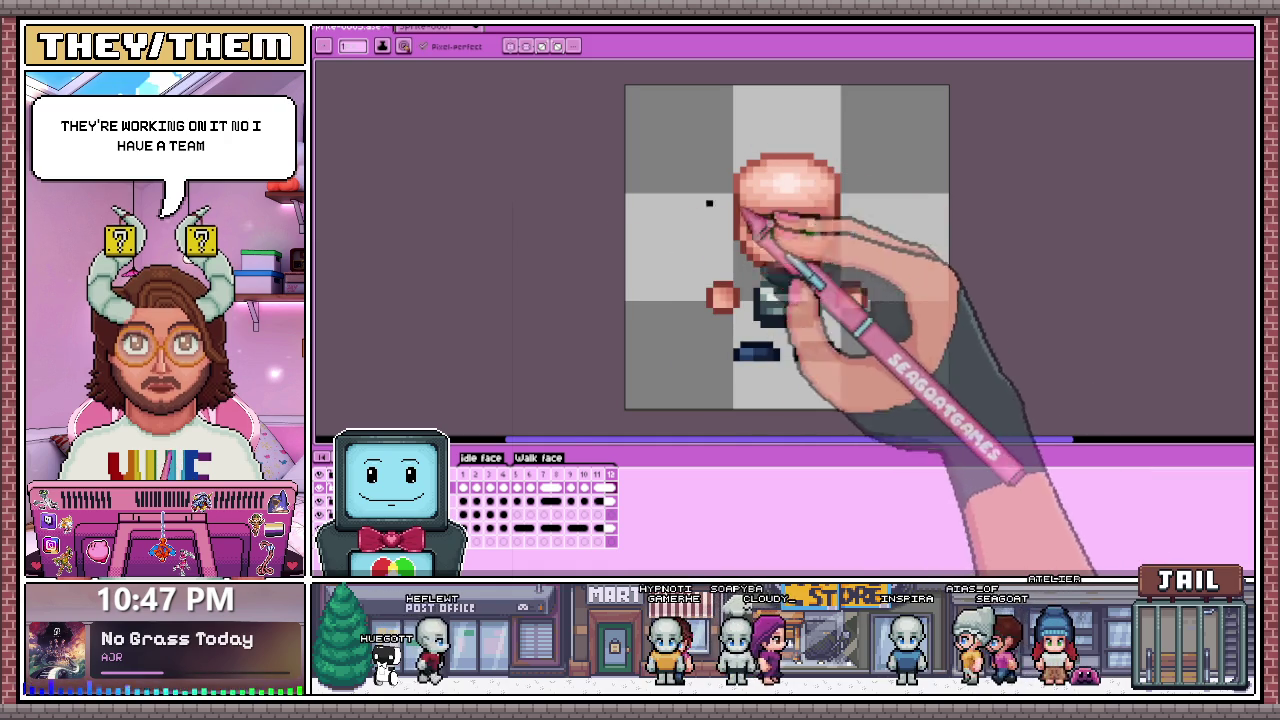
scroll(709, 203, "down", 1)
scroll(680, 215, "up", 2)
key("alt")
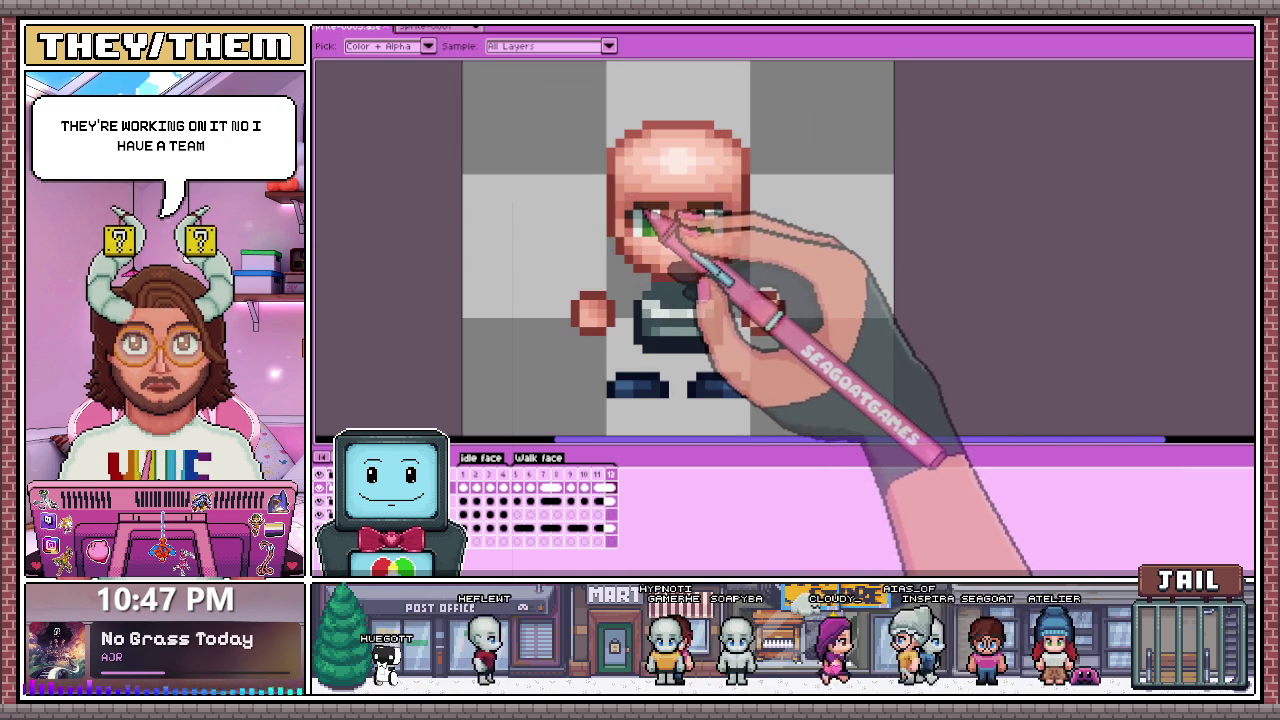
scroll(722, 214, "up", 2)
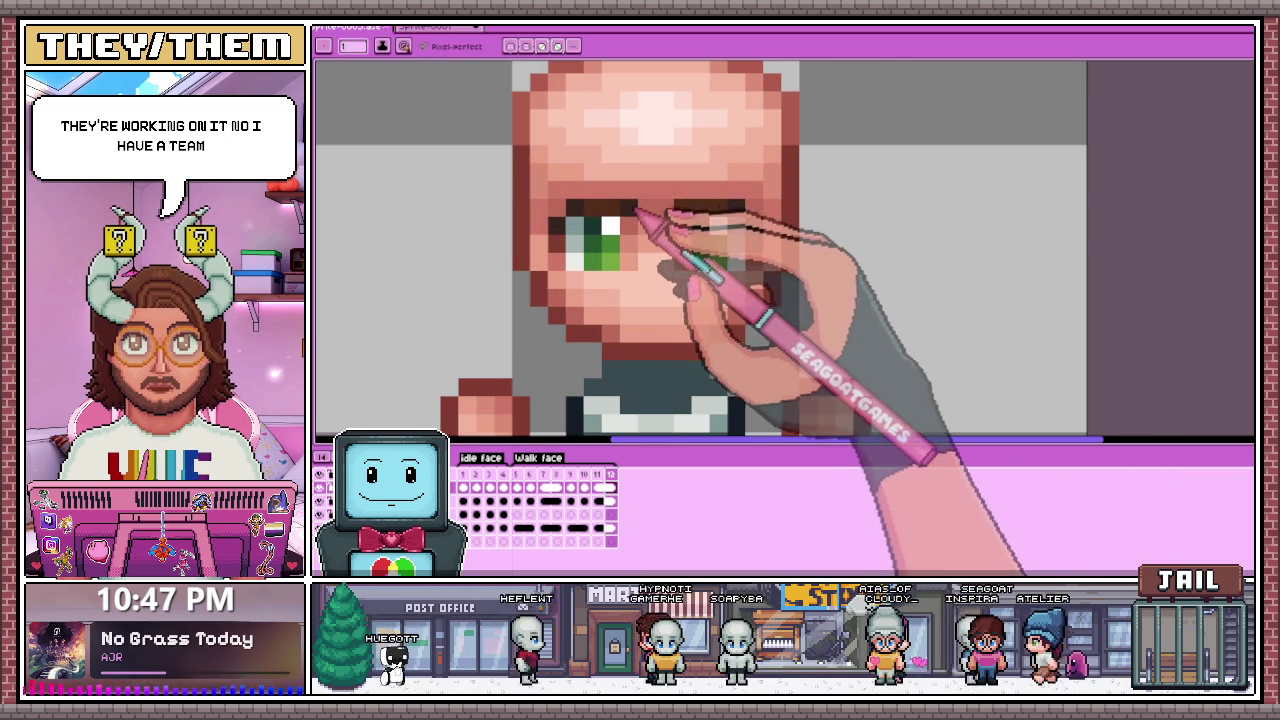
scroll(668, 212, "down", 2)
scroll(737, 277, "down", 1)
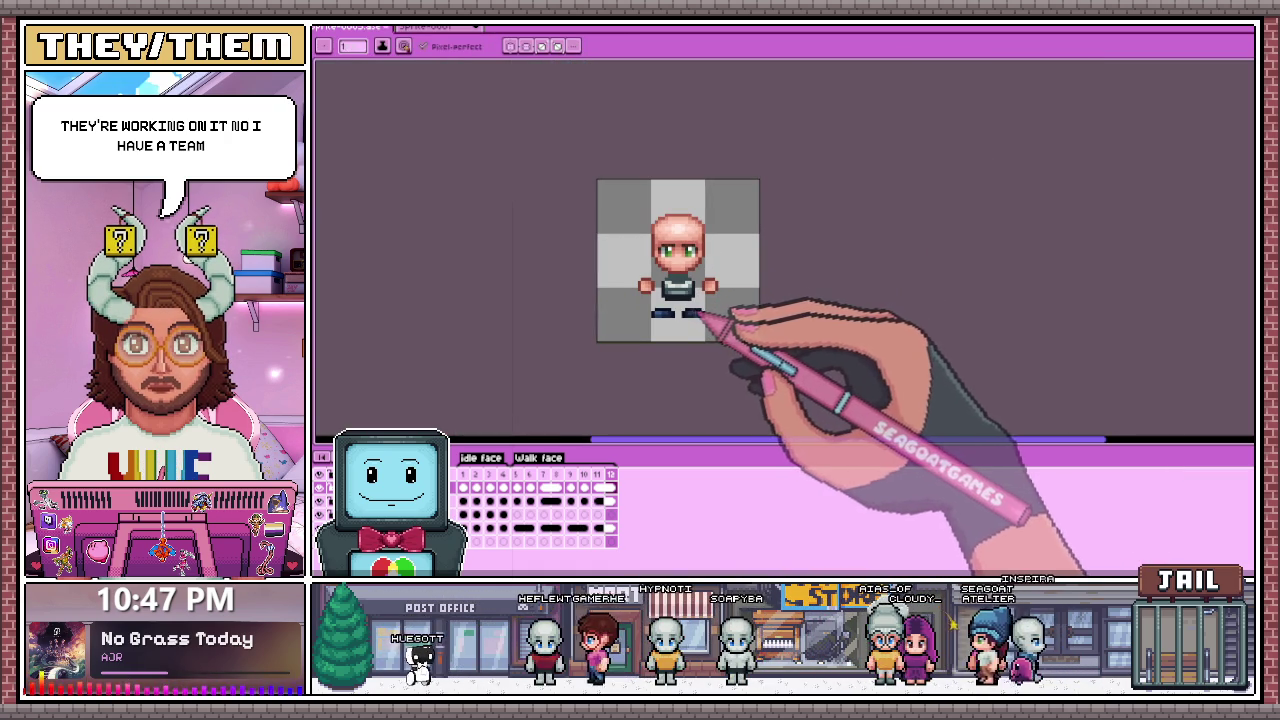
left_click(470, 492)
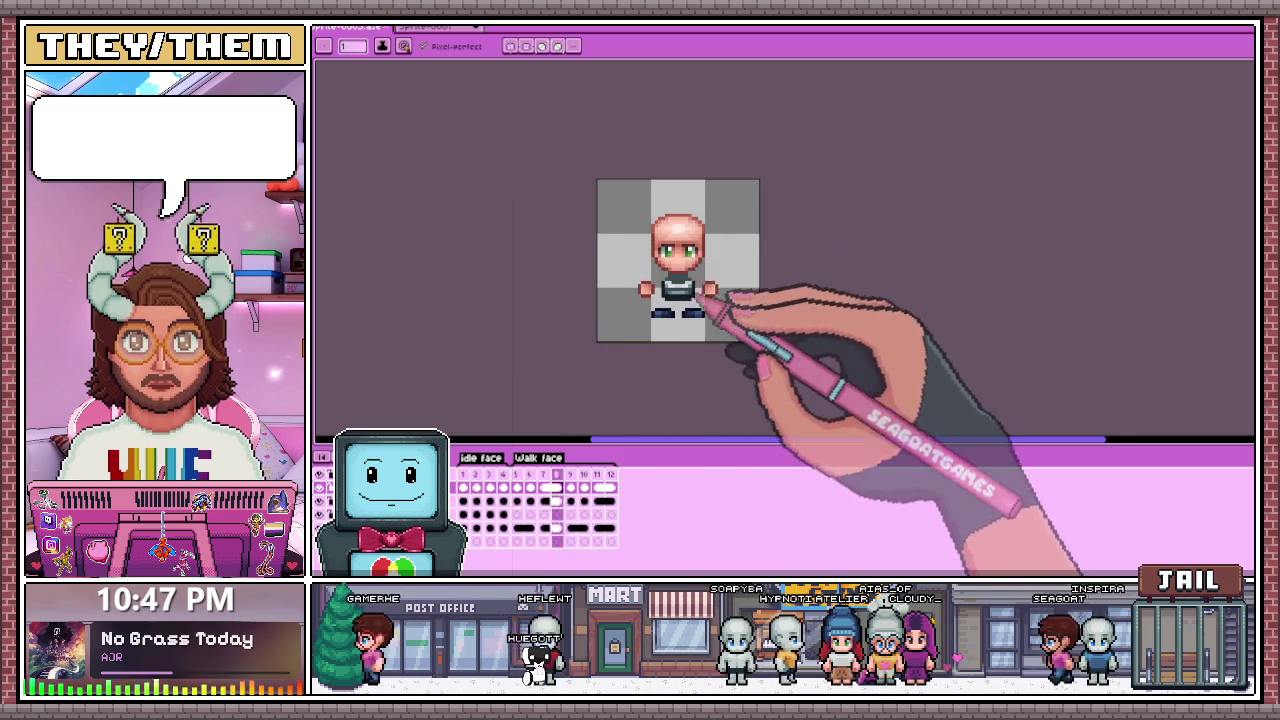
scroll(702, 342, "up", 1)
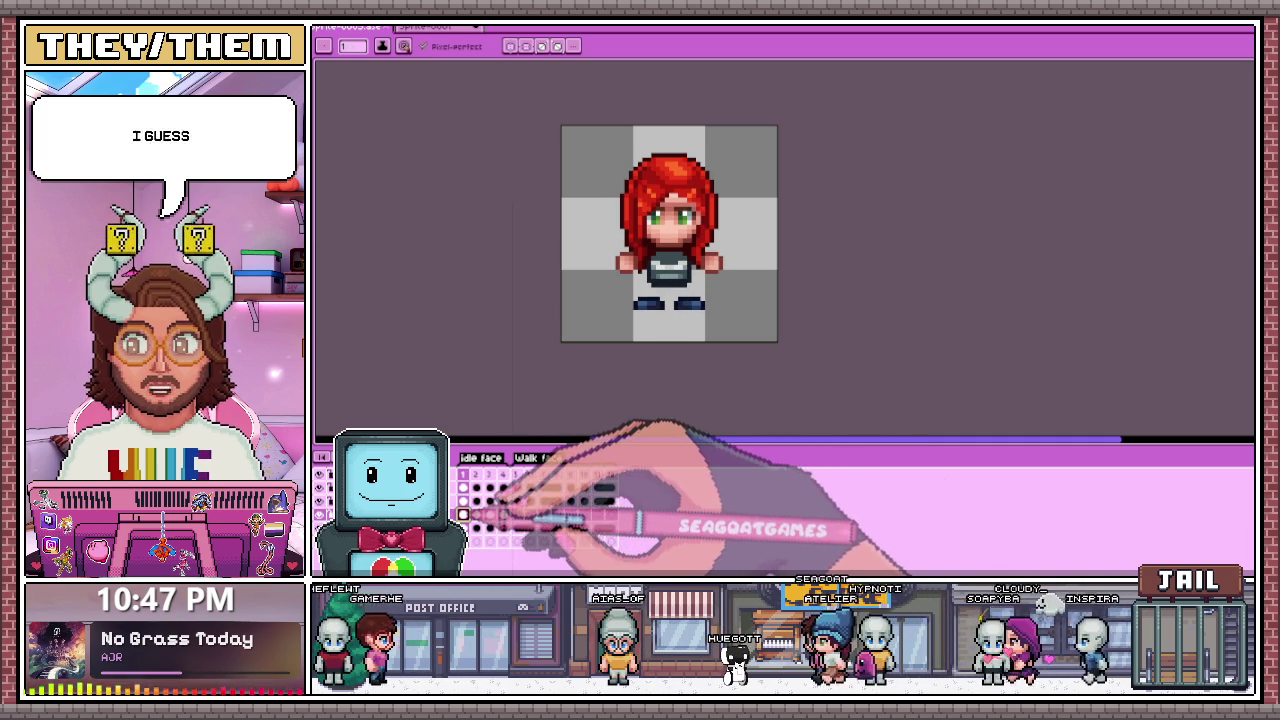
Step: Paste the red hair onto frame 5, nudge it up and commit it
key("m")
key("ctrl+a")
left_click(516, 514)
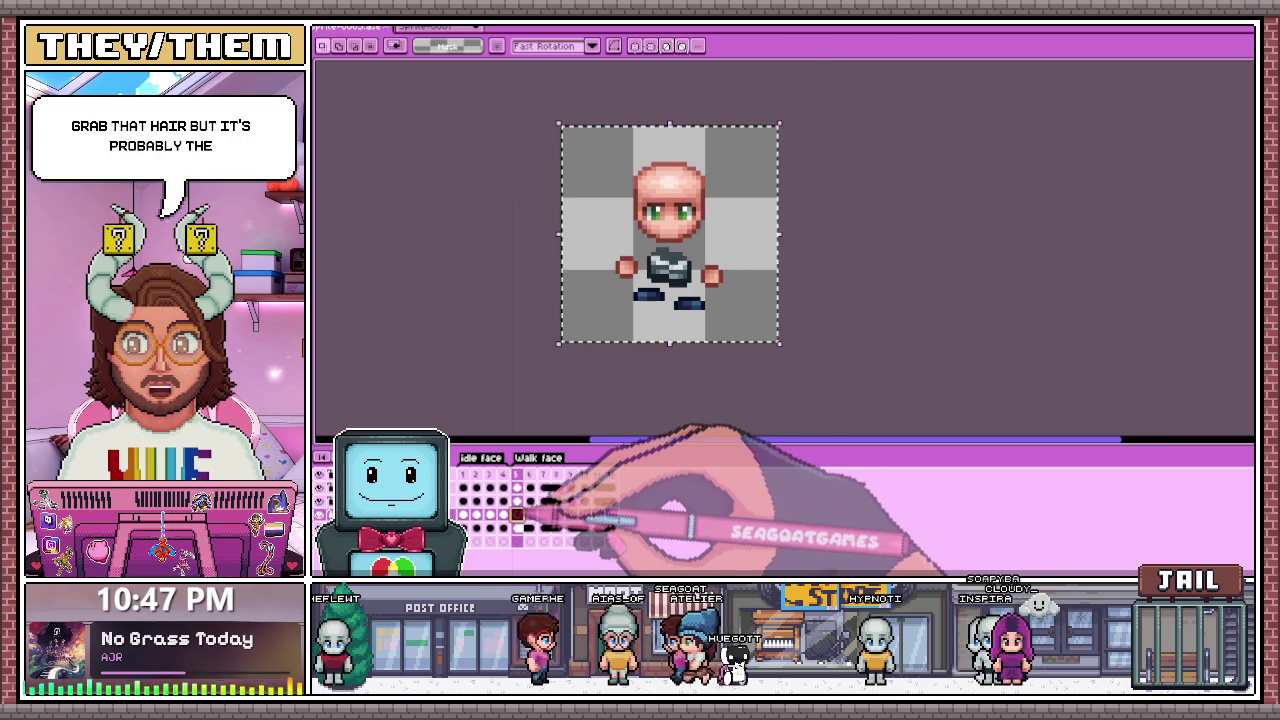
key("ctrl+v")
key("ctrl+d")
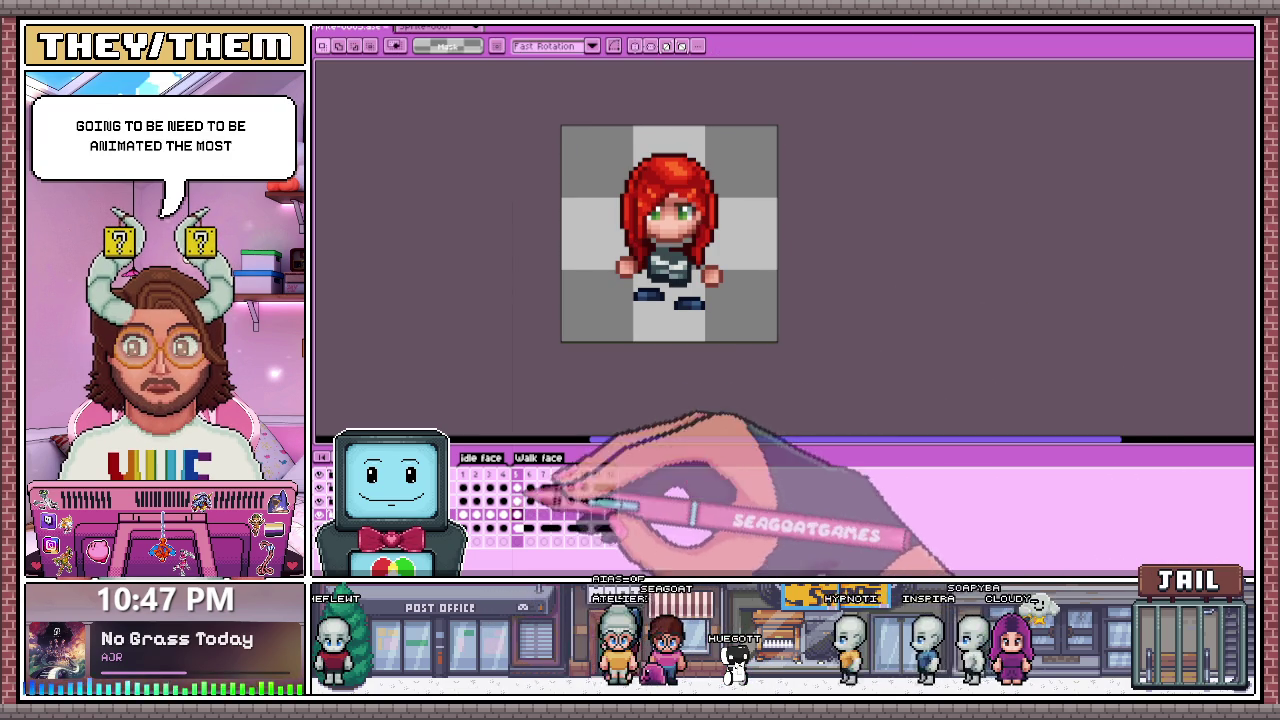
key("ctrl+a")
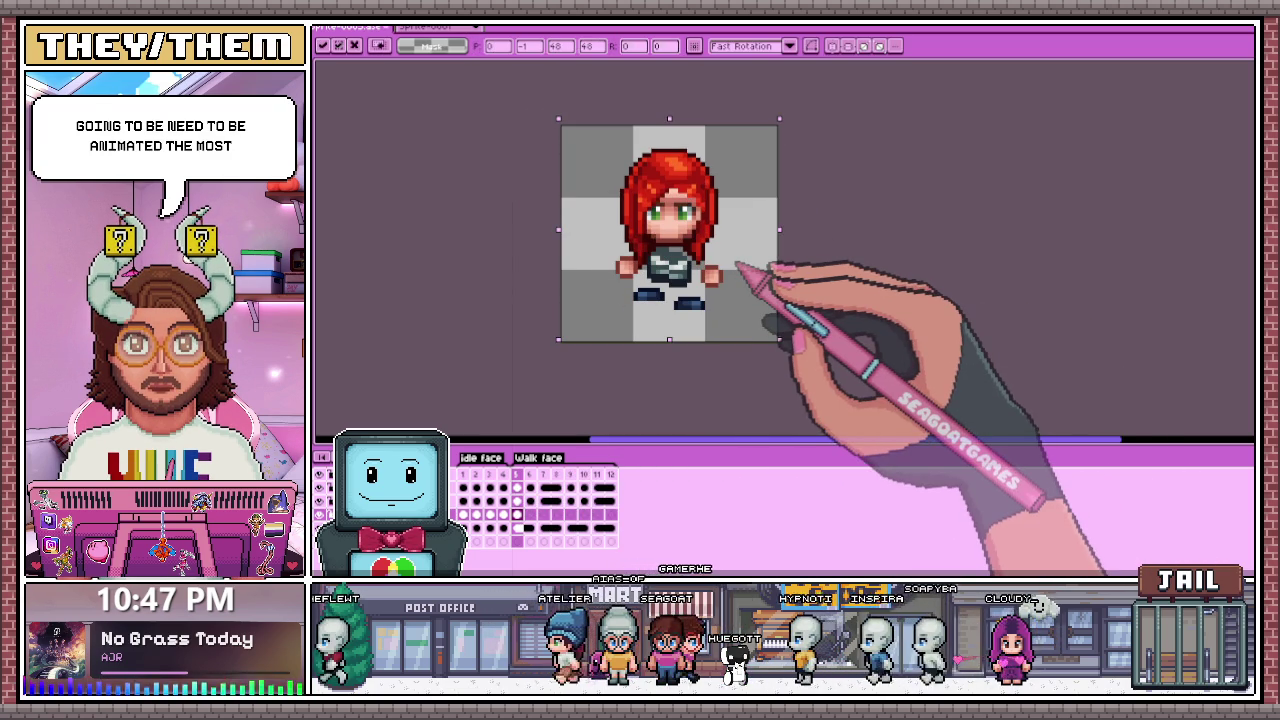
key("Up")
key("Up")
key("Return")
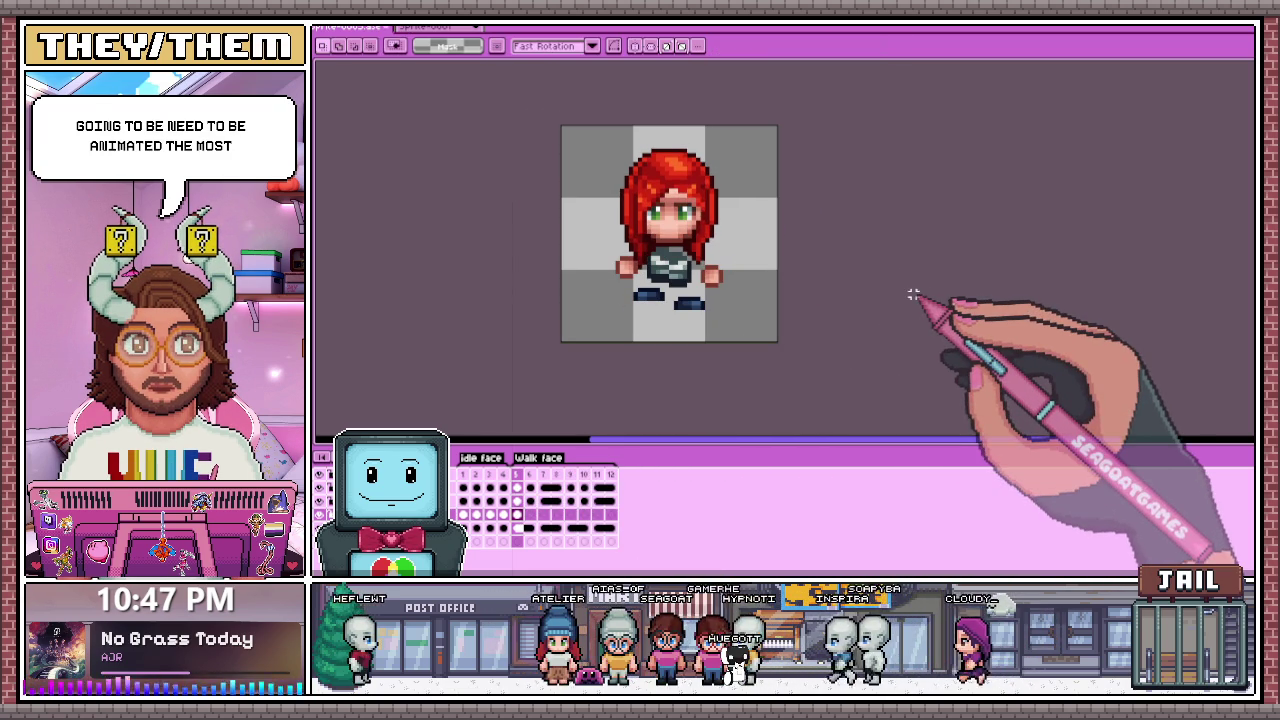
Step: Paste the red hair onto frame 6, raised one pixel for bounce
scroll(708, 240, "up", 2)
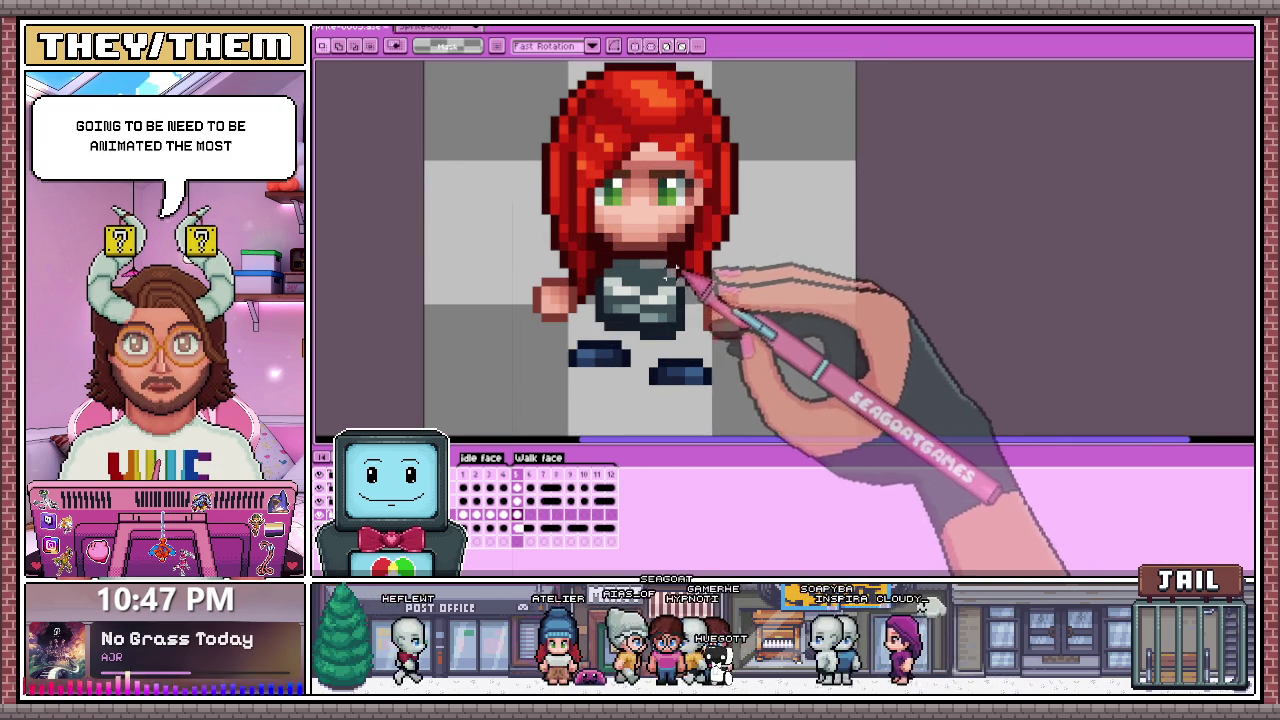
key("b")
scroll(660, 270, "up", 3)
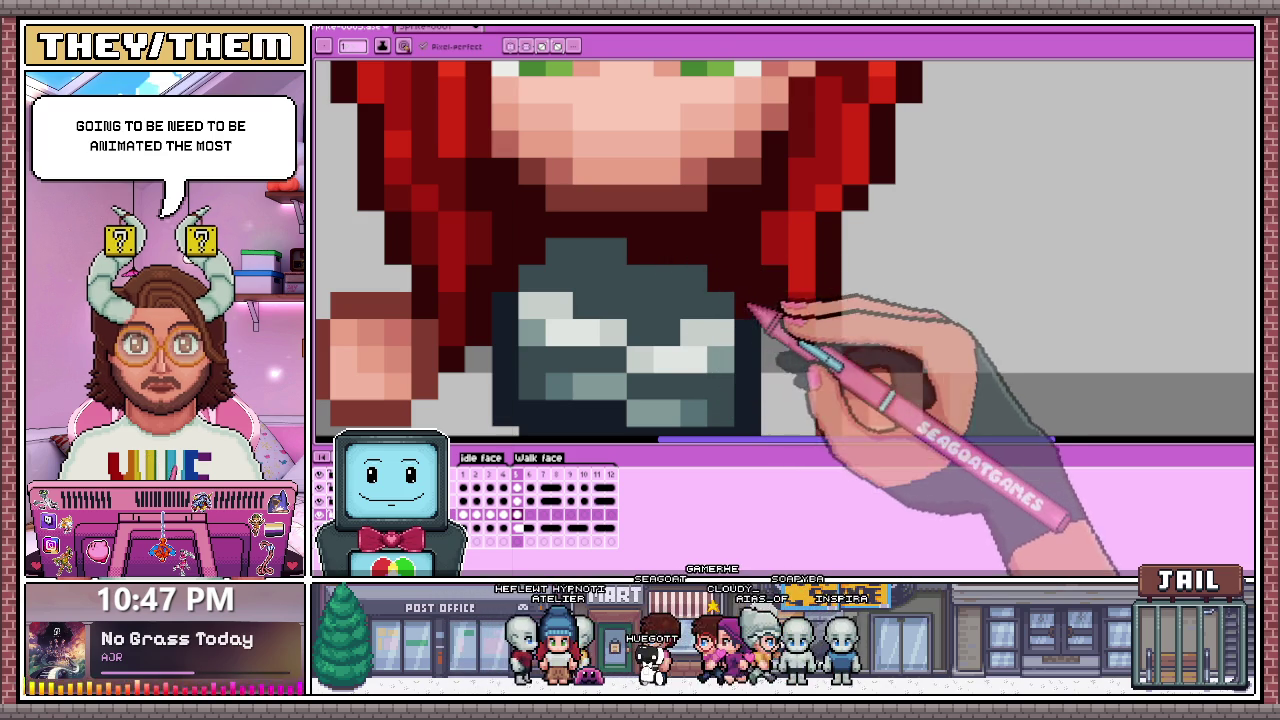
scroll(775, 330, "down", 2)
scroll(770, 300, "down", 1)
scroll(740, 335, "down", 2)
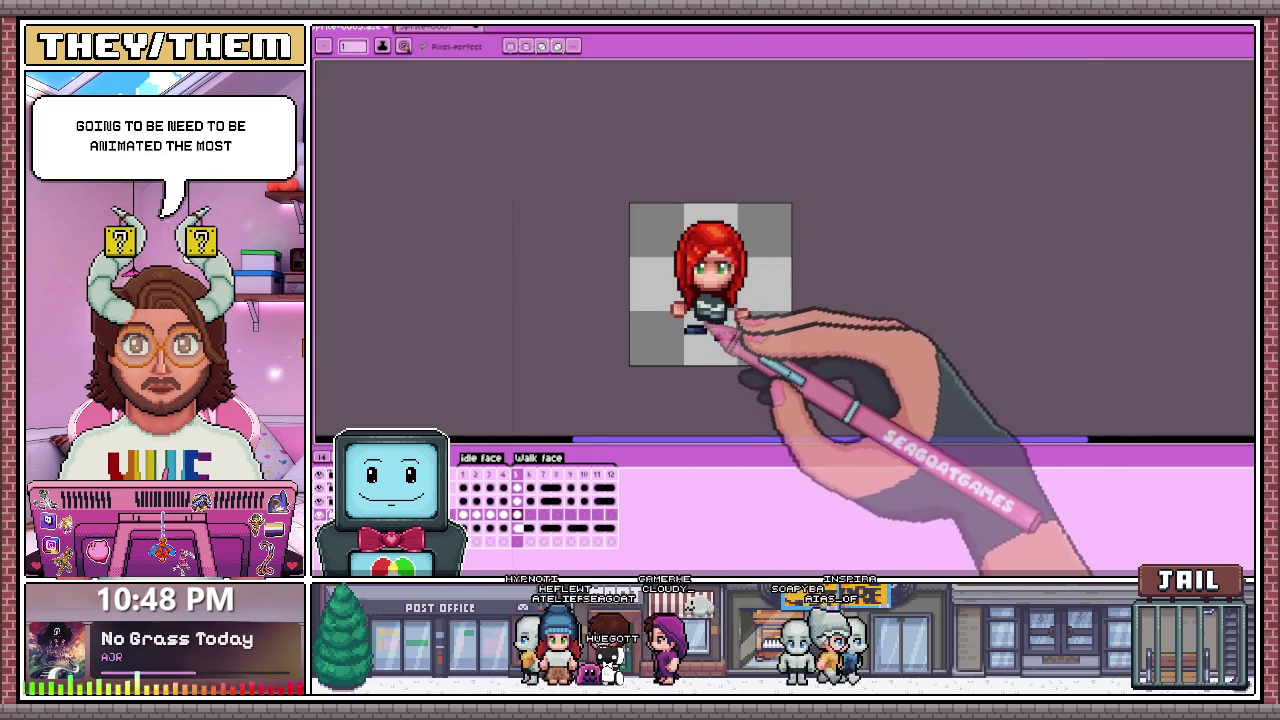
key("period")
scroll(750, 340, "up", 1)
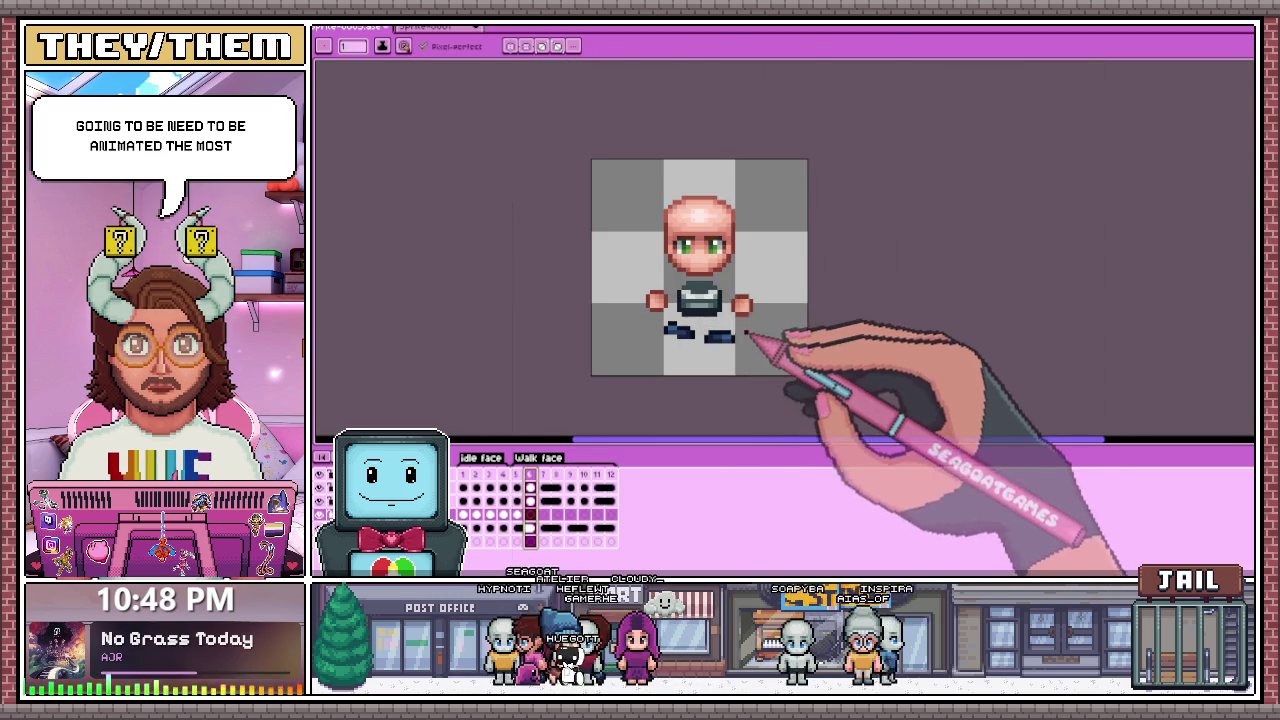
key("ctrl+v")
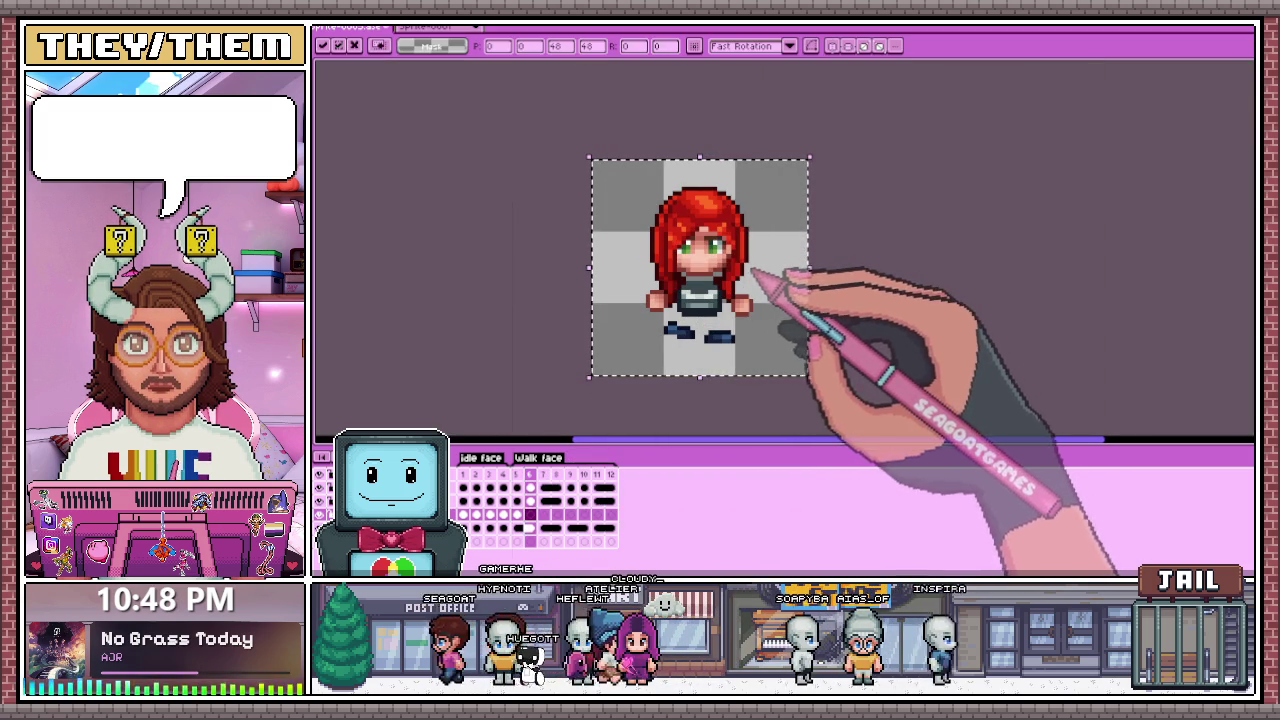
scroll(738, 256, "up", 1)
key("Up")
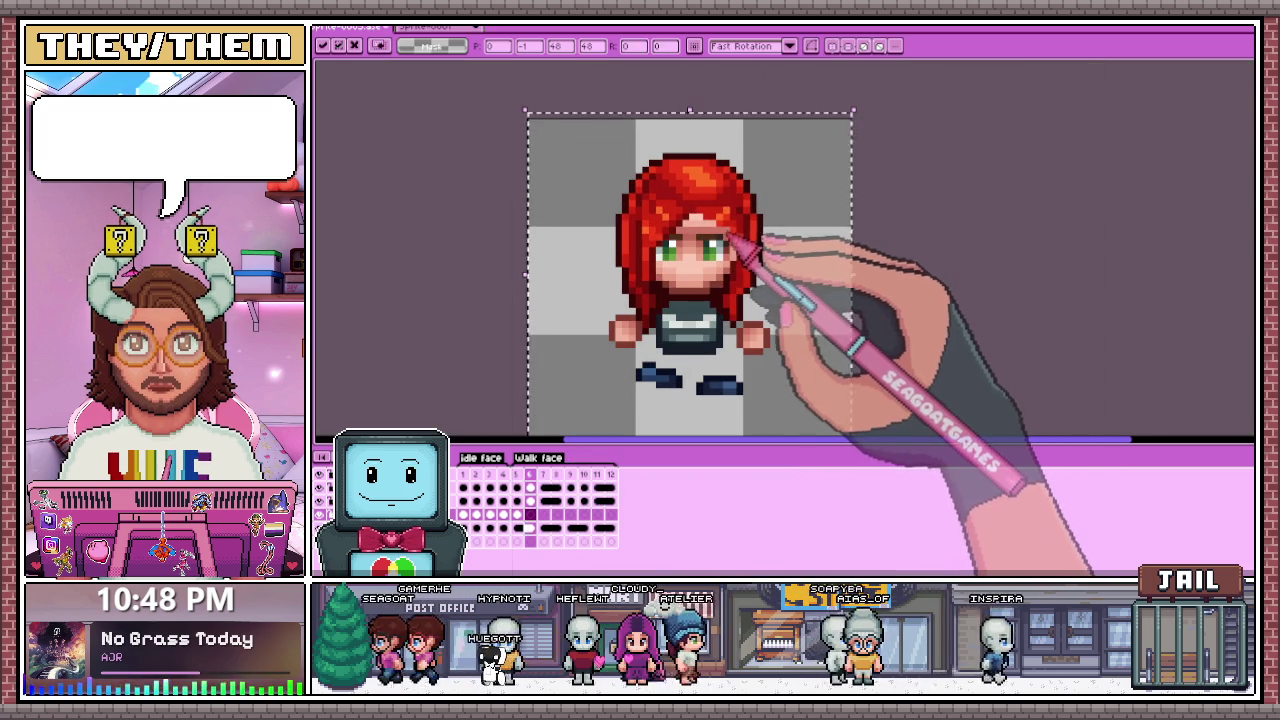
scroll(725, 249, "down", 1)
key("period")
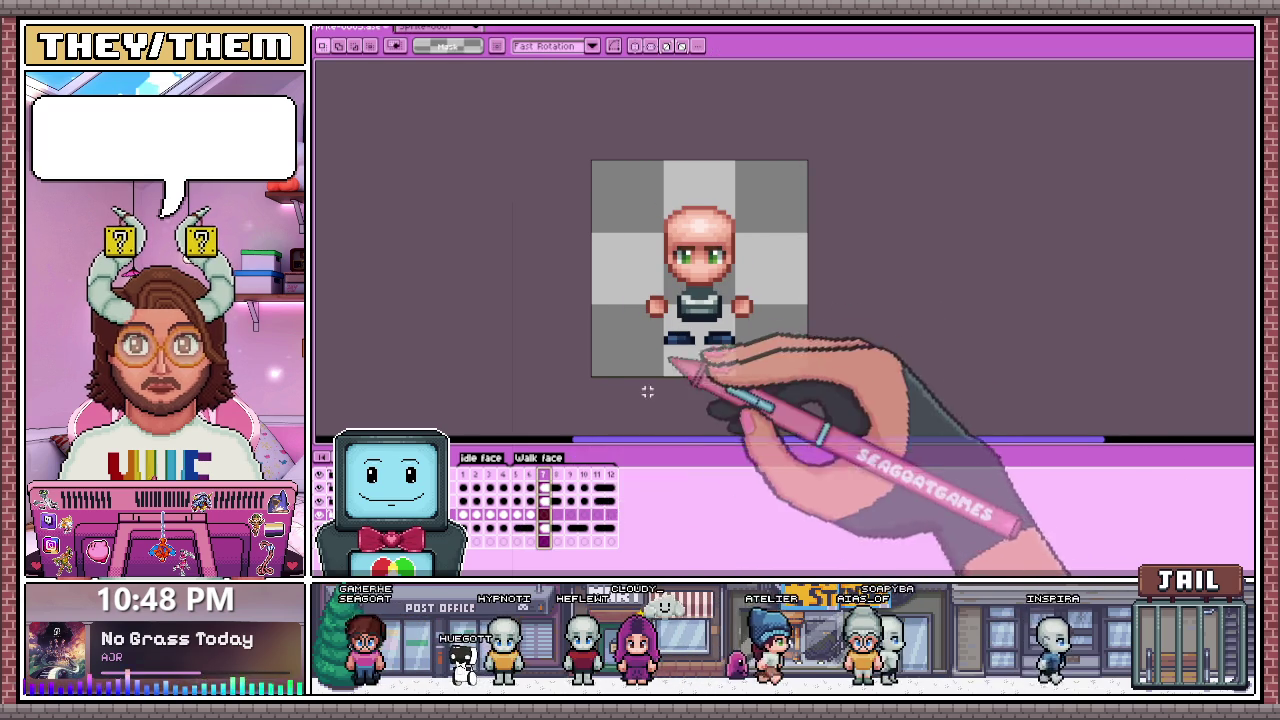
Step: Paste the red hair onto walk frames 7, 8 and 9
key("ctrl+v")
scroll(721, 236, "up", 1)
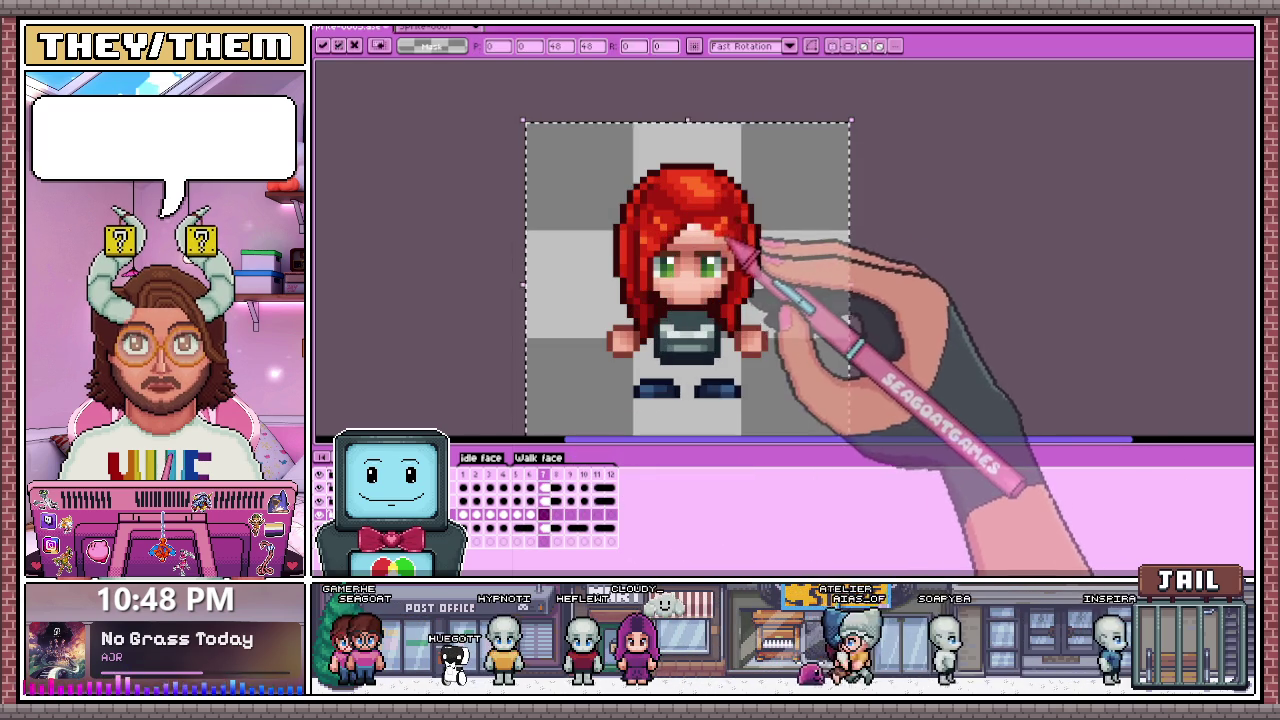
left_click(557, 514)
key("ctrl+v")
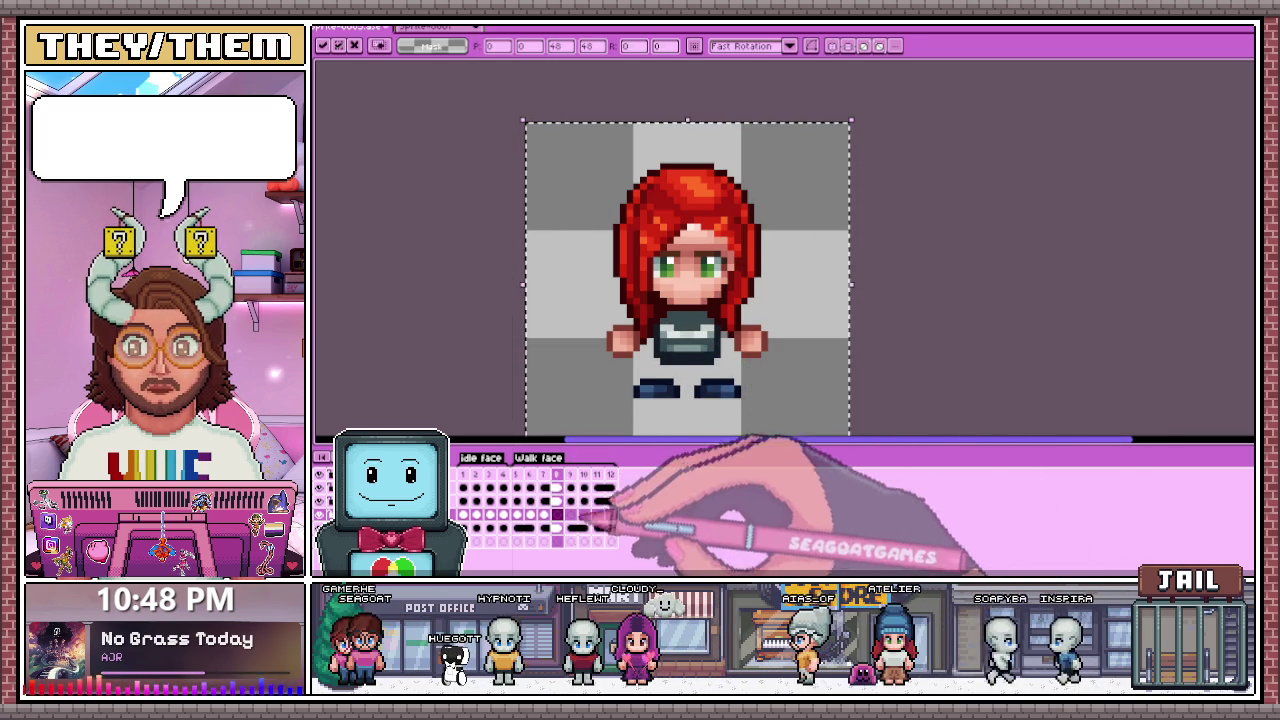
left_click(570, 514)
key("ctrl+v")
Step: Raise the pasted hair on frame 9 by one pixel and commit it
key("Up")
key("Return")
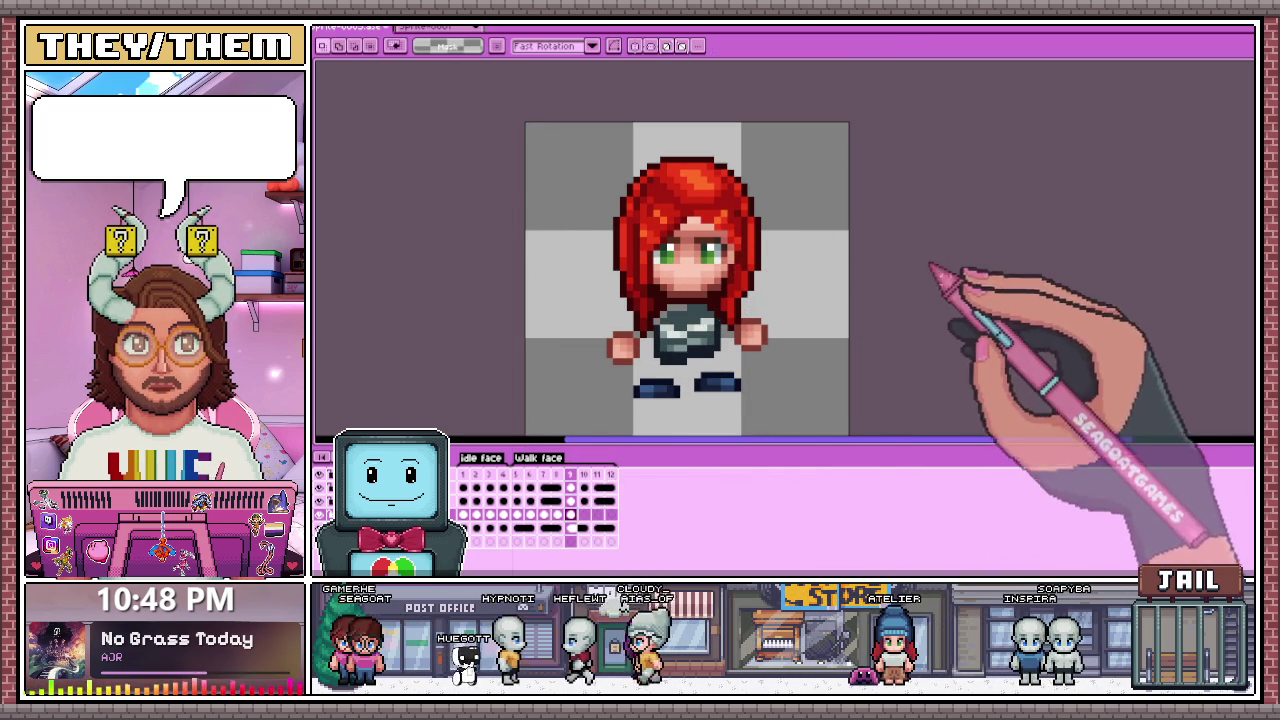
scroll(735, 320, "up", 1)
key("i")
key("b")
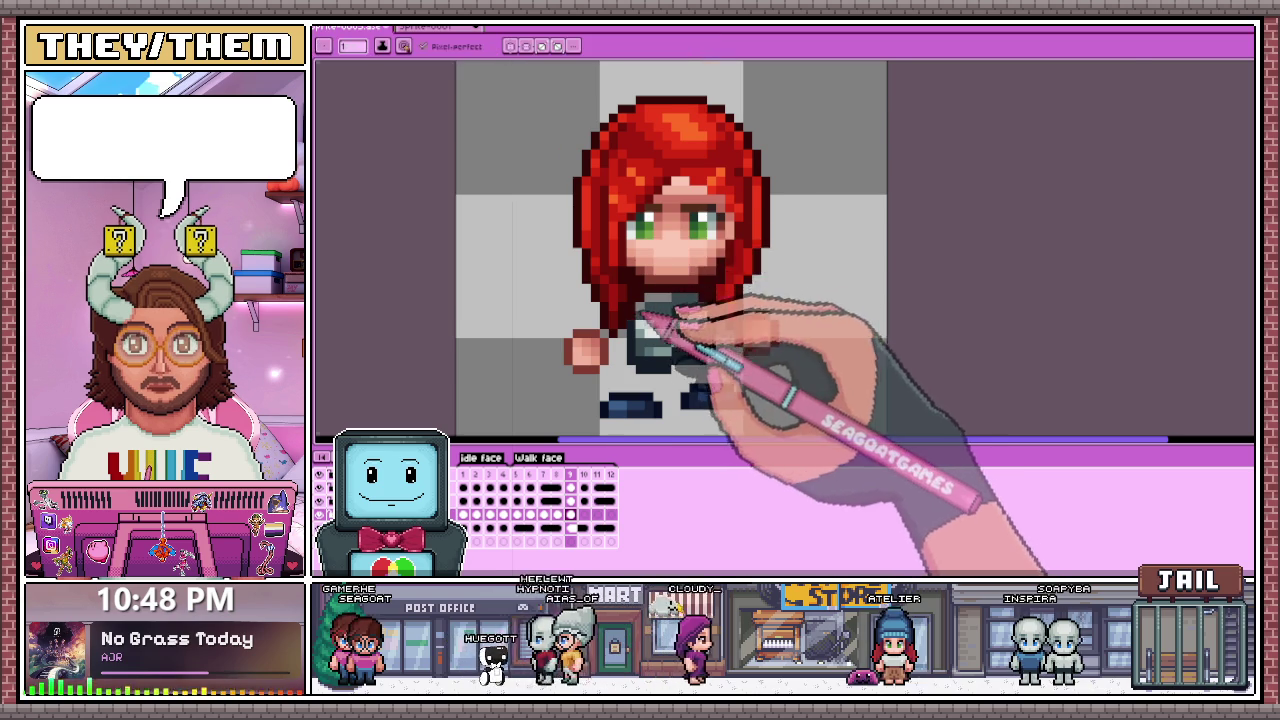
scroll(632, 318, "up", 1)
scroll(690, 285, "down", 3)
scroll(700, 330, "down", 1)
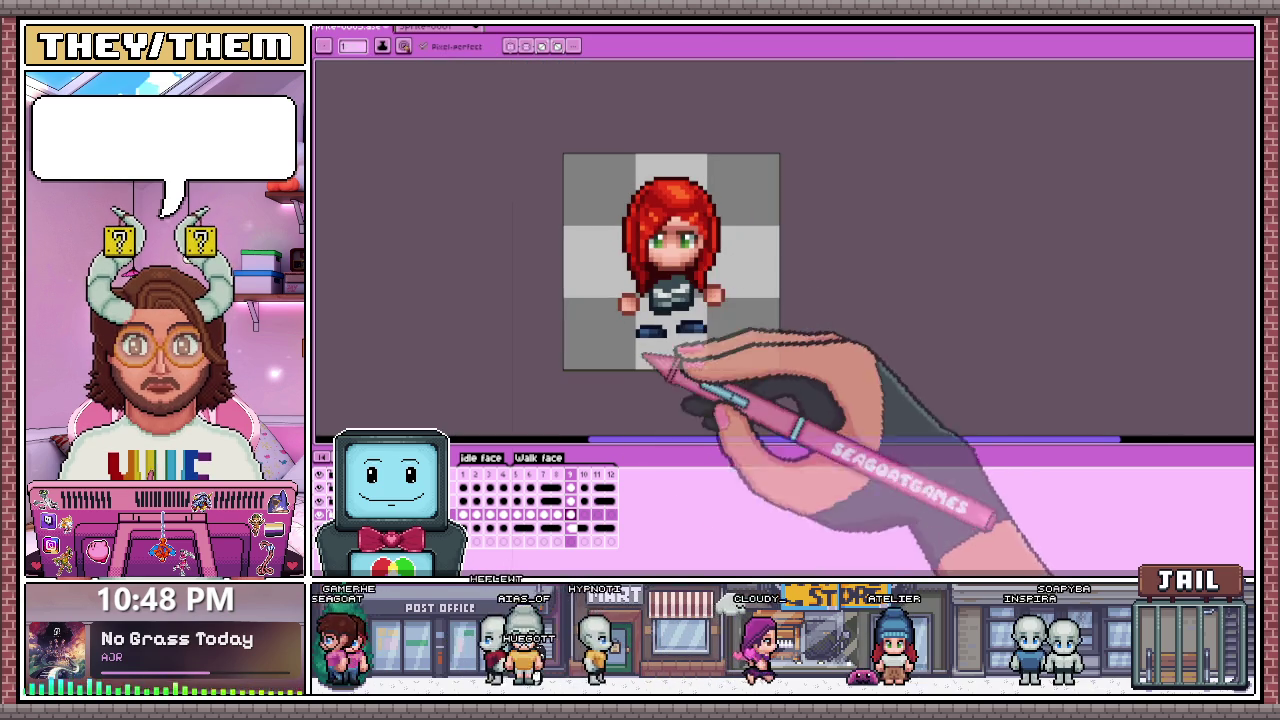
Step: Paste the red hair onto walk frames 10 and 12
key("Right")
key("ctrl+v")
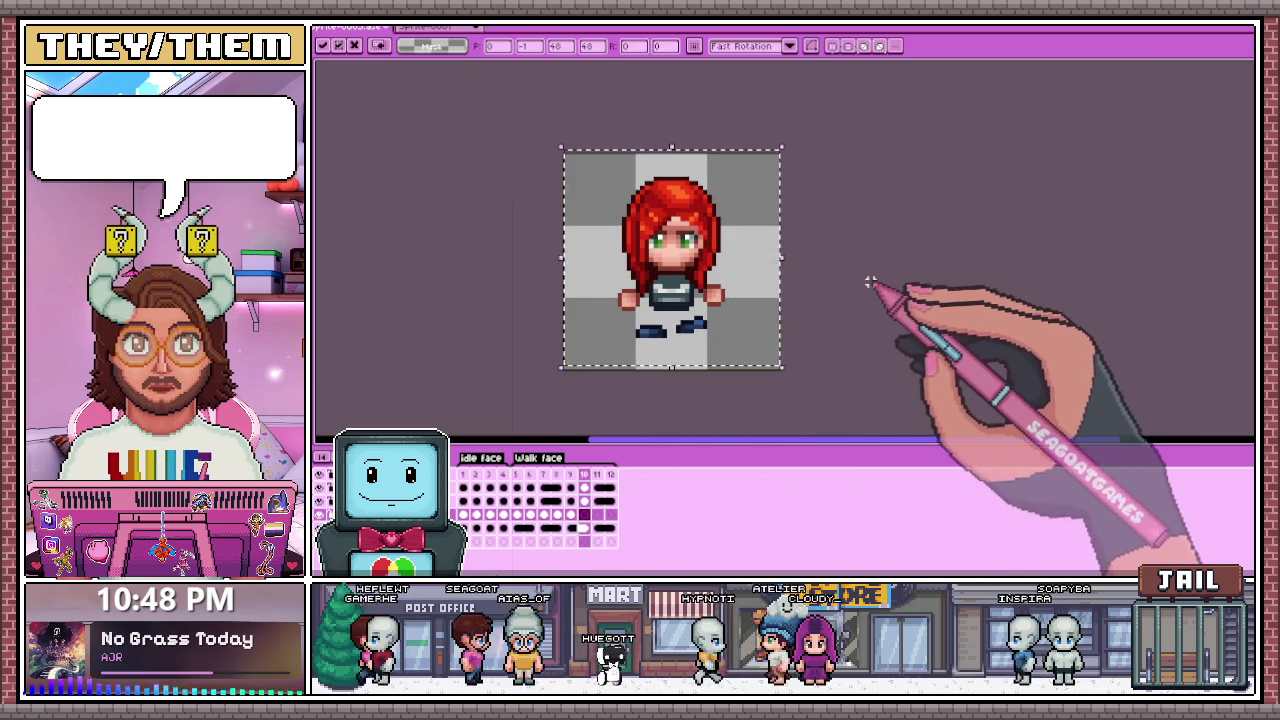
key("Return")
key("Right")
scroll(697, 264, "up", 1)
key("Right")
key("ctrl+v")
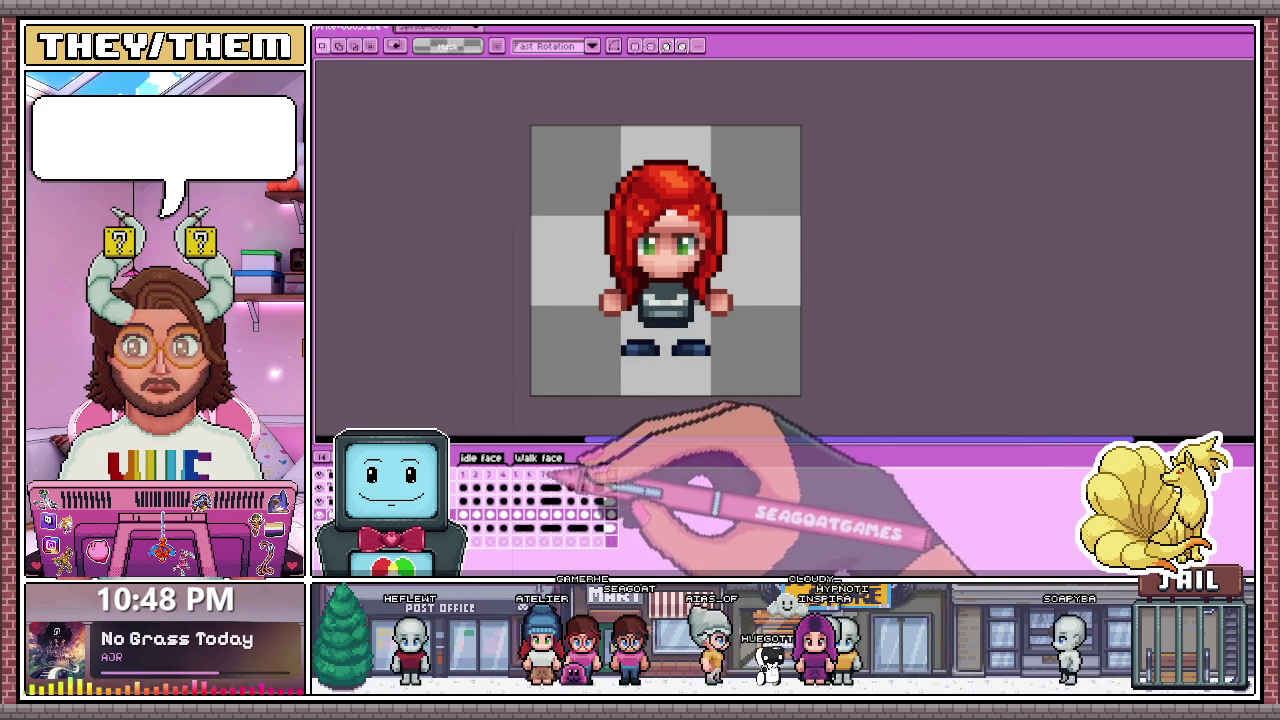
scroll(645, 290, "down", 2)
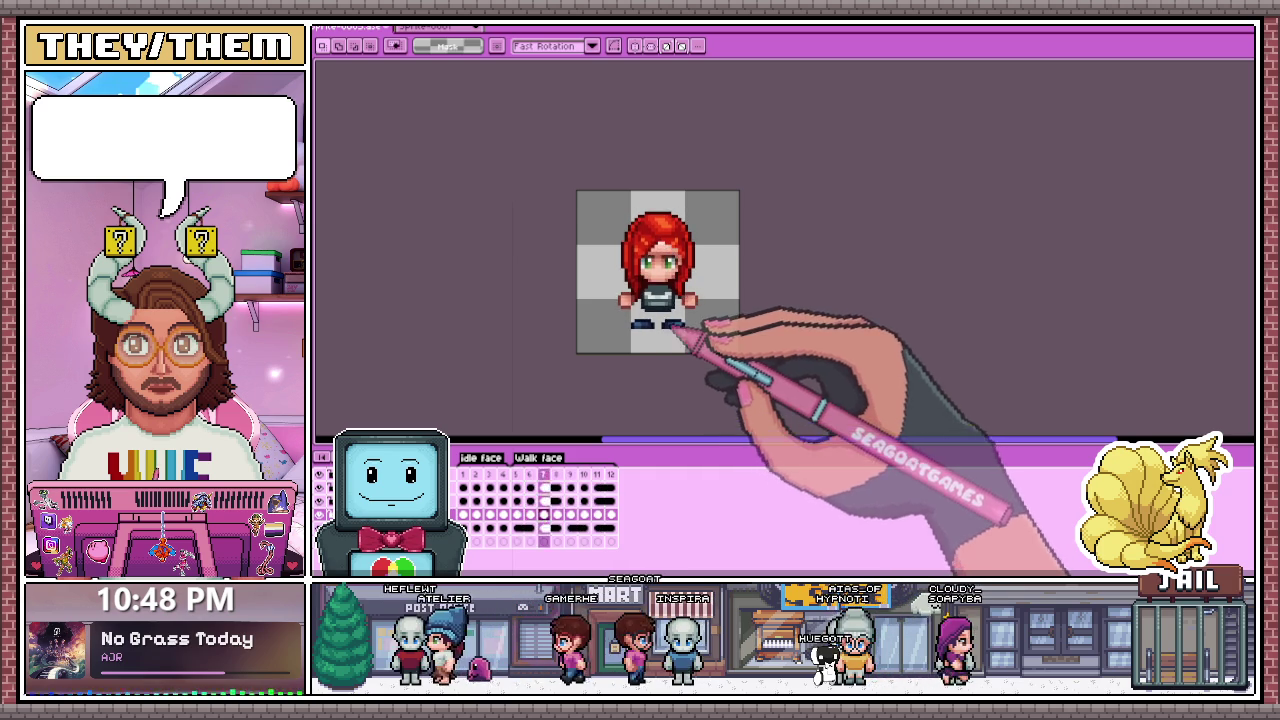
Step: On frame 6, select the right side of the hair and face and move it
left_click(597, 487)
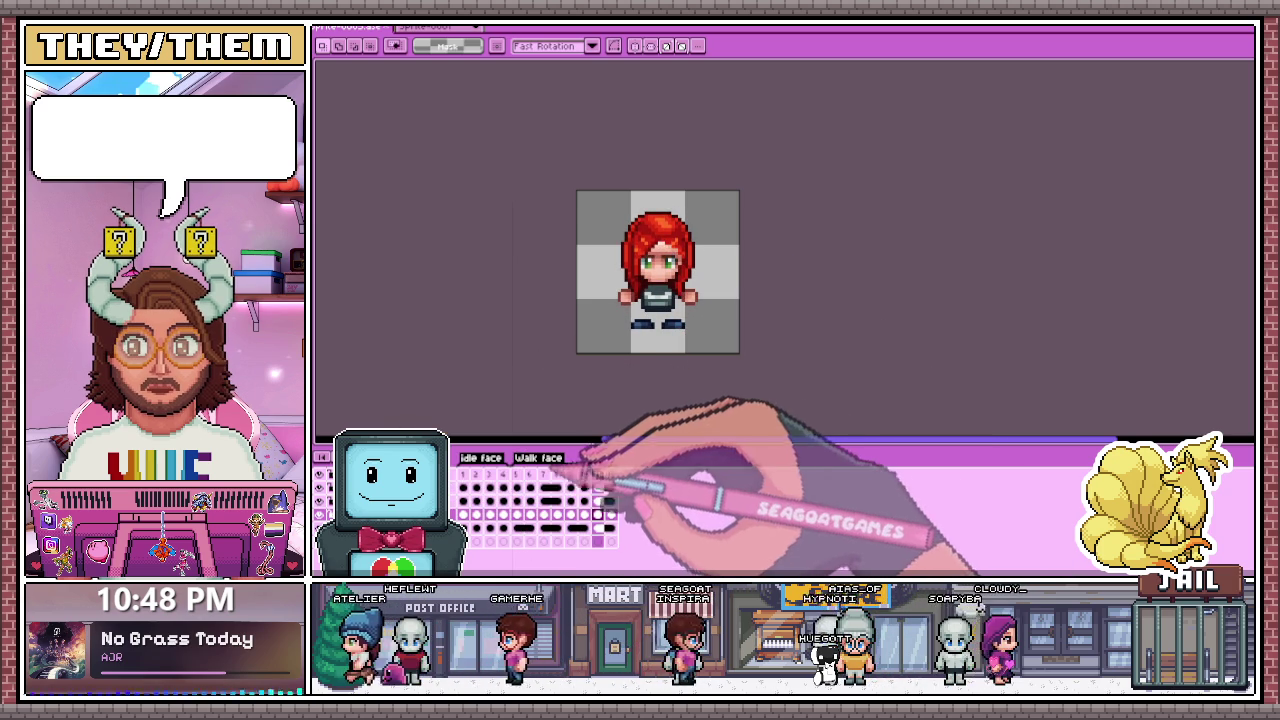
left_click(517, 487)
scroll(672, 274, "up", 2)
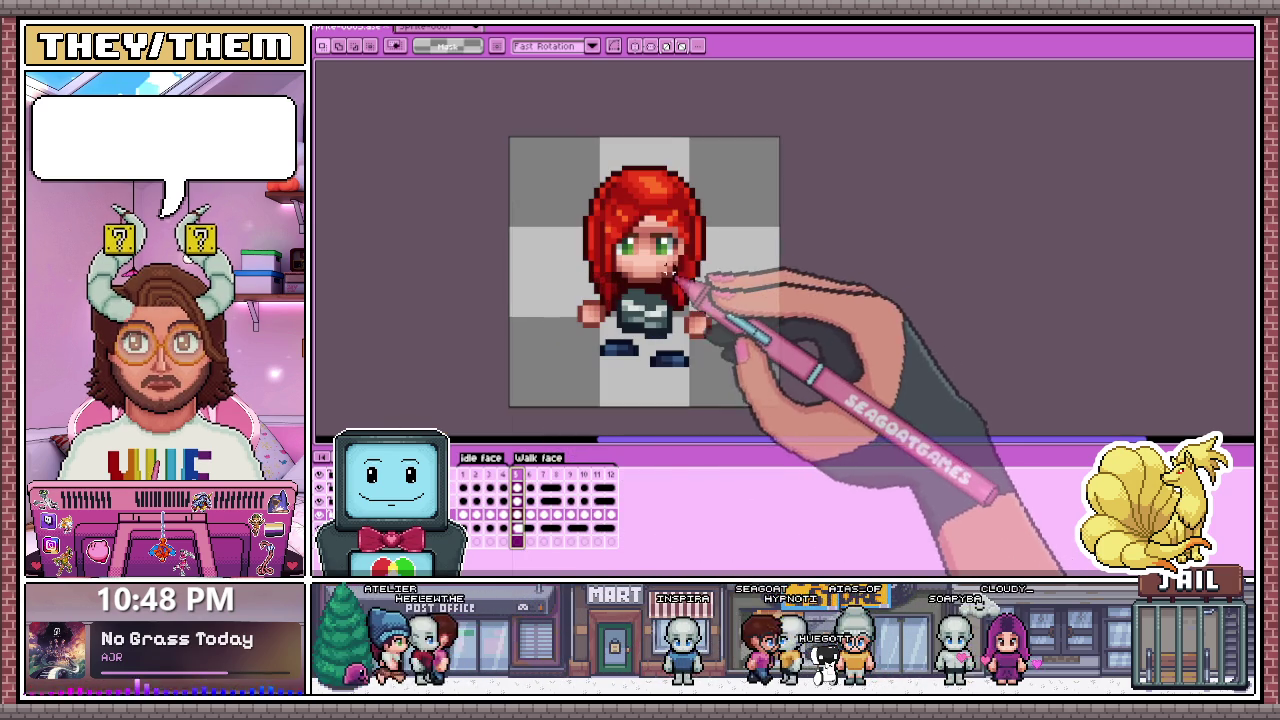
scroll(668, 274, "up", 1)
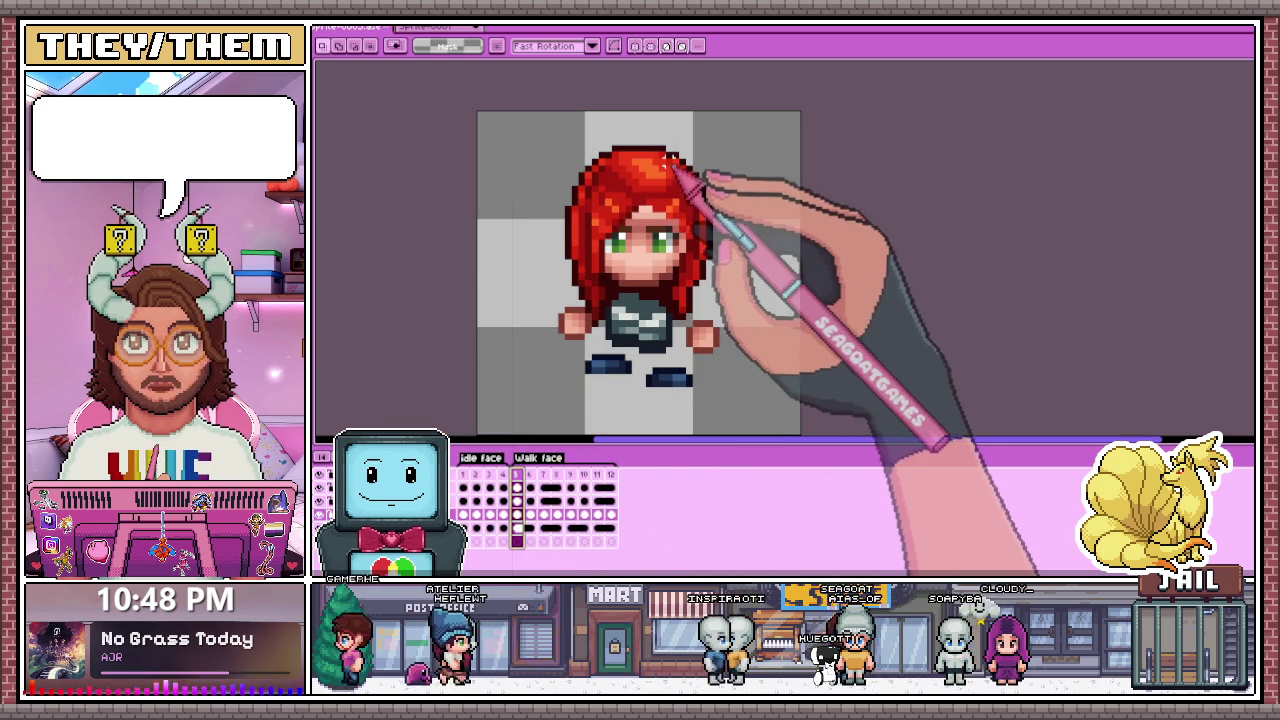
left_click_drag(655, 148, 702, 264)
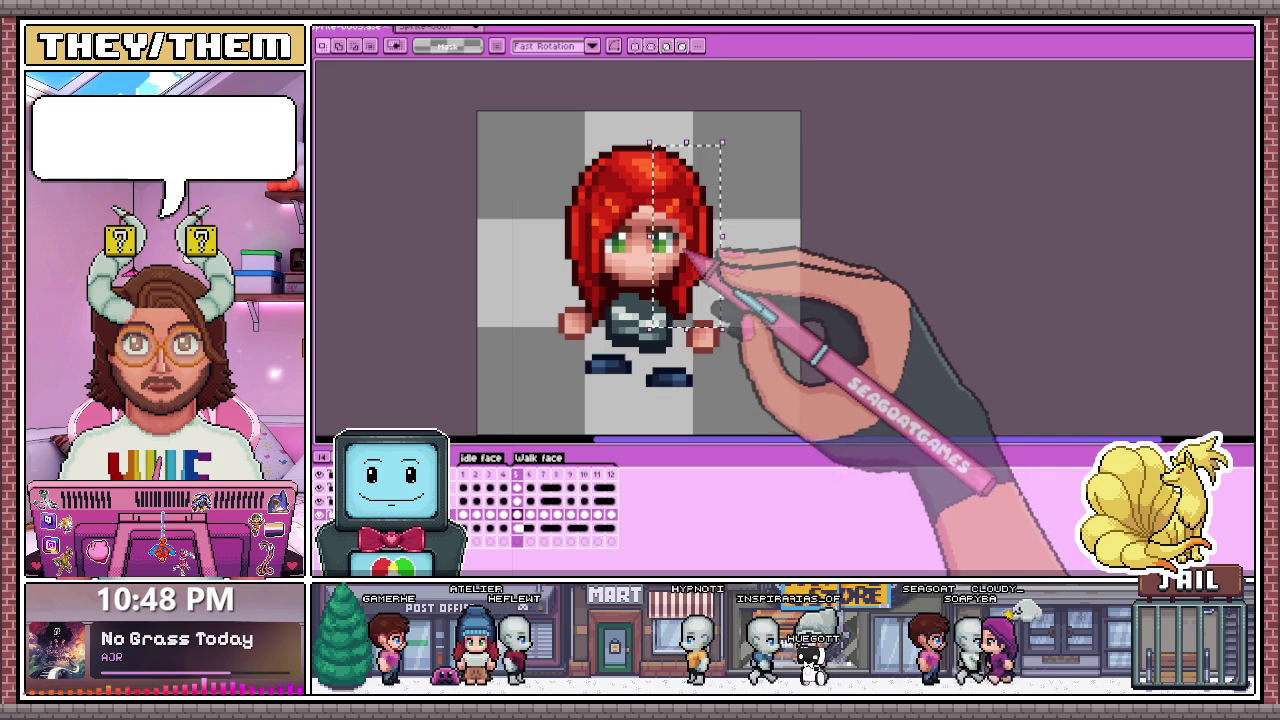
left_click(714, 258)
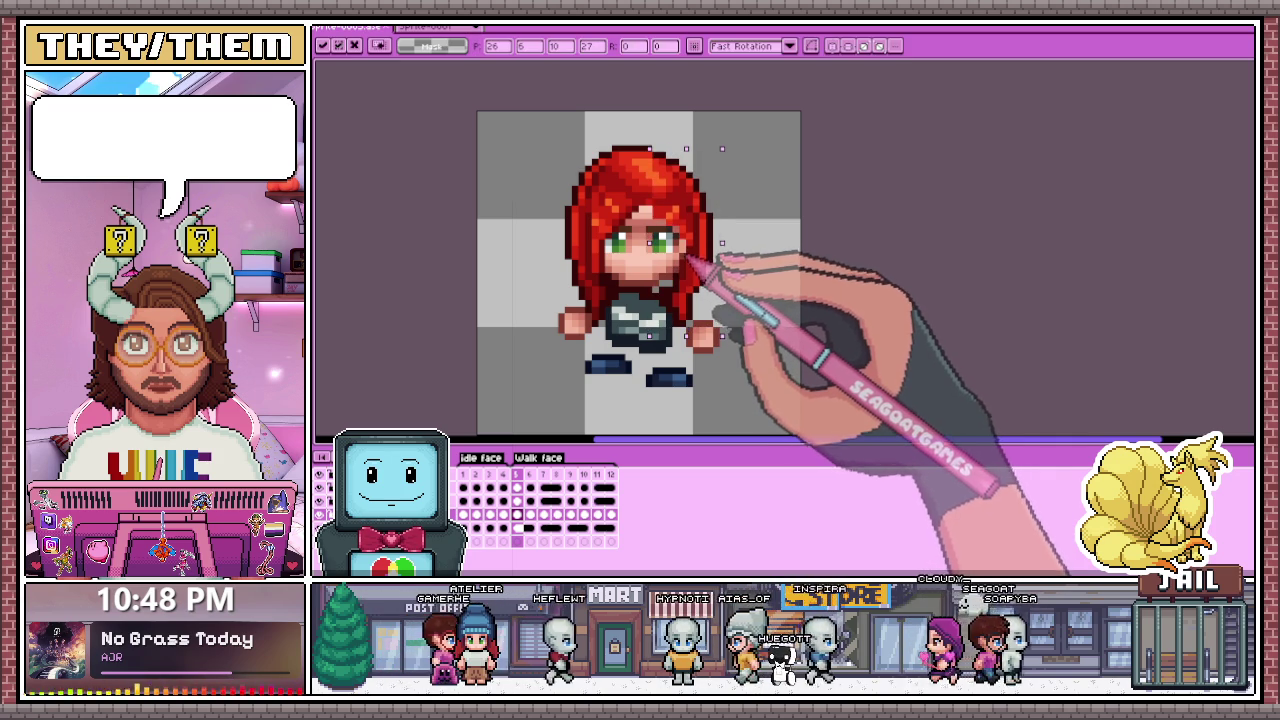
scroll(730, 280, "down", 1)
scroll(745, 310, "down", 2)
key("Return")
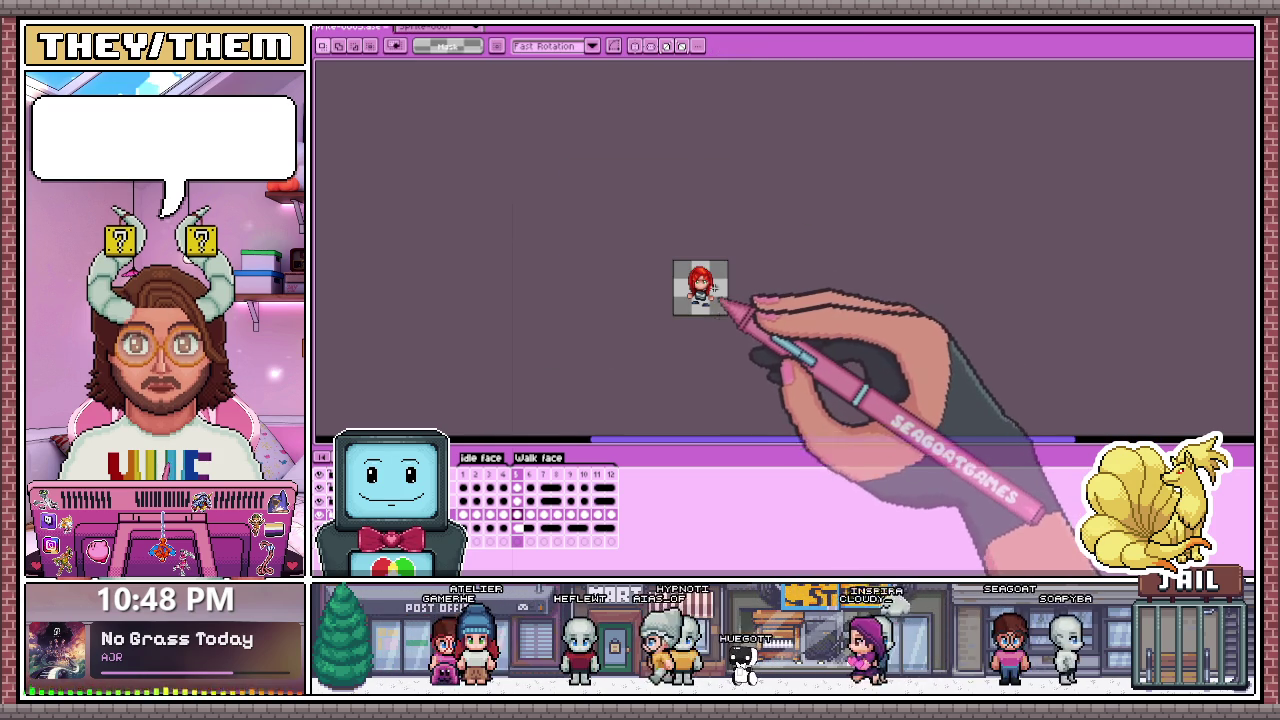
scroll(714, 288, "up", 3)
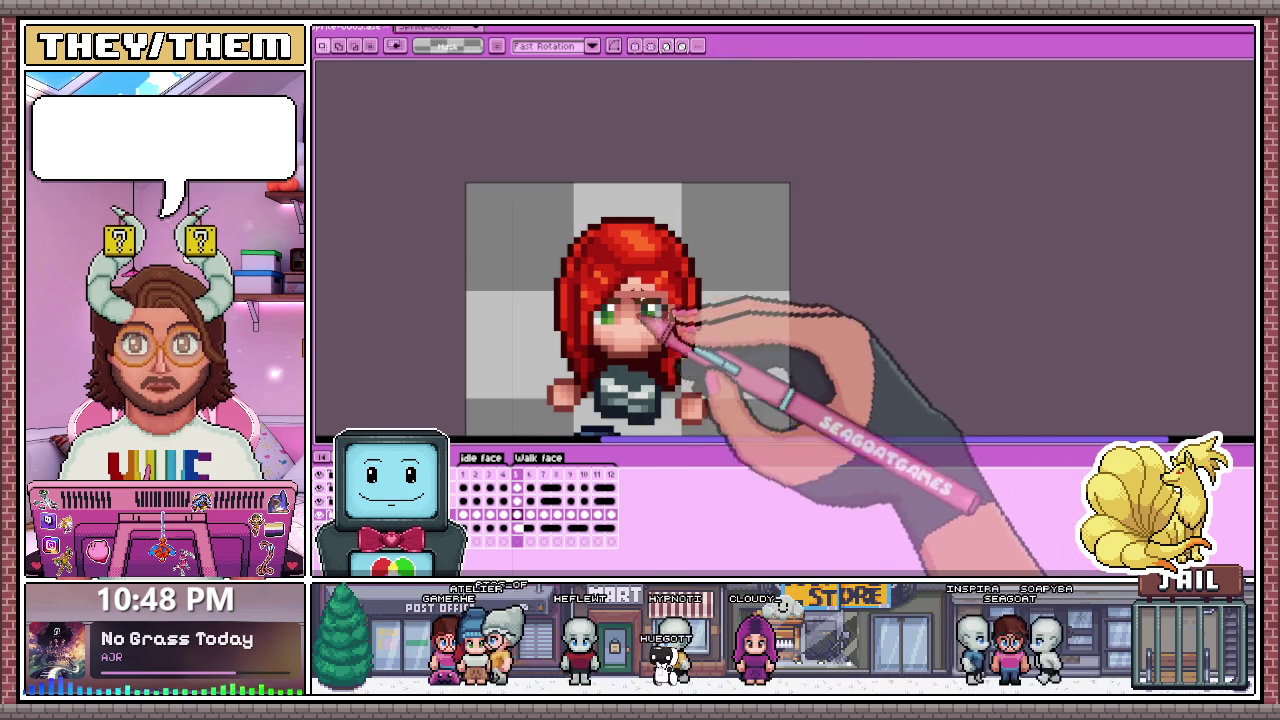
Step: Select frame 6's hair from its top to lower right with the rectangular marquee
left_click_drag(630, 215, 701, 409)
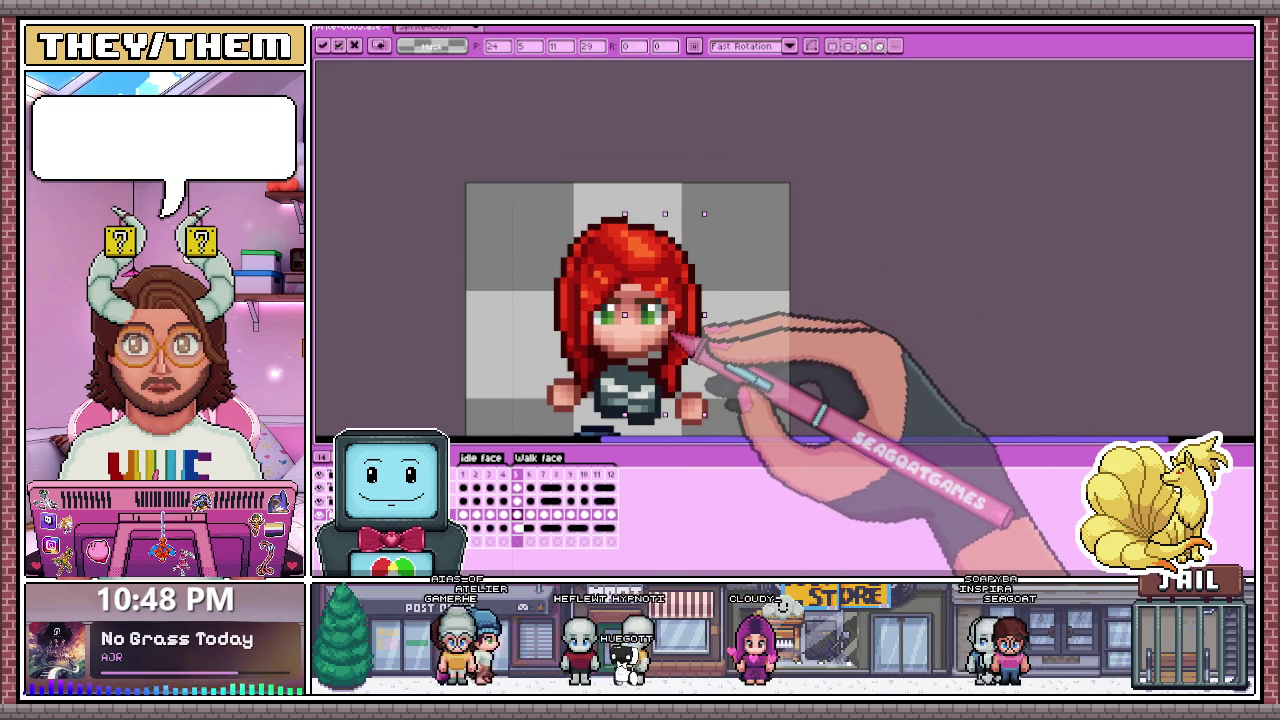
scroll(625, 313, "down", 1)
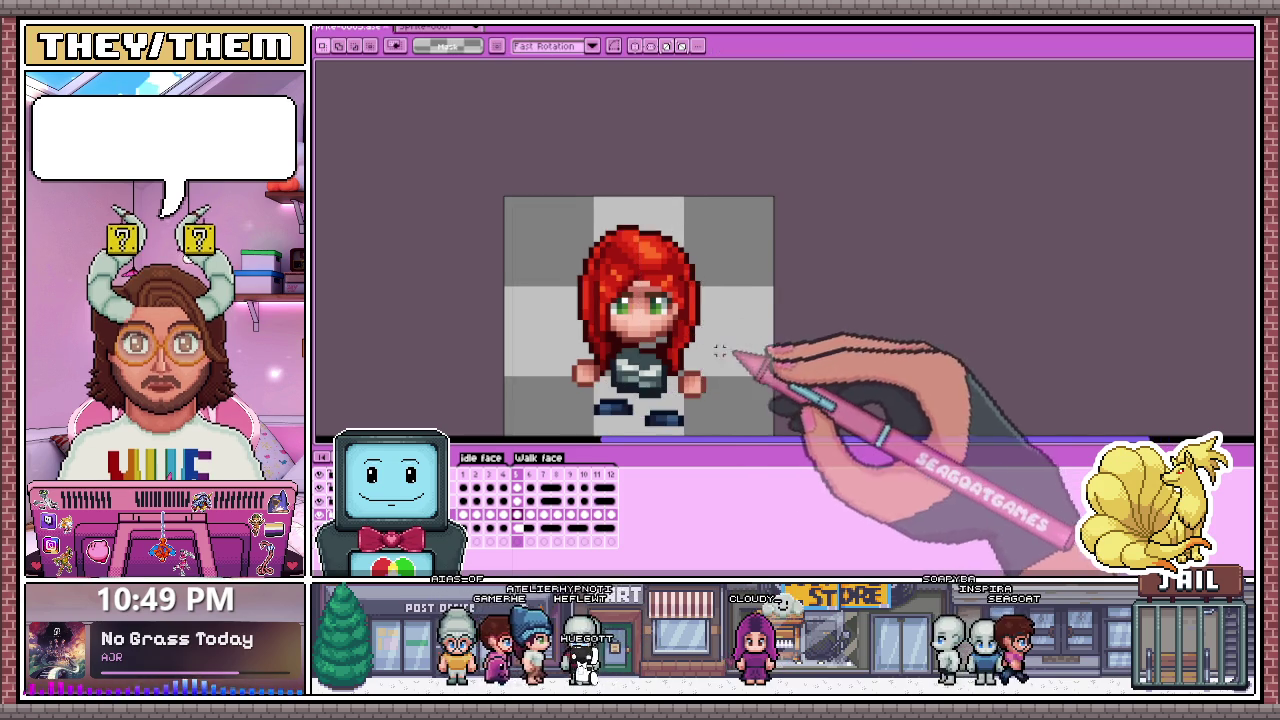
scroll(625, 305, "up", 1)
scroll(625, 305, "down", 1)
scroll(625, 298, "up", 2)
key("m")
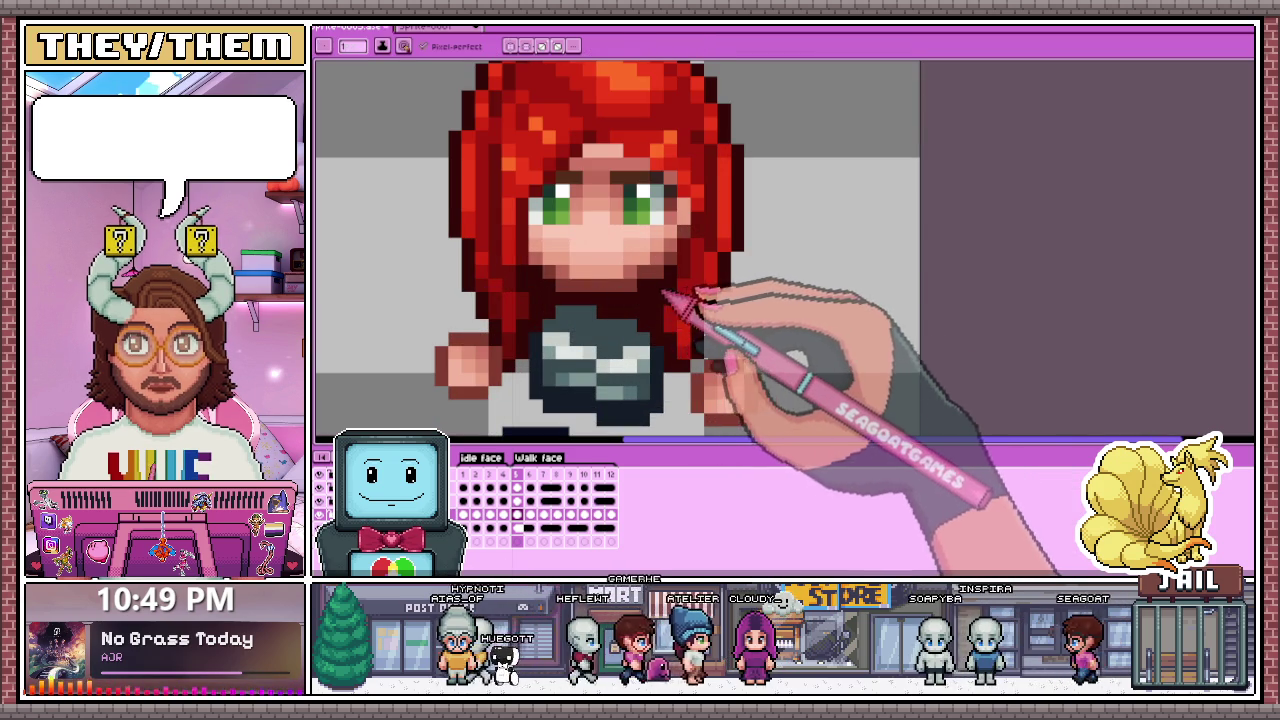
scroll(610, 310, "down", 2)
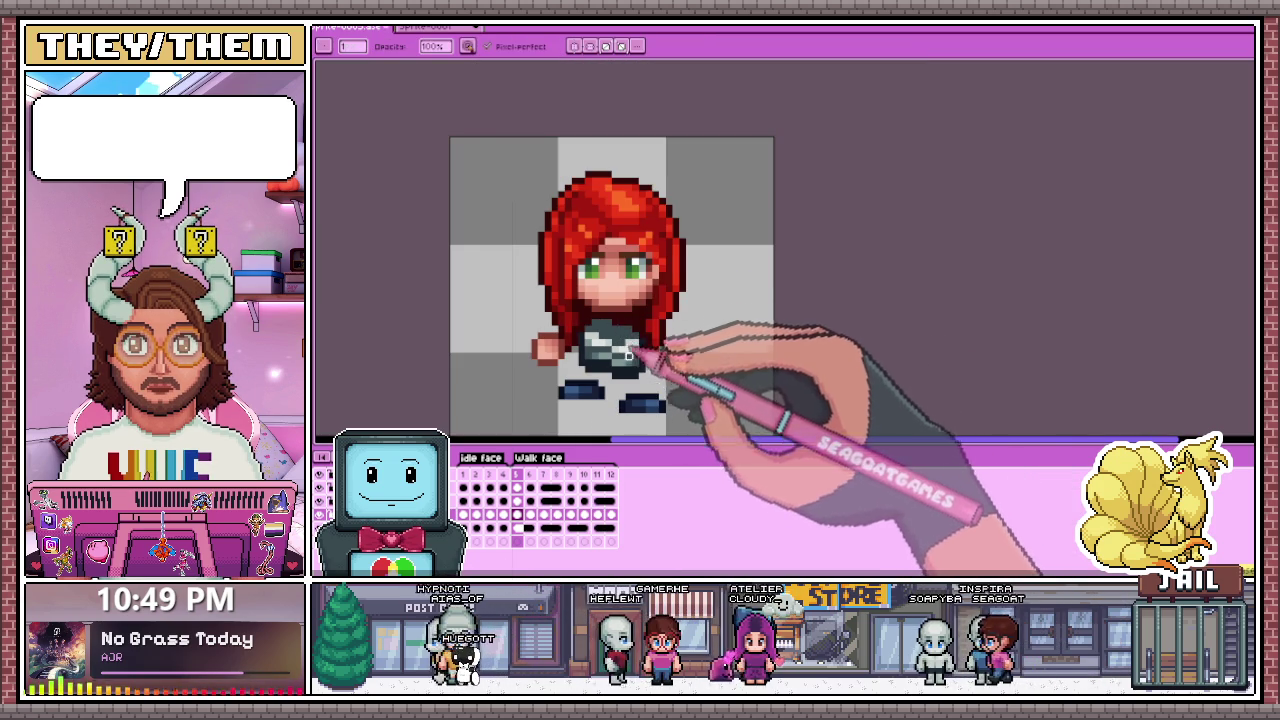
scroll(655, 345, "down", 1)
scroll(655, 330, "down", 1)
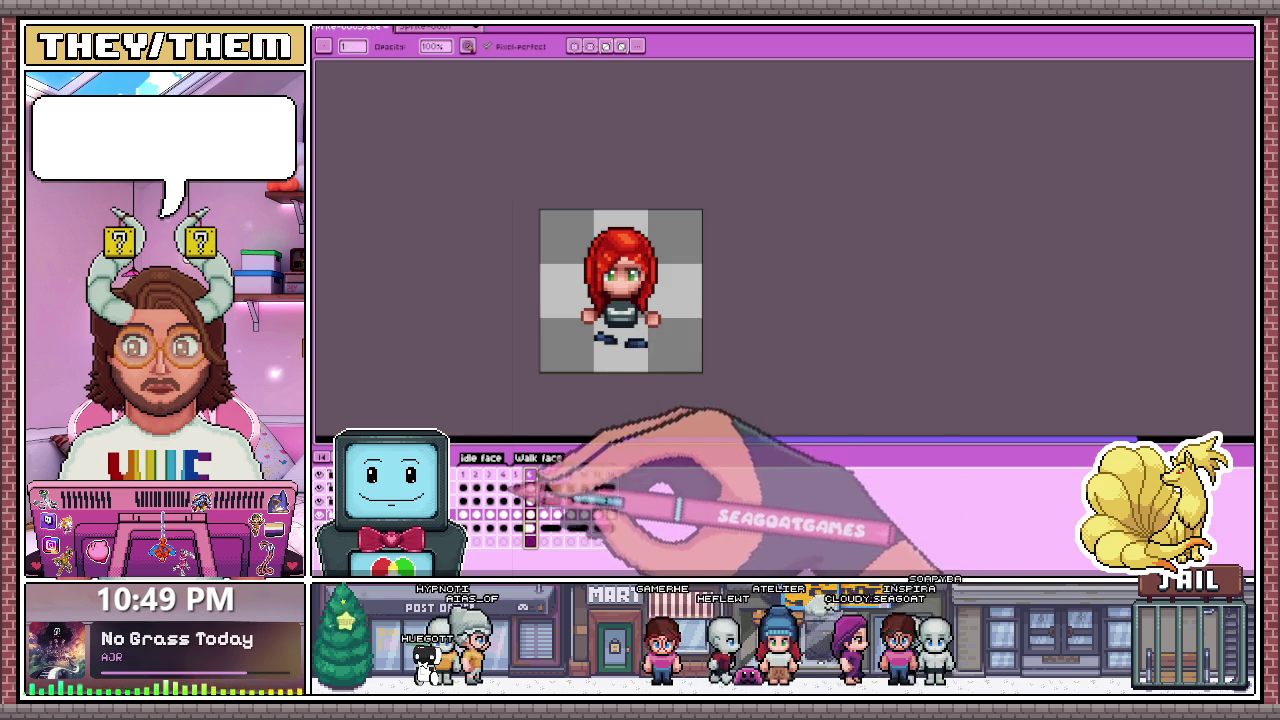
key("Left")
Step: Check frames 10 and 6, then select the head and body area on frame 7
left_click(584, 474)
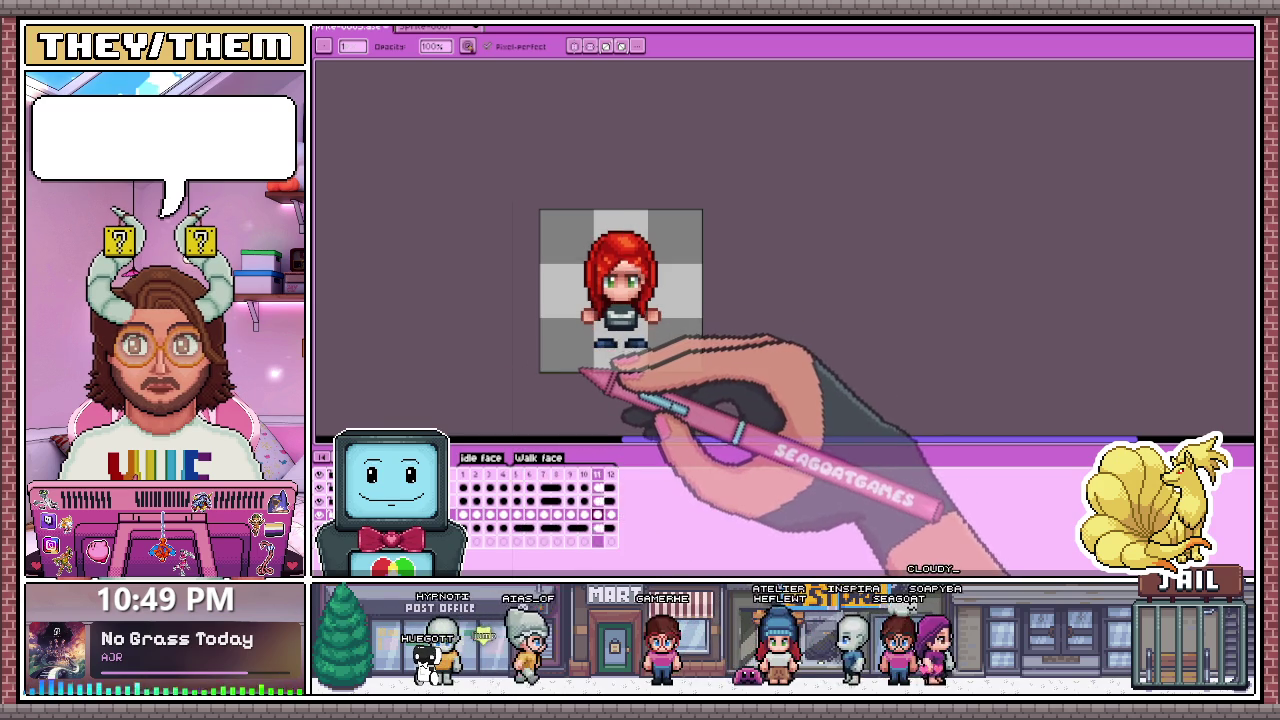
scroll(597, 358, "up", 1)
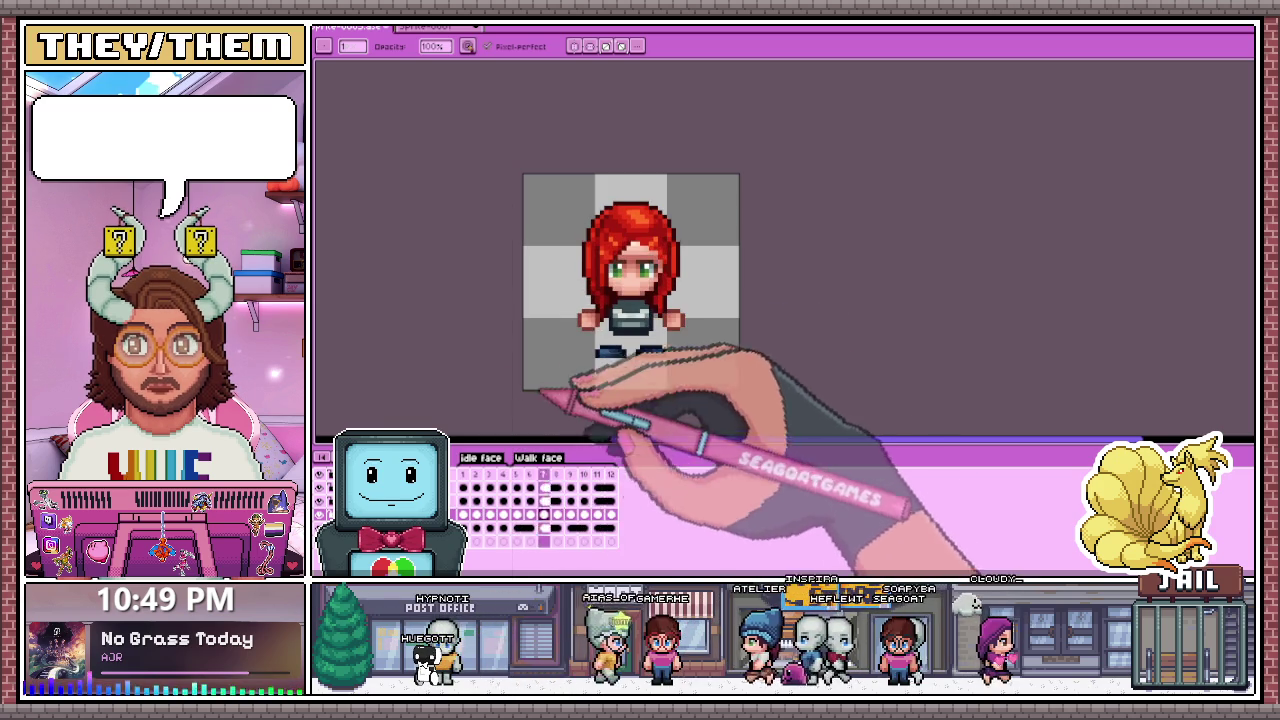
left_click(530, 474)
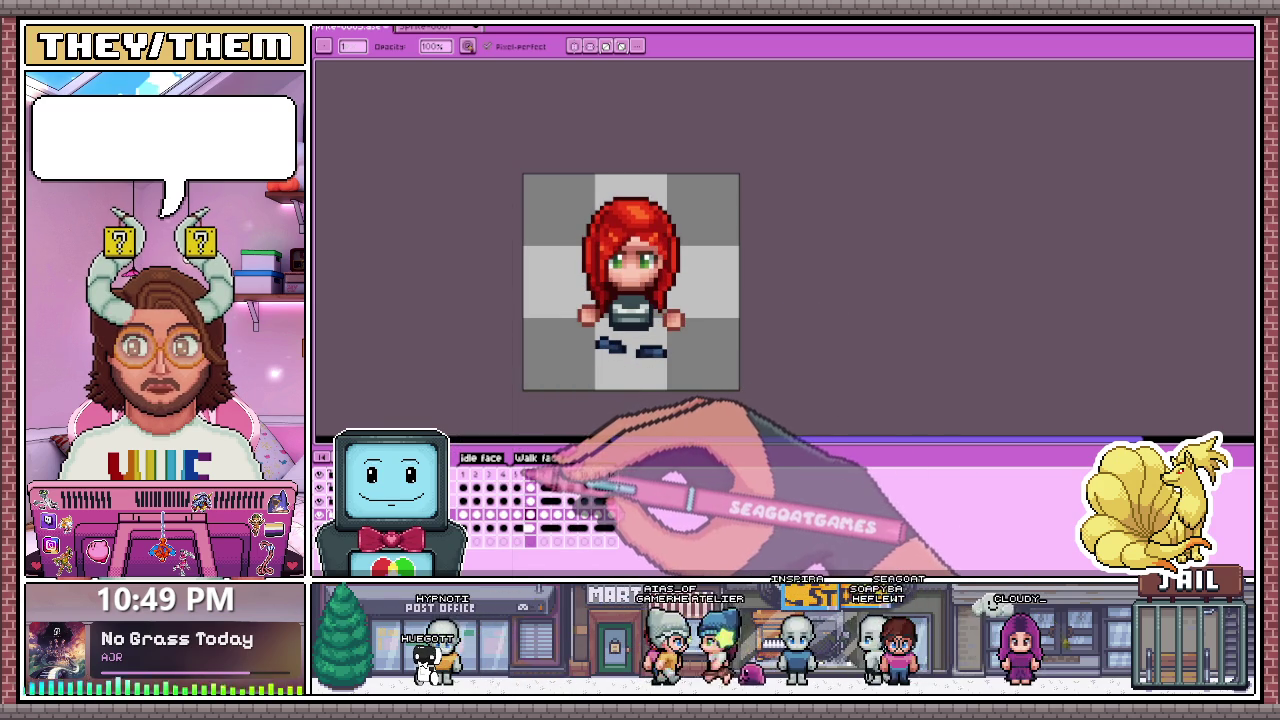
left_click(543, 474)
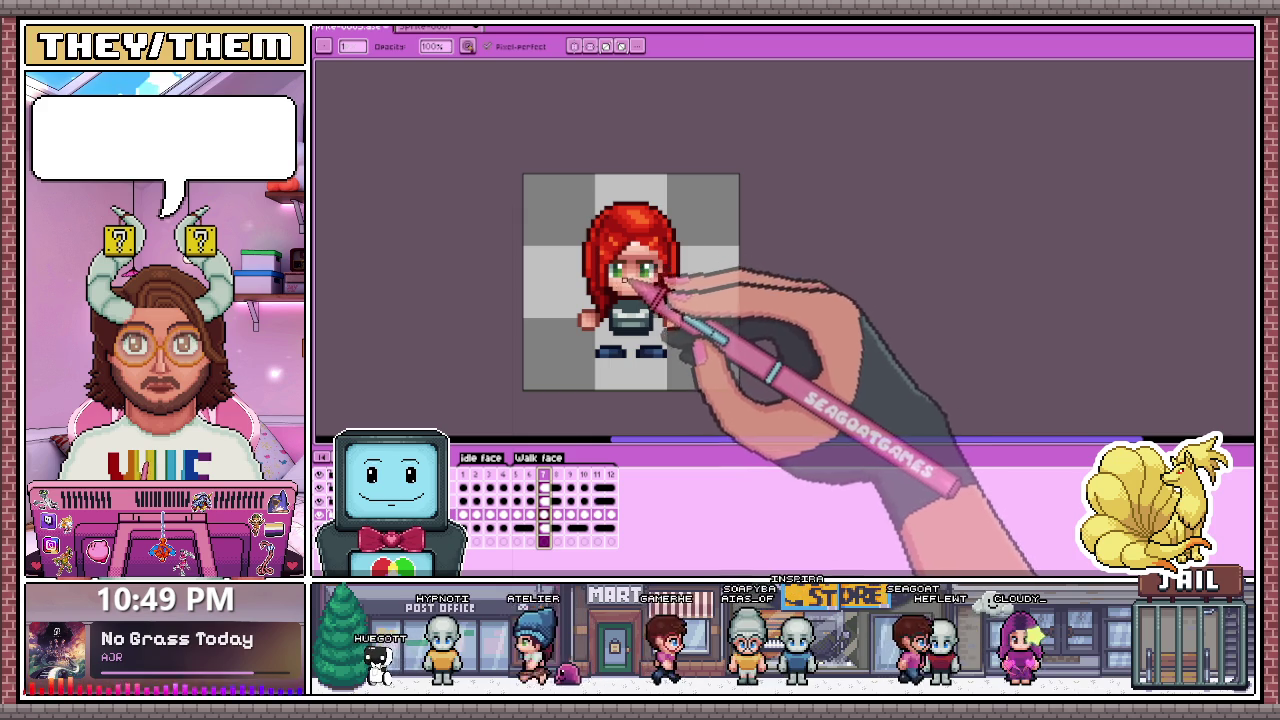
scroll(648, 284, "up", 1)
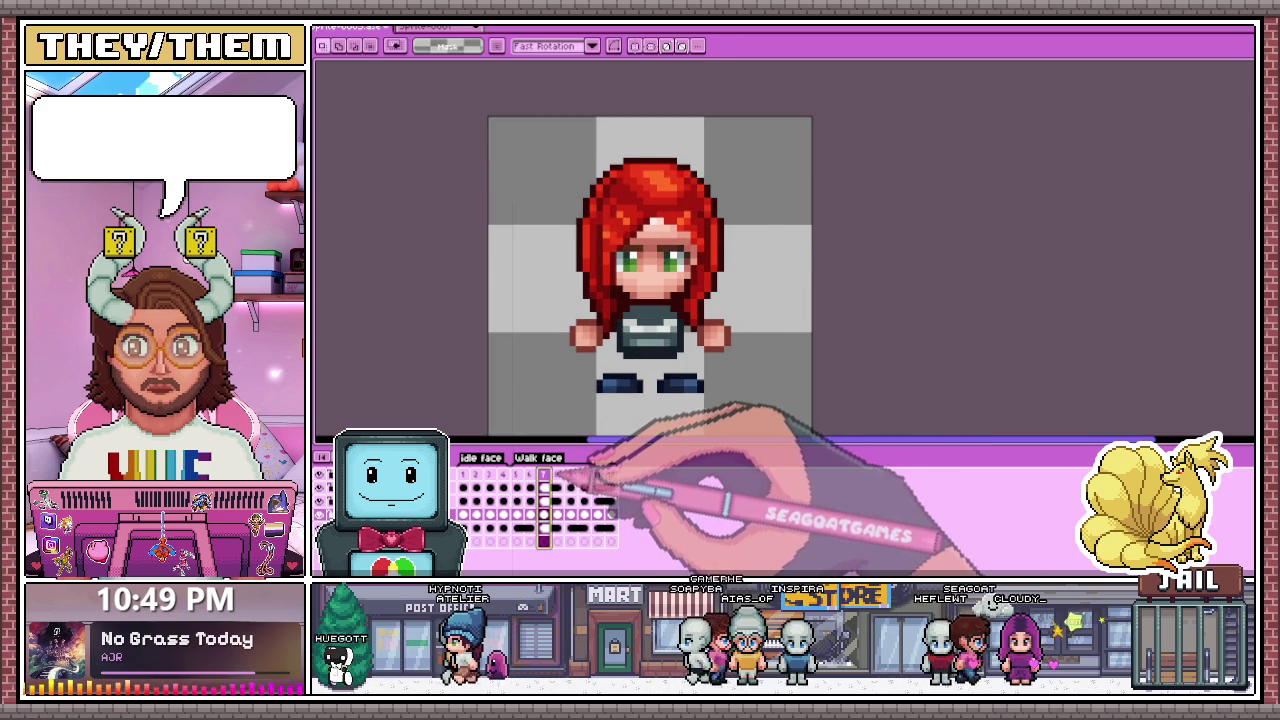
left_click_drag(560, 210, 773, 380)
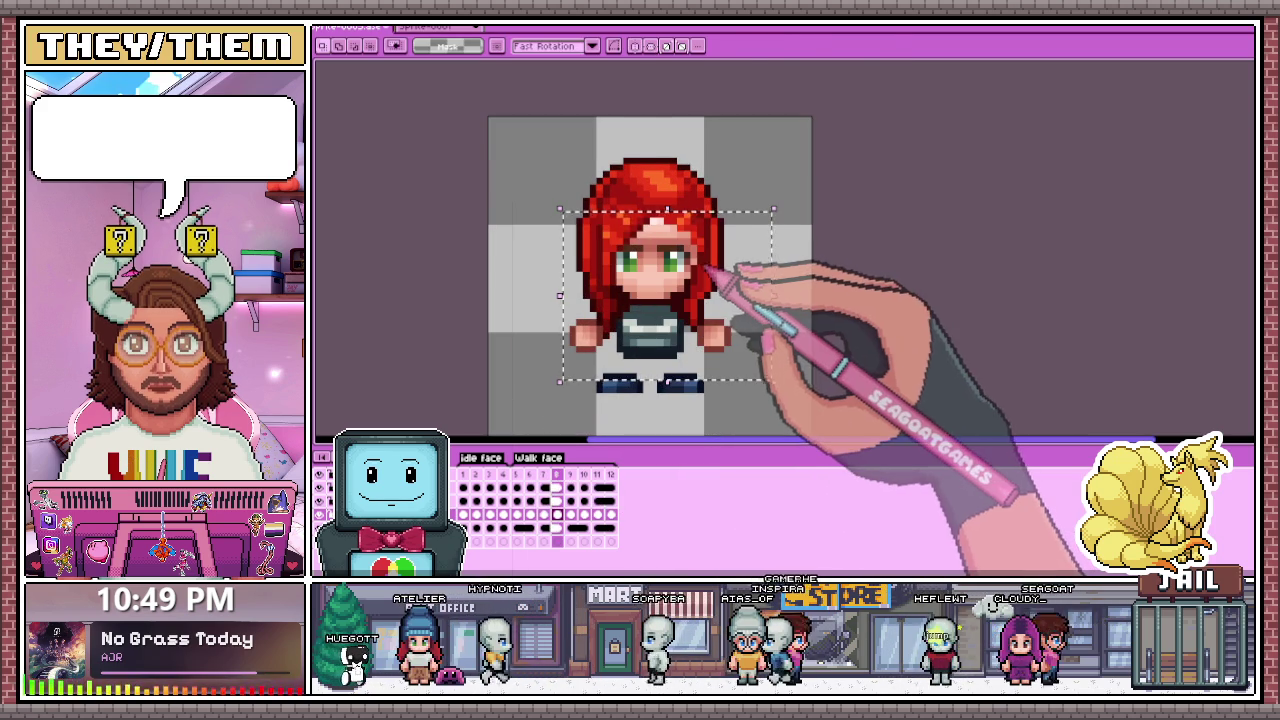
Step: Select a thin strip across the hair on frame 7 and zoom in on it
scroll(628, 205, "up", 2)
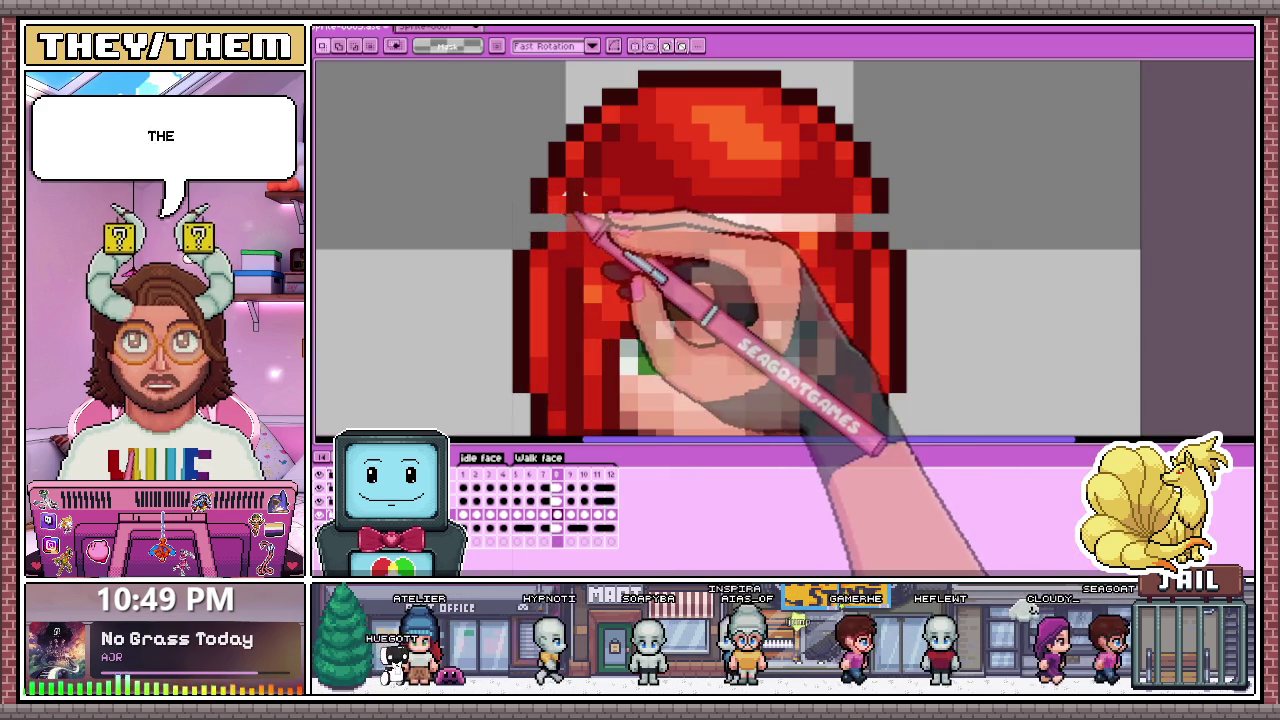
left_click_drag(528, 192, 892, 213)
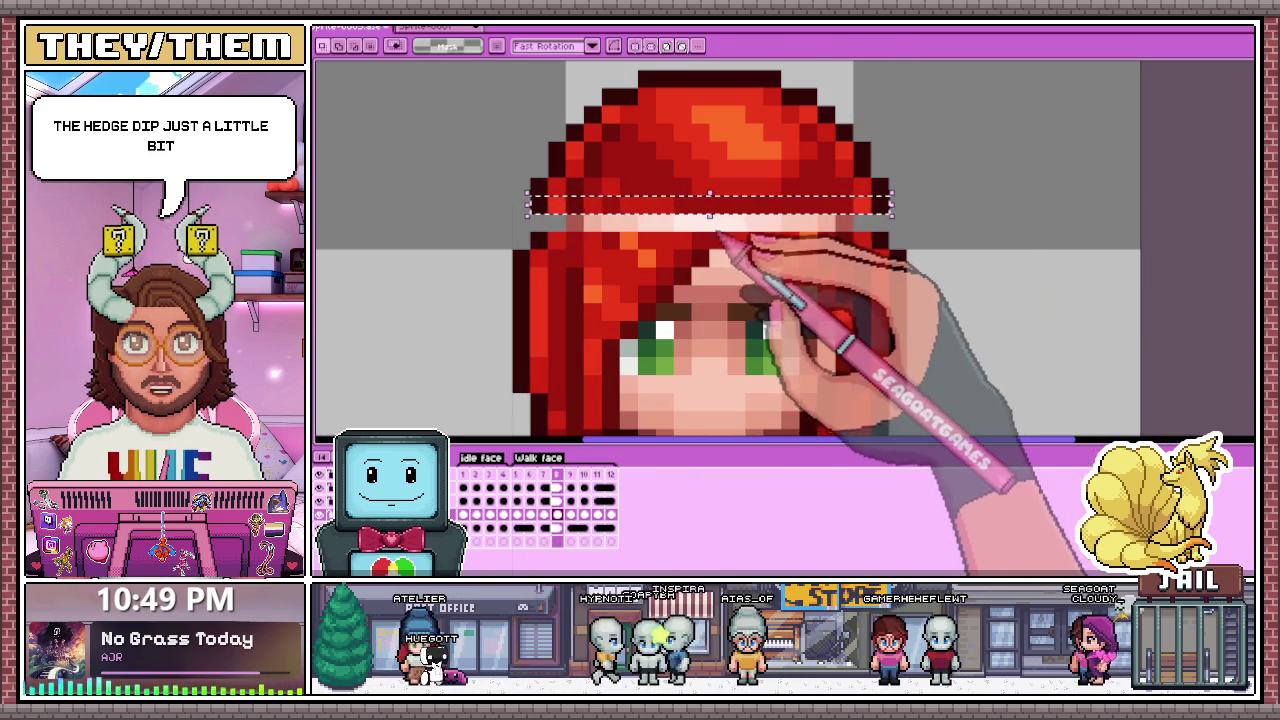
scroll(709, 213, "down", 2)
scroll(728, 257, "down", 1)
scroll(675, 245, "up", 3)
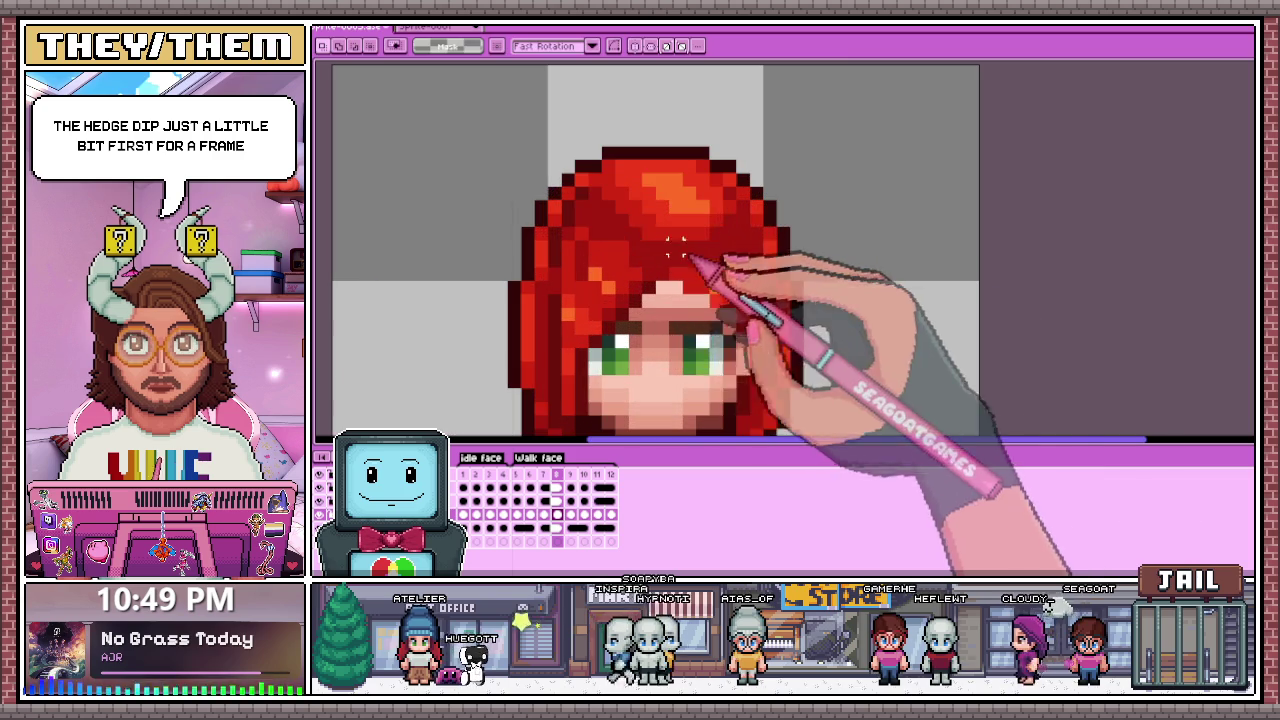
scroll(630, 255, "up", 1)
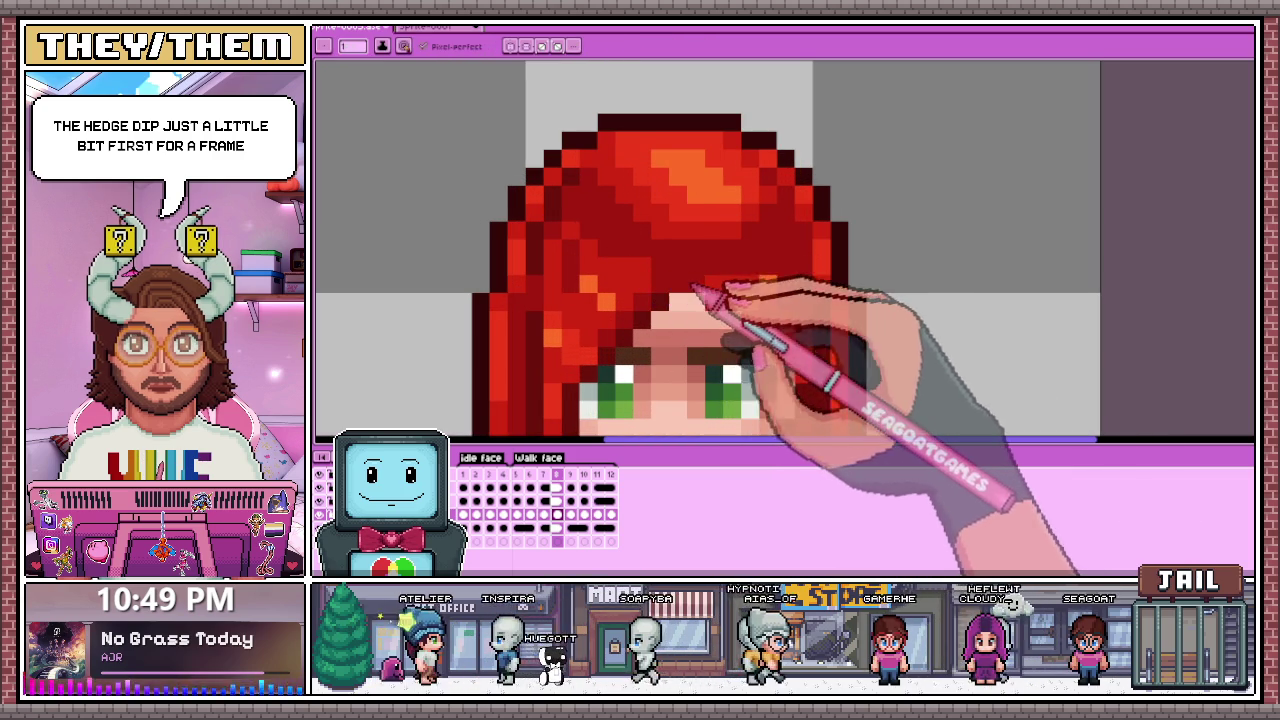
scroll(655, 260, "down", 2)
scroll(655, 260, "up", 2)
scroll(655, 260, "down", 2)
scroll(640, 237, "down", 3)
scroll(635, 240, "up", 2)
scroll(620, 240, "up", 2)
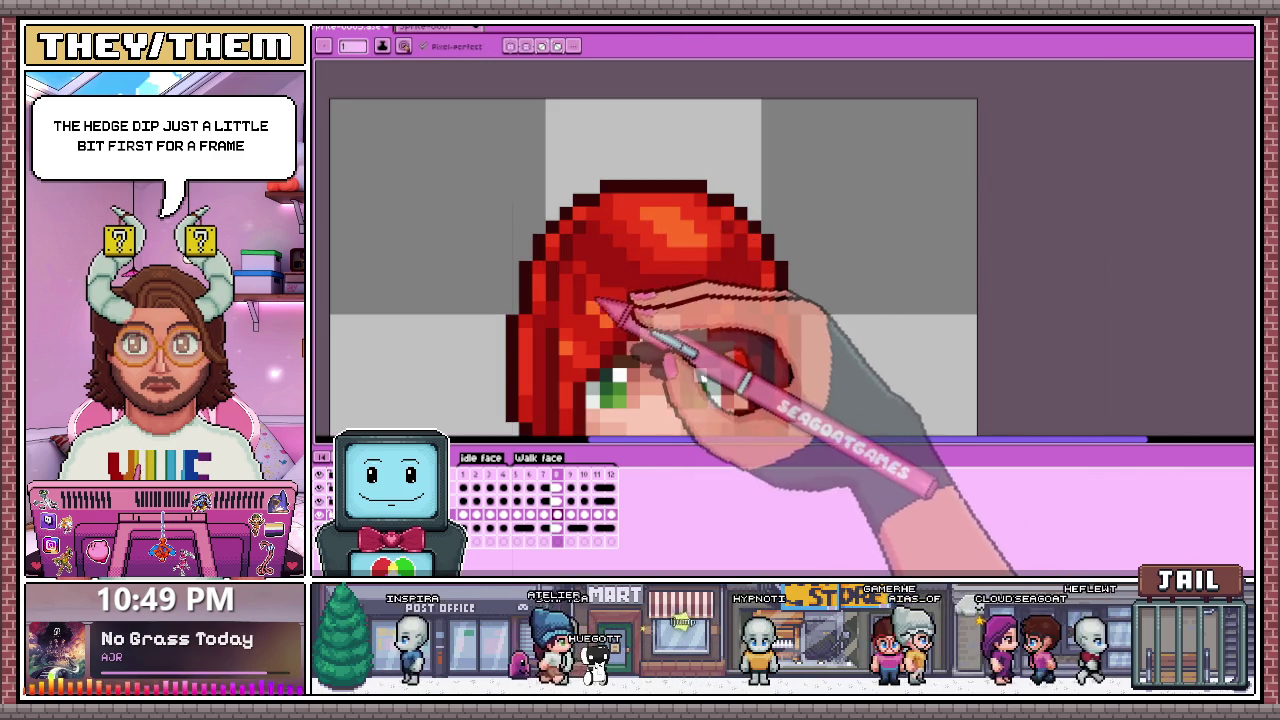
scroll(598, 301, "down", 3)
Step: Select the left half of the sprite on frame 9, then deselect it
left_click(570, 490)
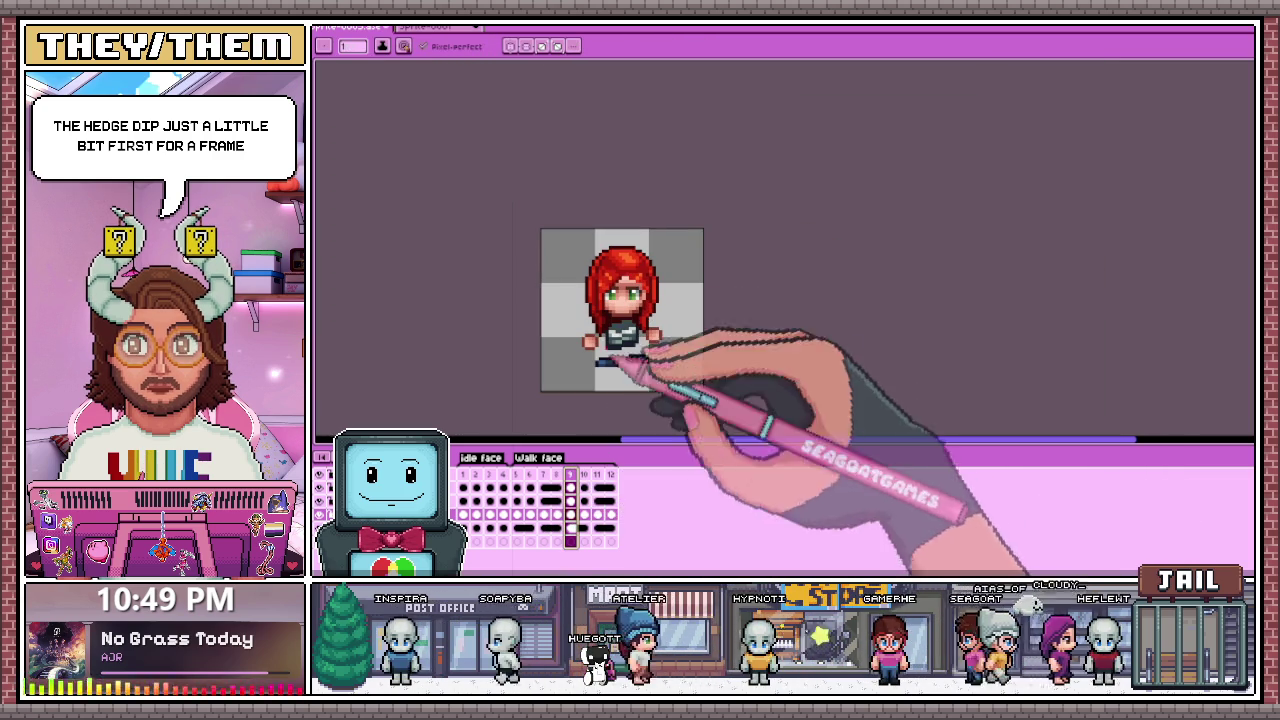
scroll(650, 318, "up", 1)
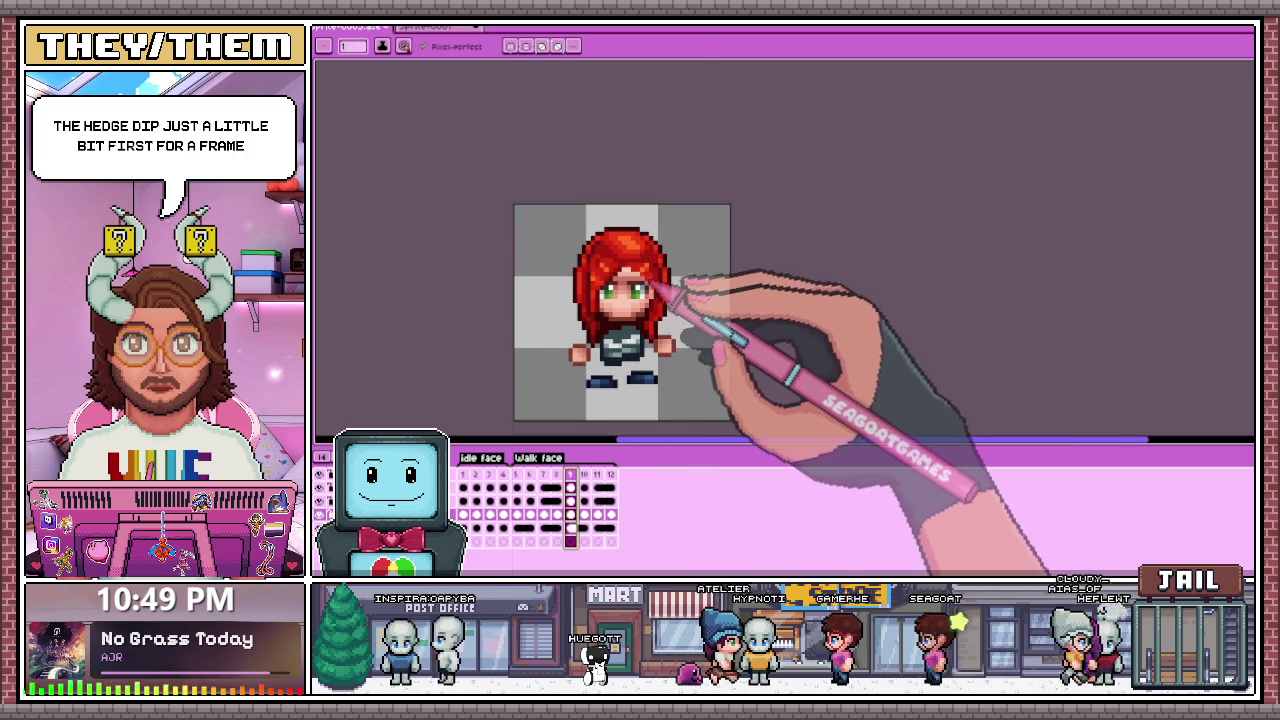
scroll(640, 327, "up", 1)
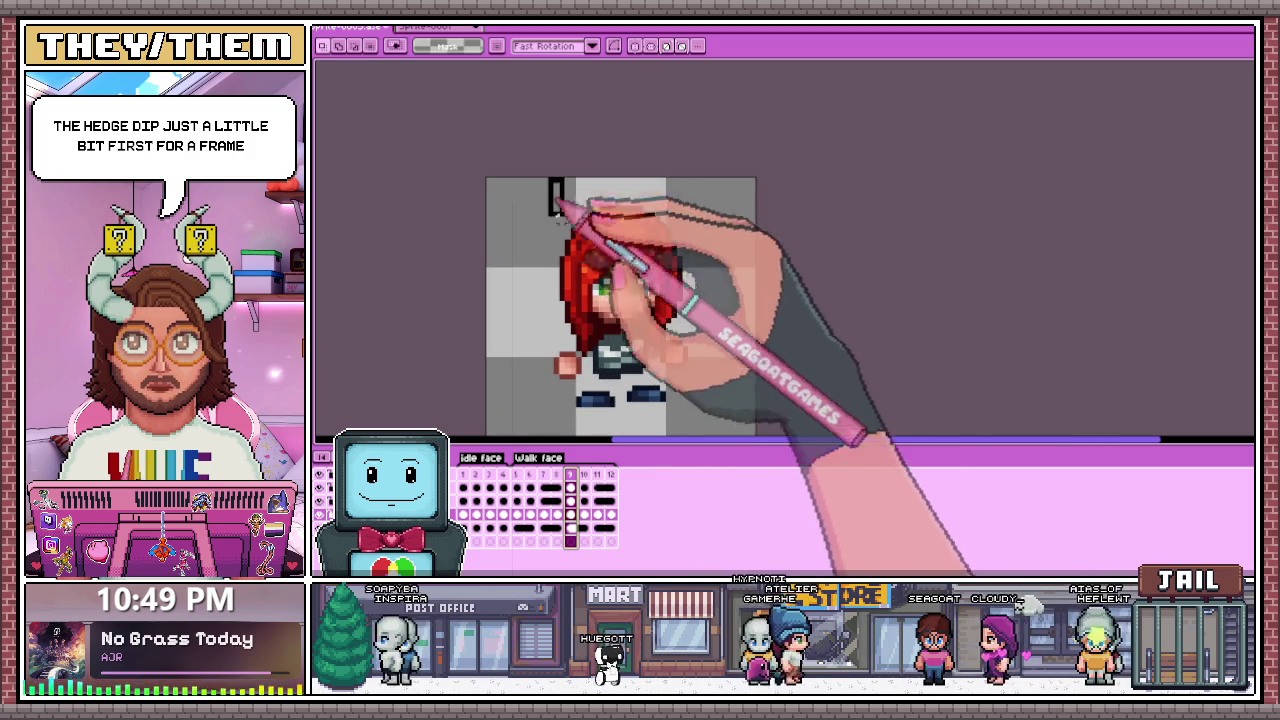
left_click_drag(549, 179, 607, 355)
key("ctrl+d")
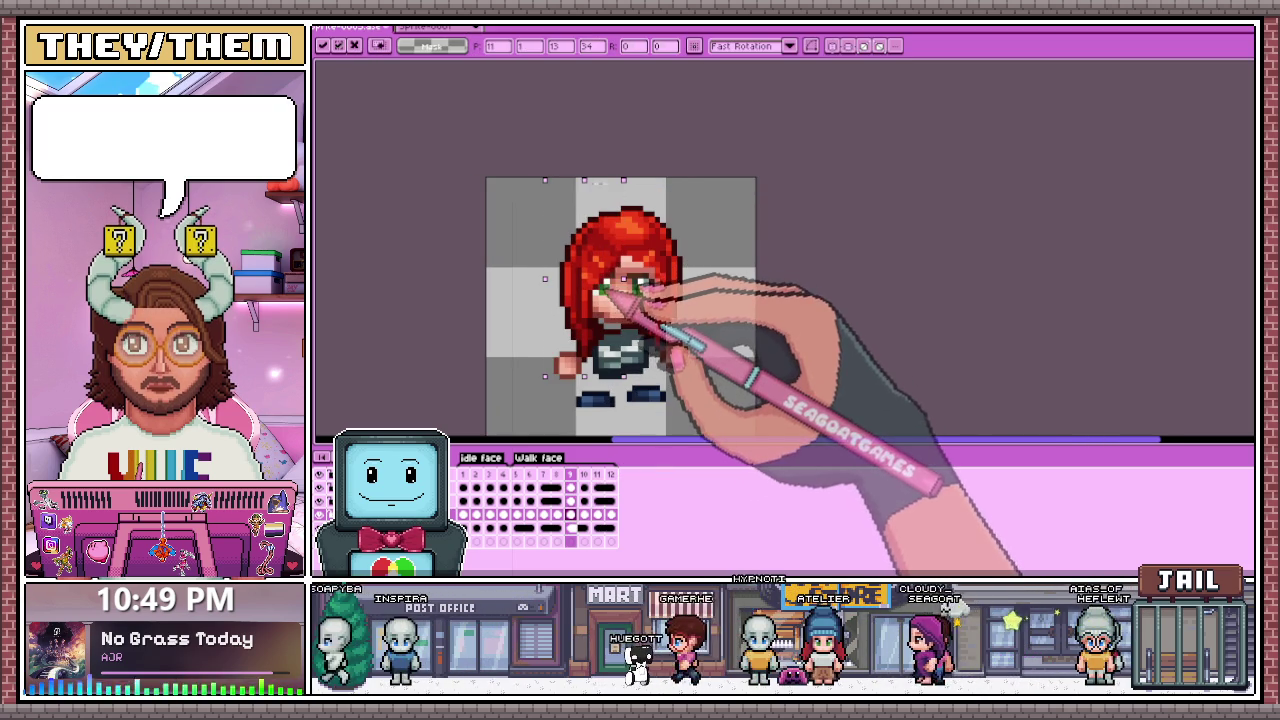
scroll(785, 310, "down", 2)
scroll(680, 290, "up", 2)
scroll(680, 290, "up", 1)
key("b")
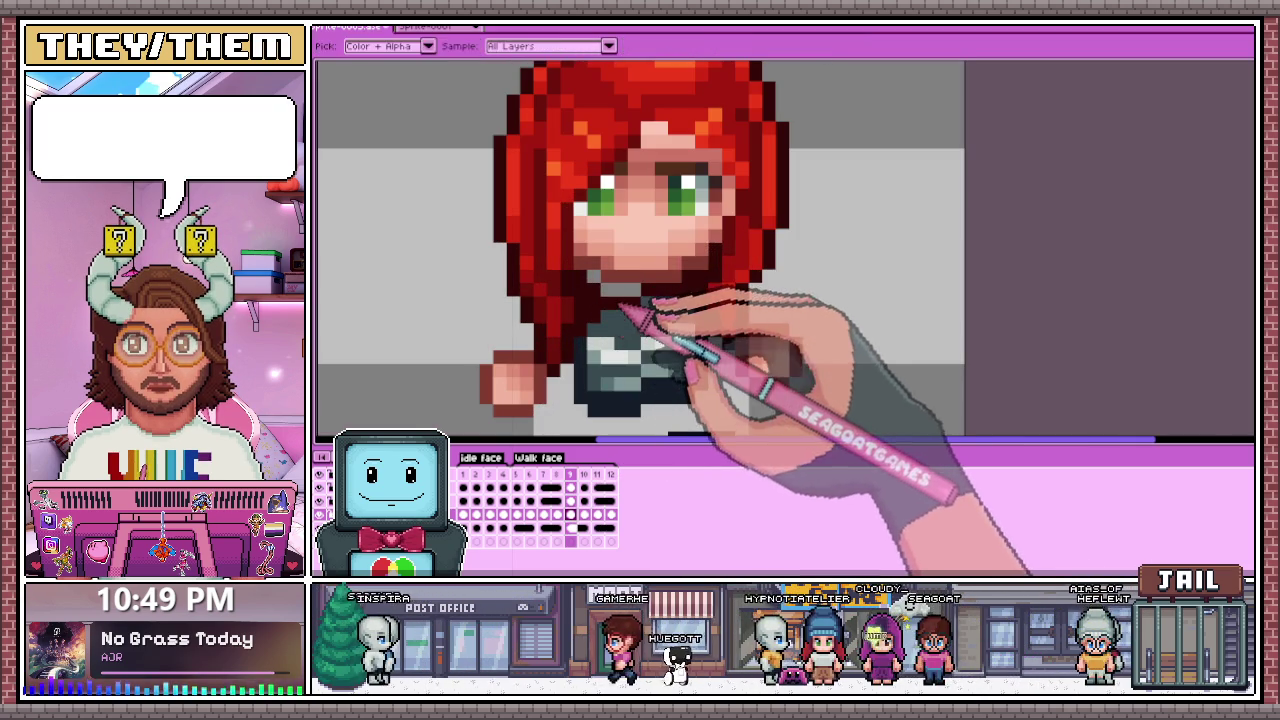
scroll(585, 280, "up", 1)
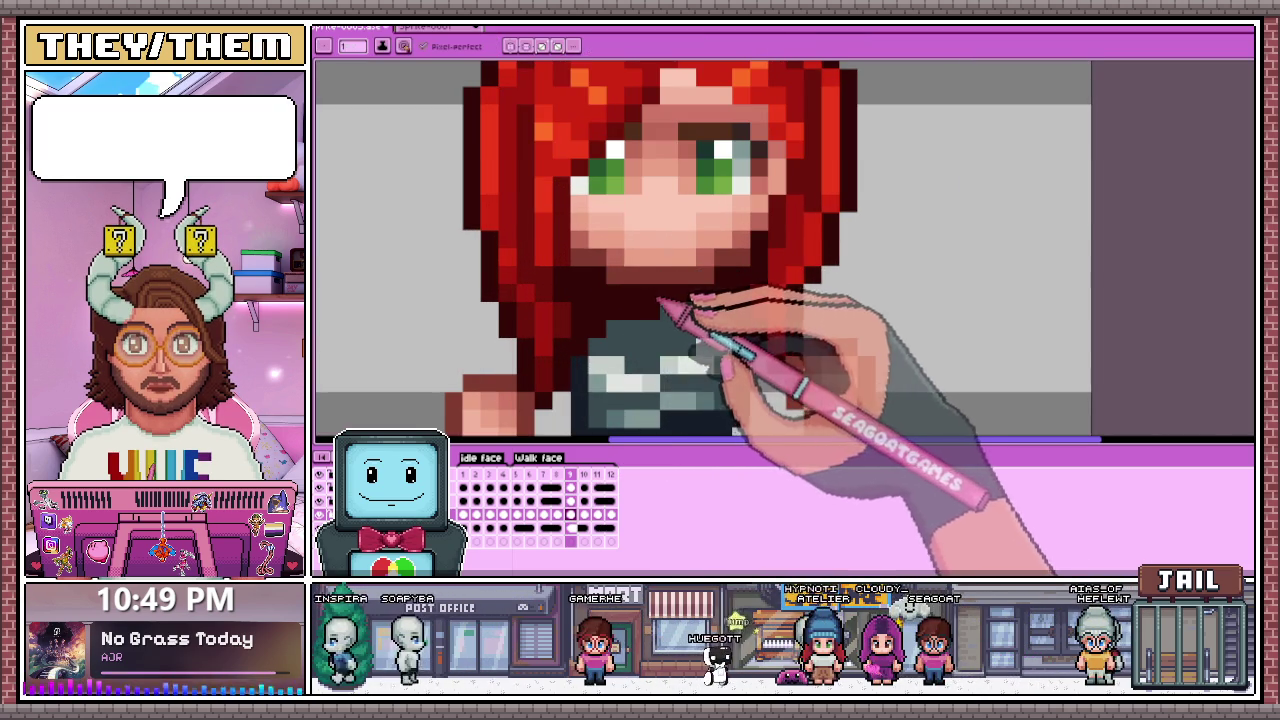
scroll(663, 302, "down", 3)
scroll(634, 429, "down", 1)
Step: On frame 11, select the whole sprite and shift it into a new position
left_click(597, 473)
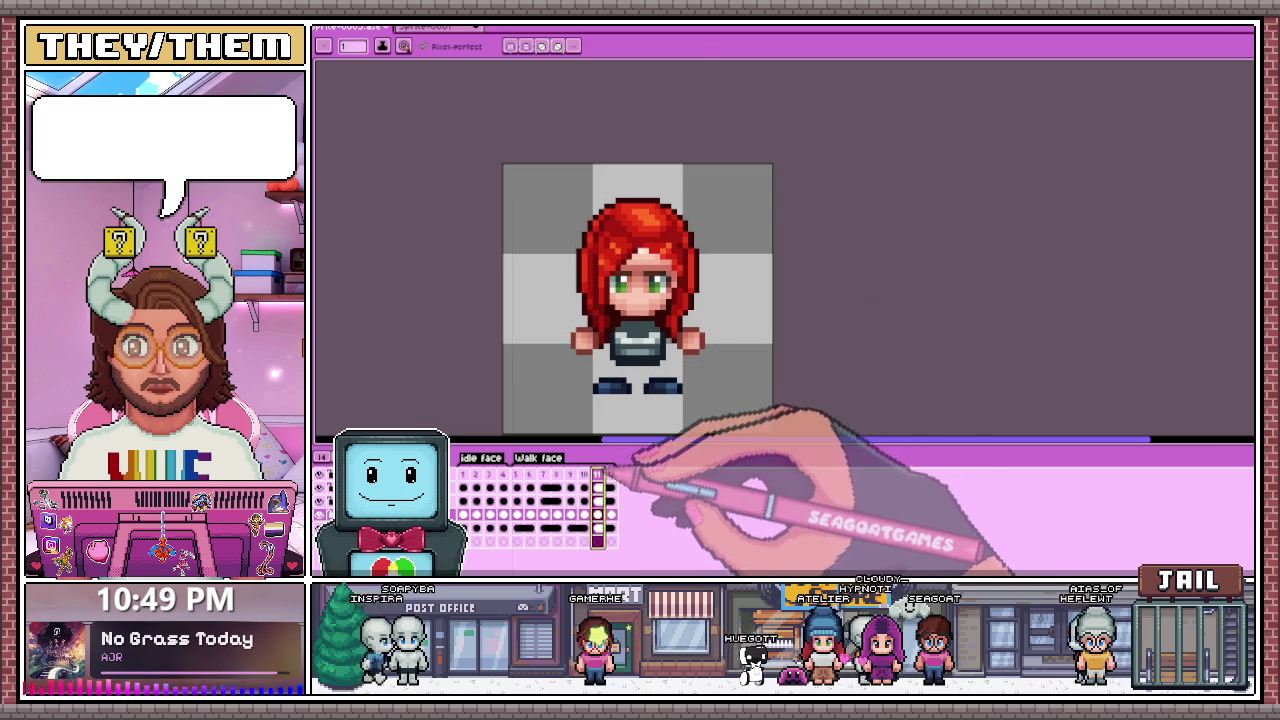
key("m")
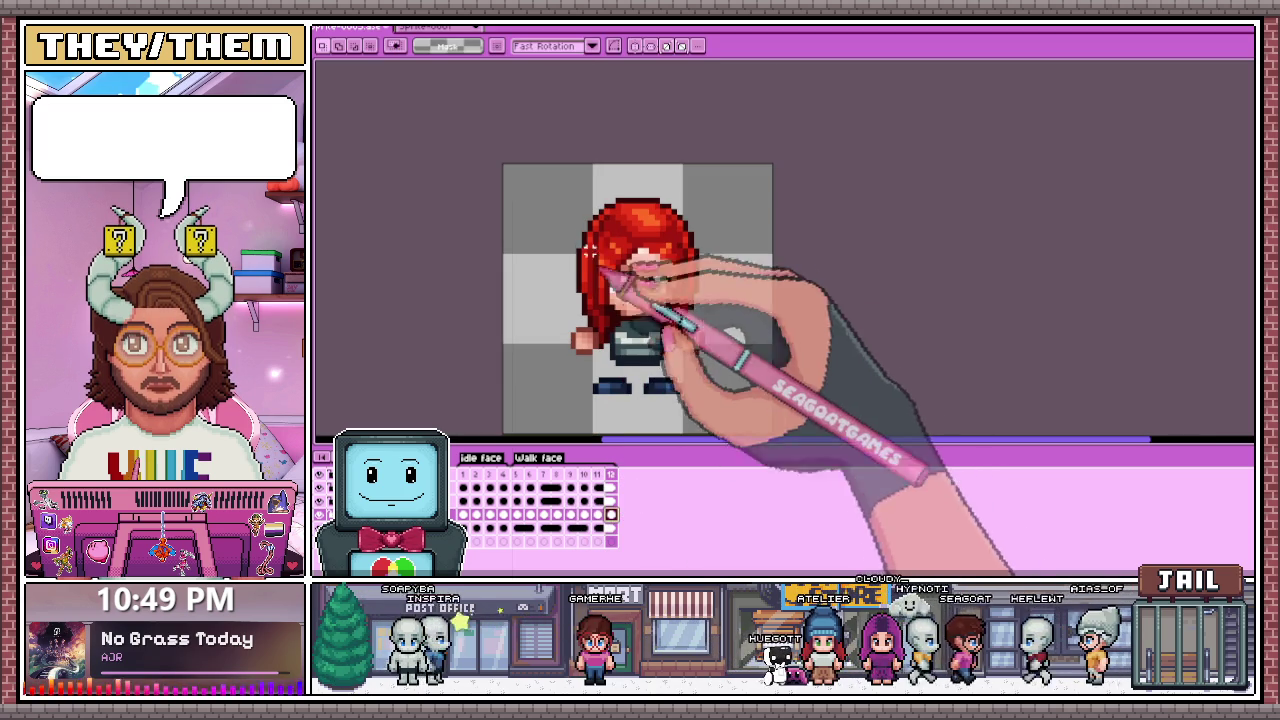
left_click_drag(562, 236, 718, 368)
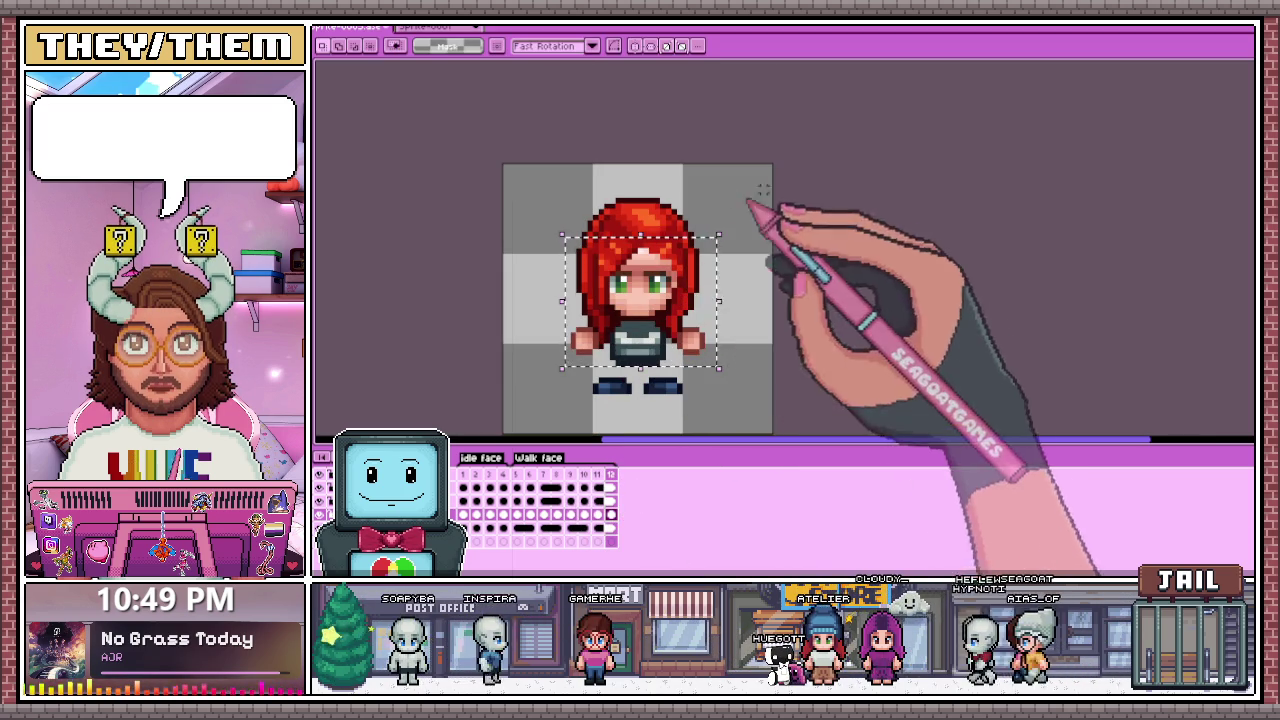
left_click_drag(550, 178, 741, 385)
key("ctrl+t")
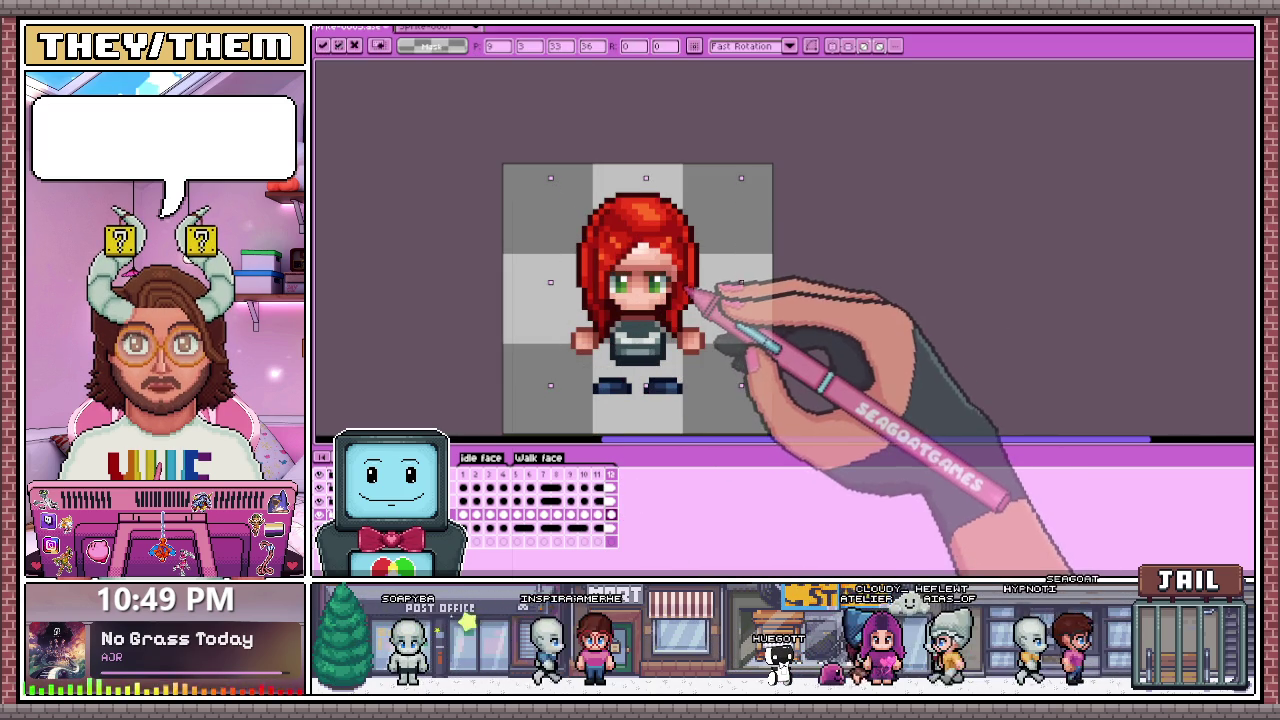
left_click(829, 300)
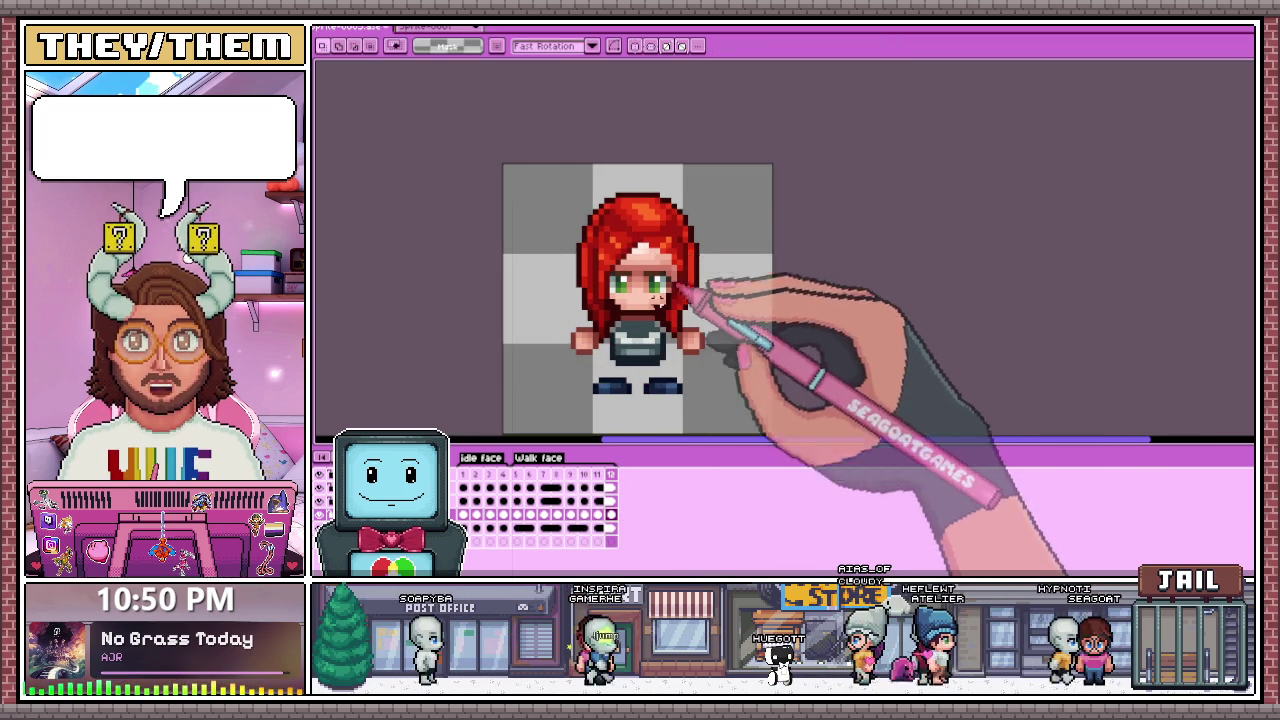
Step: Nudge the chin and neck area on frame 11 and apply the change
scroll(680, 290, "up", 3)
left_click_drag(575, 305, 688, 365)
key("ctrl+t")
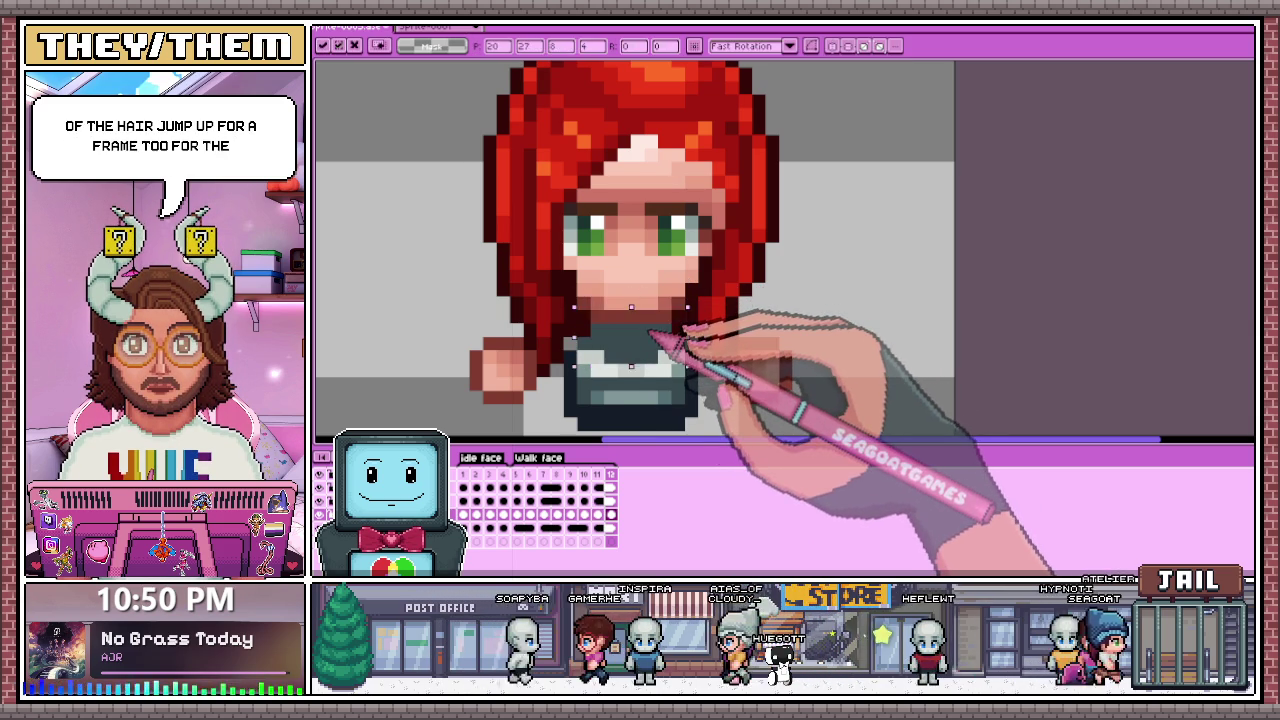
scroll(700, 300, "down", 3)
key("Return")
scroll(886, 286, "down", 2)
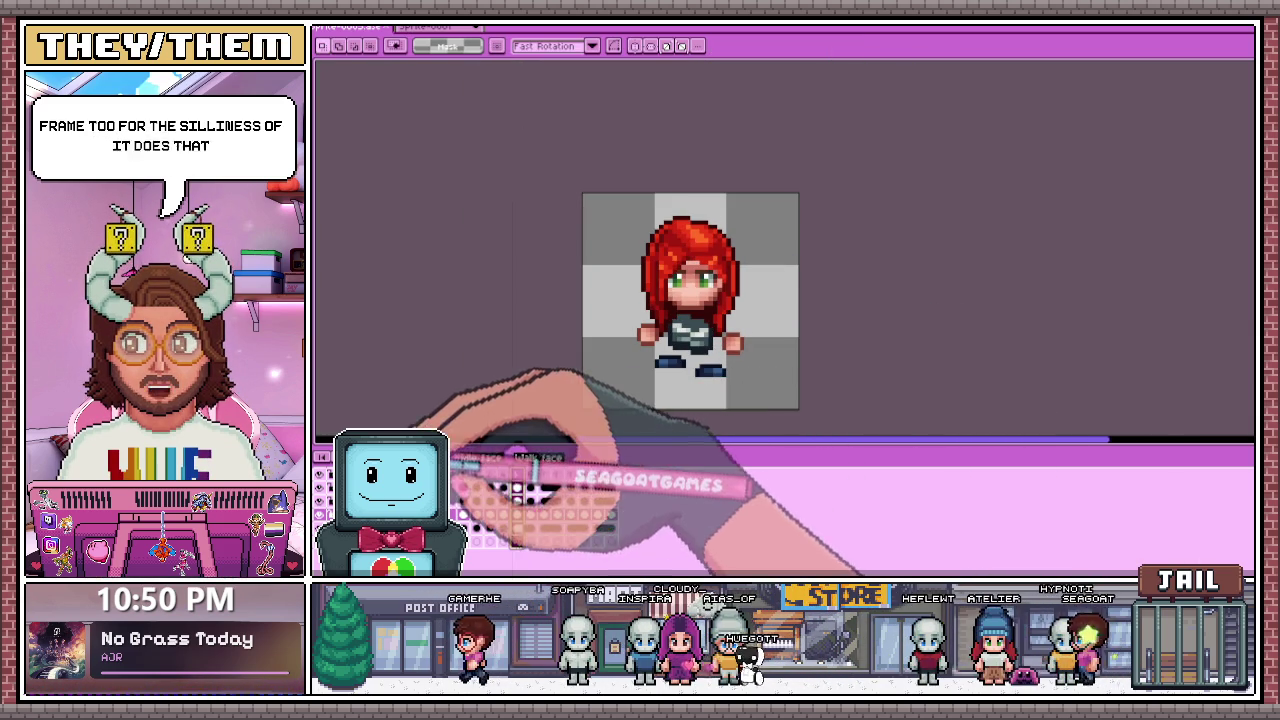
Step: Move the whole frame-12 sprite down one pixel, then play the walk from frame 5
scroll(720, 378, "down", 1)
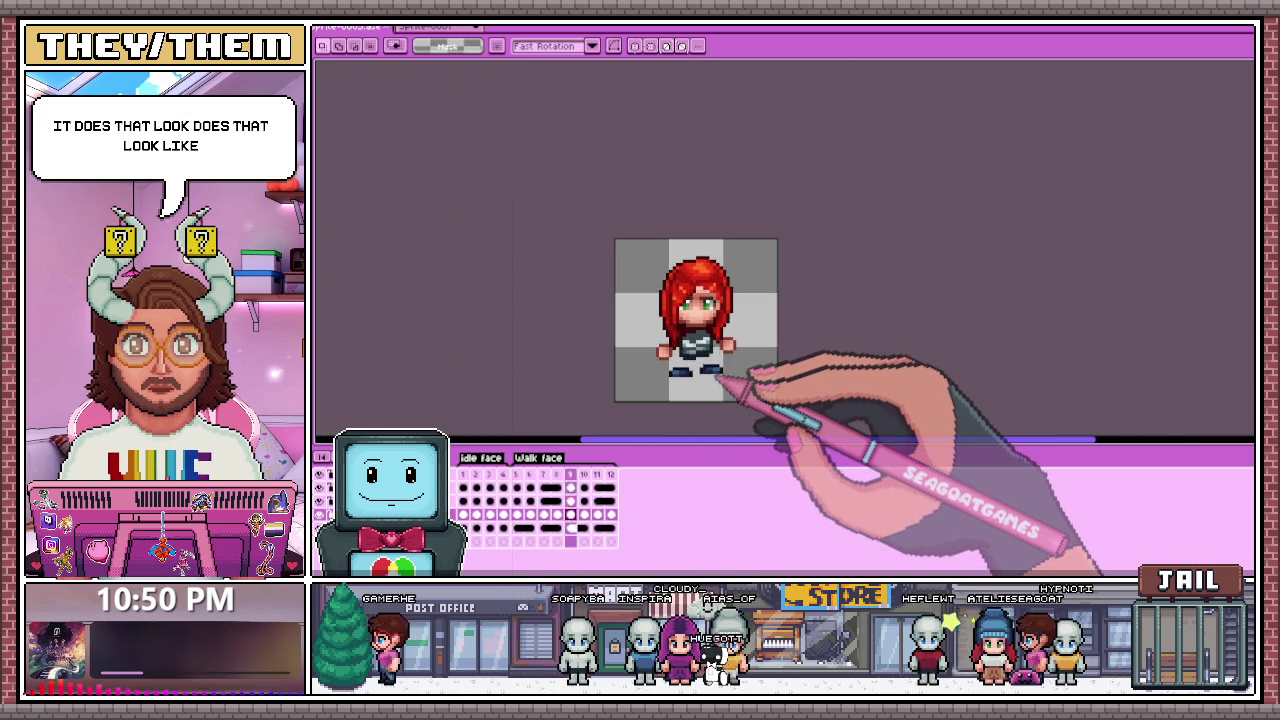
scroll(722, 378, "up", 1)
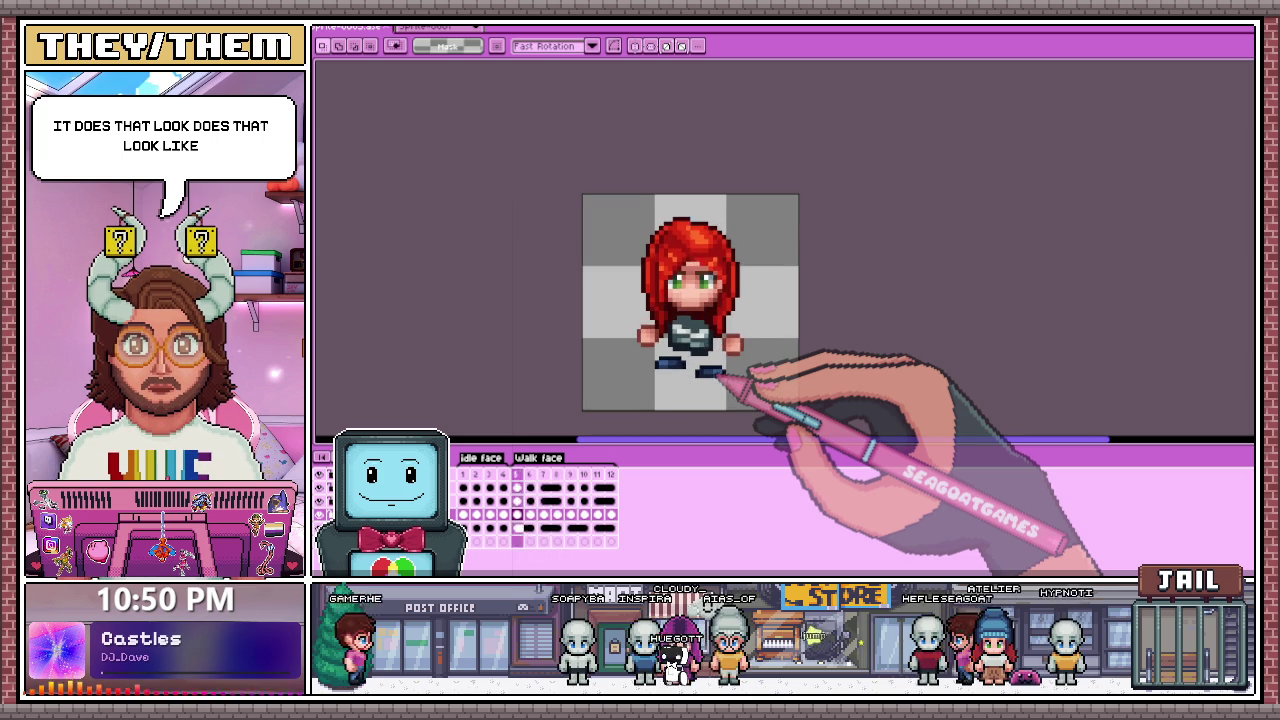
scroll(722, 380, "up", 1)
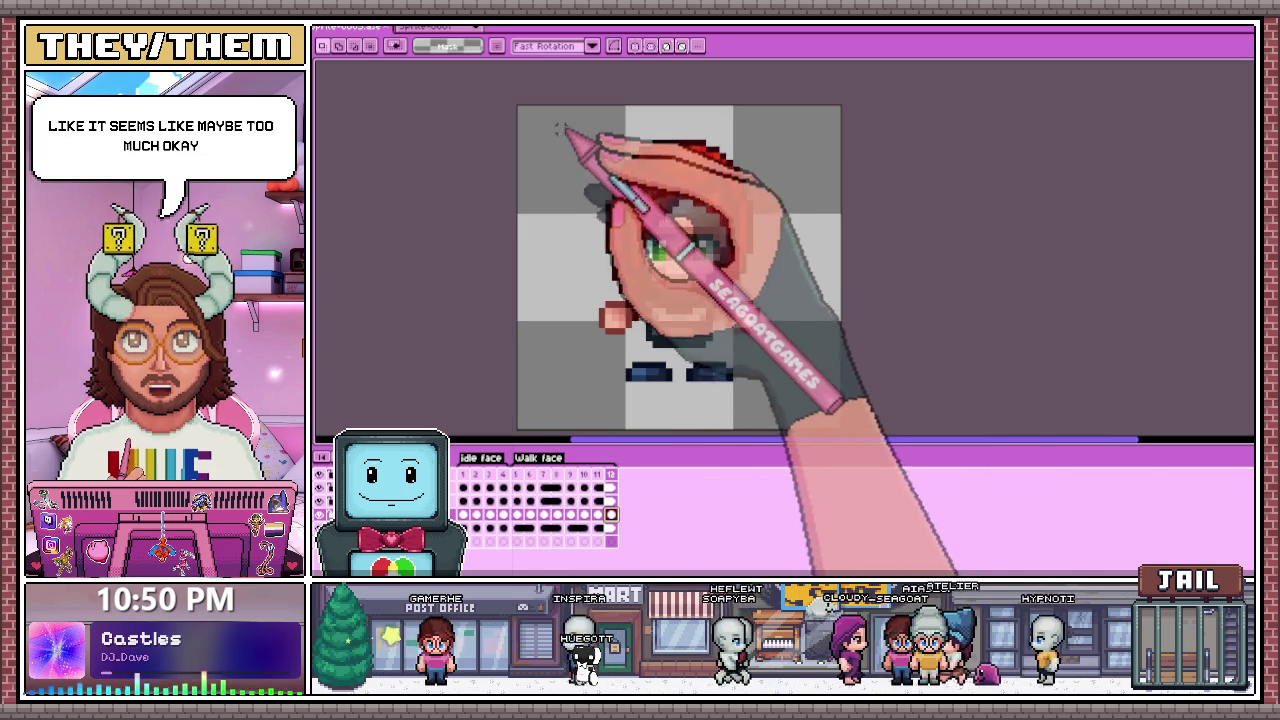
left_click_drag(543, 125, 890, 438)
key("Down")
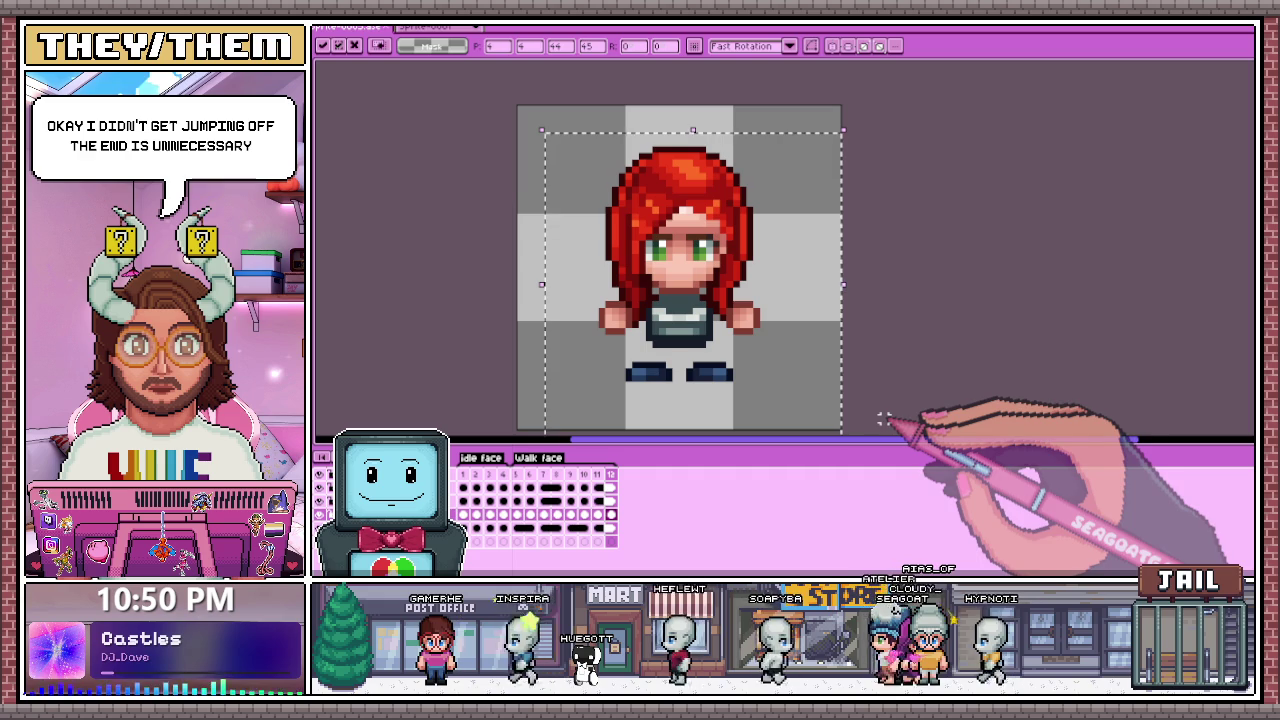
left_click(910, 412)
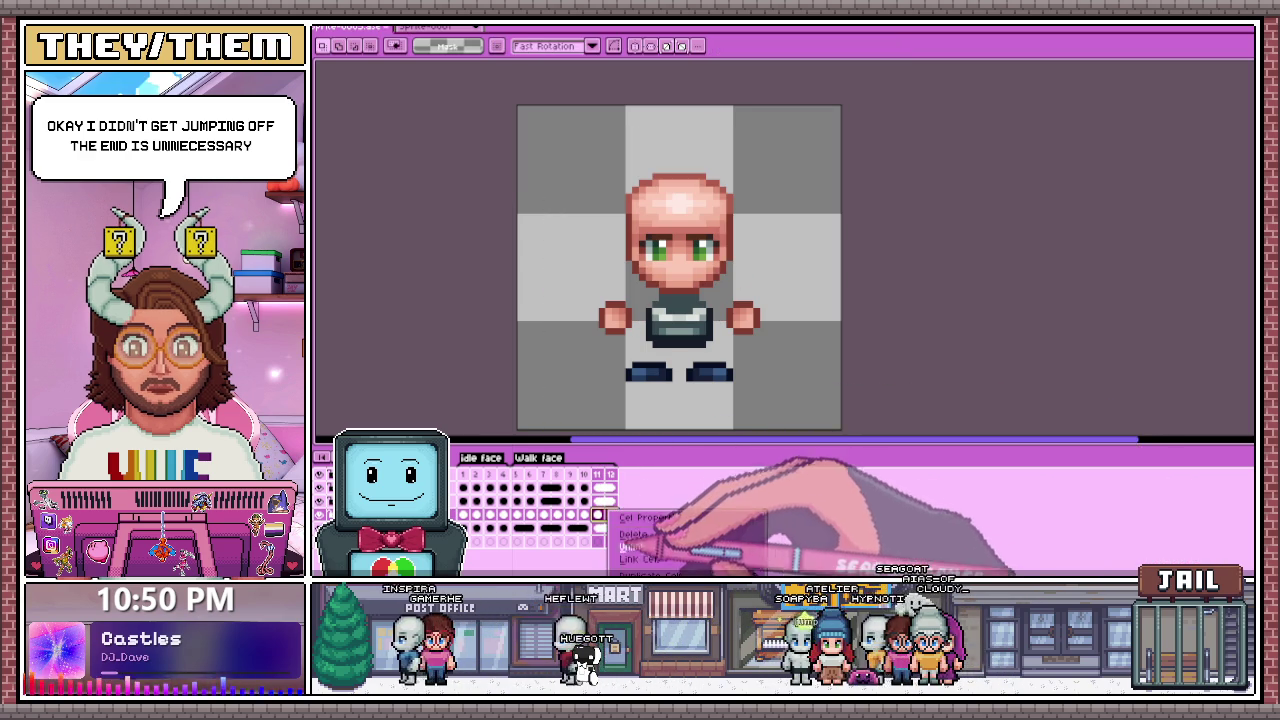
left_click(517, 474)
key("Return")
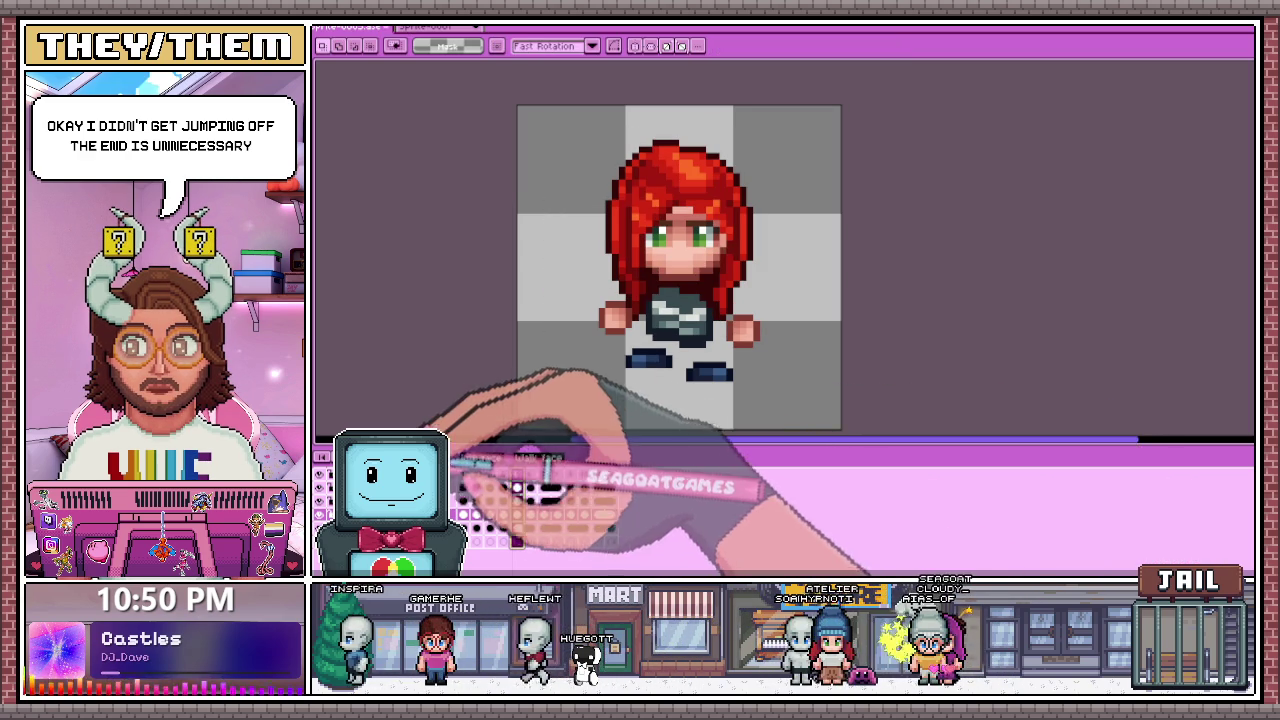
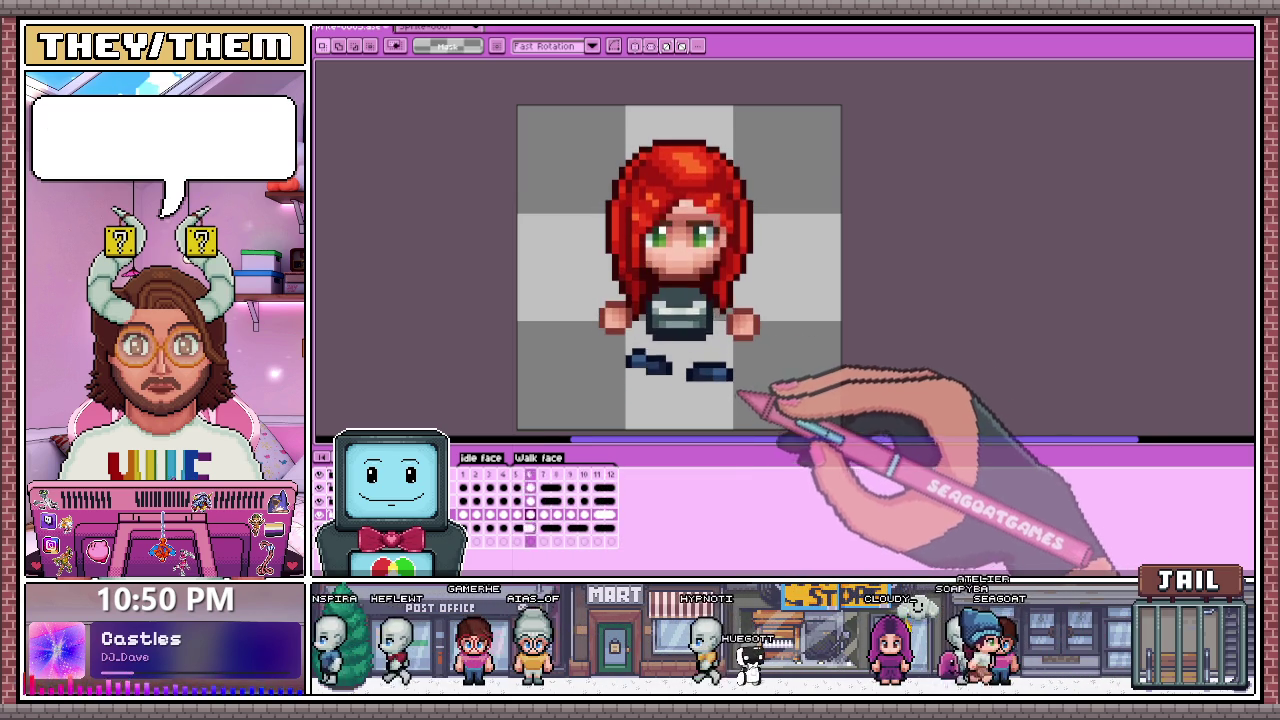
Step: Marquee-select the whole sprite canvas, then drop the selection
scroll(730, 370, "down", 3)
scroll(722, 326, "down", 3)
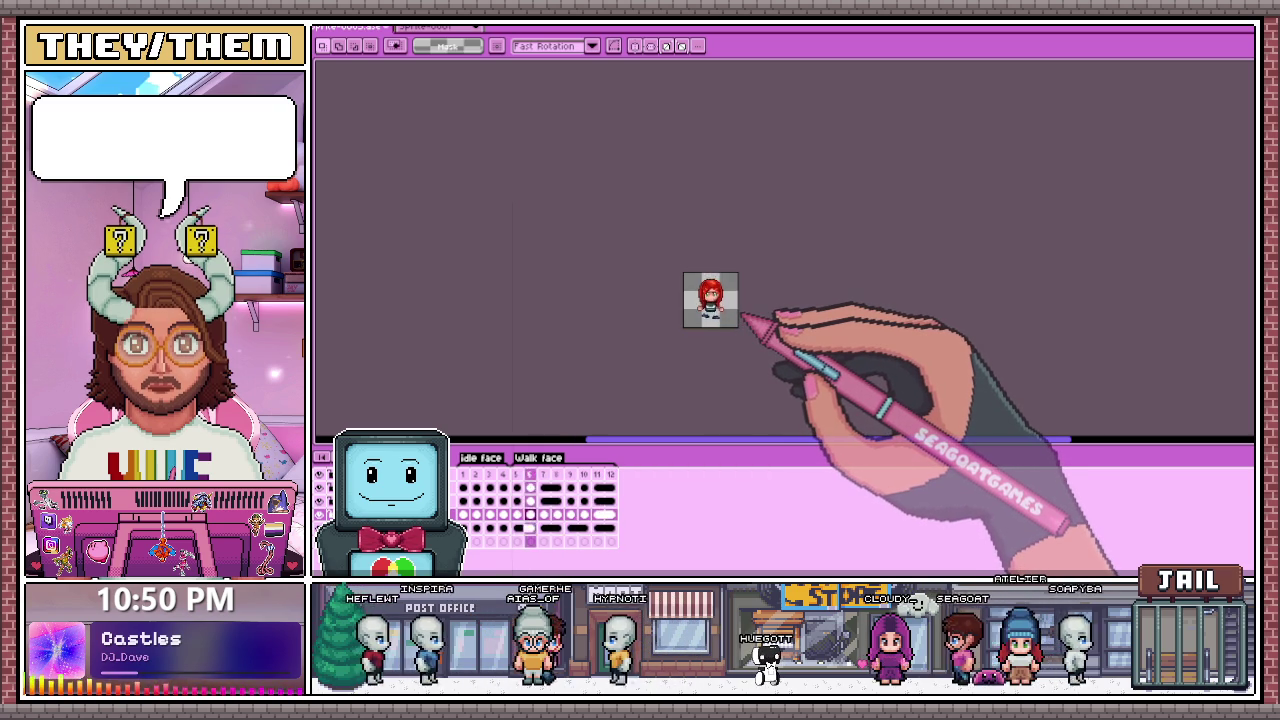
scroll(740, 324, "up", 1)
scroll(739, 320, "up", 1)
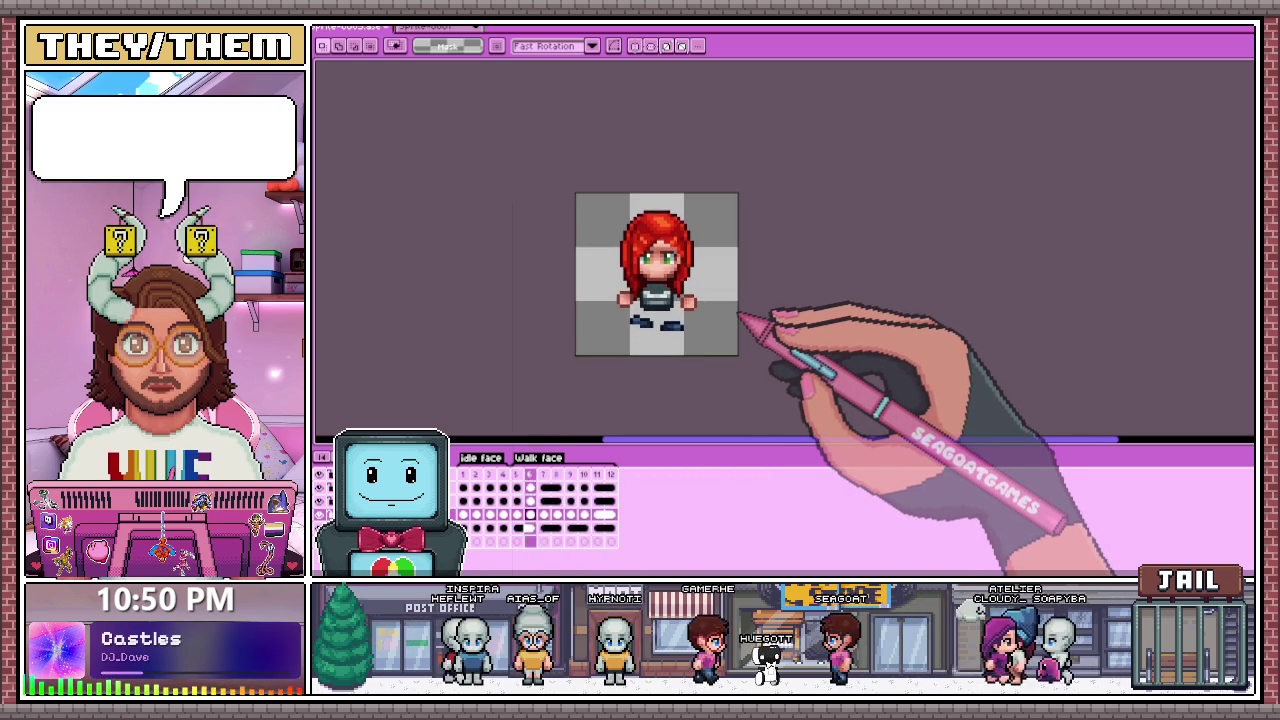
scroll(740, 300, "up", 1)
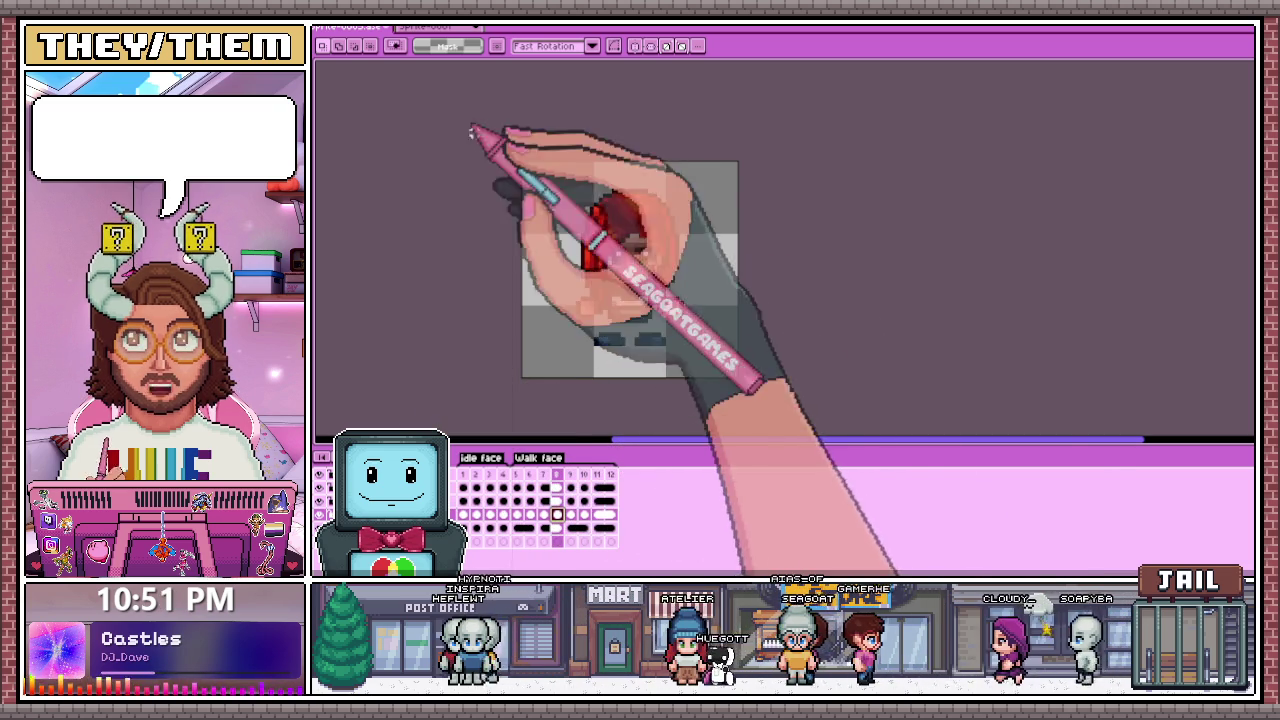
left_click_drag(471, 129, 843, 425)
key("Delete")
Step: Inspect frame 7's cel options and step through walk frames 7 to 12
left_click(545, 515)
right_click(556, 514)
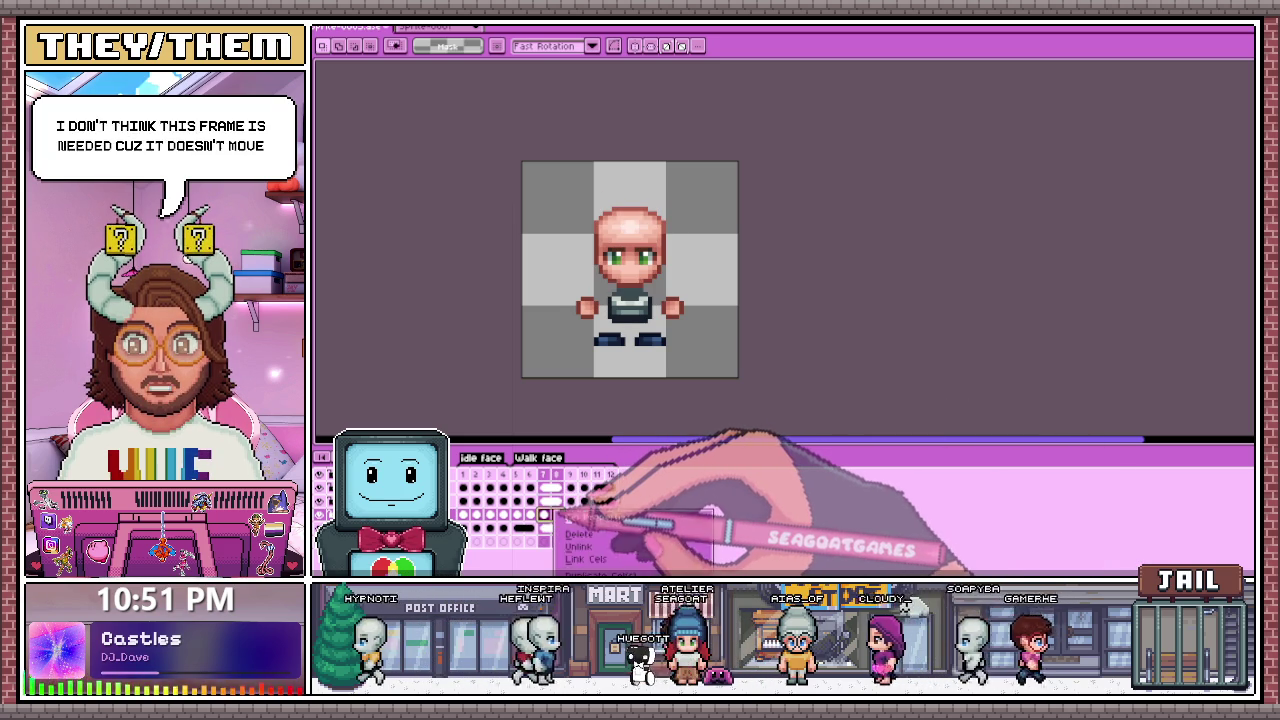
left_click(621, 556)
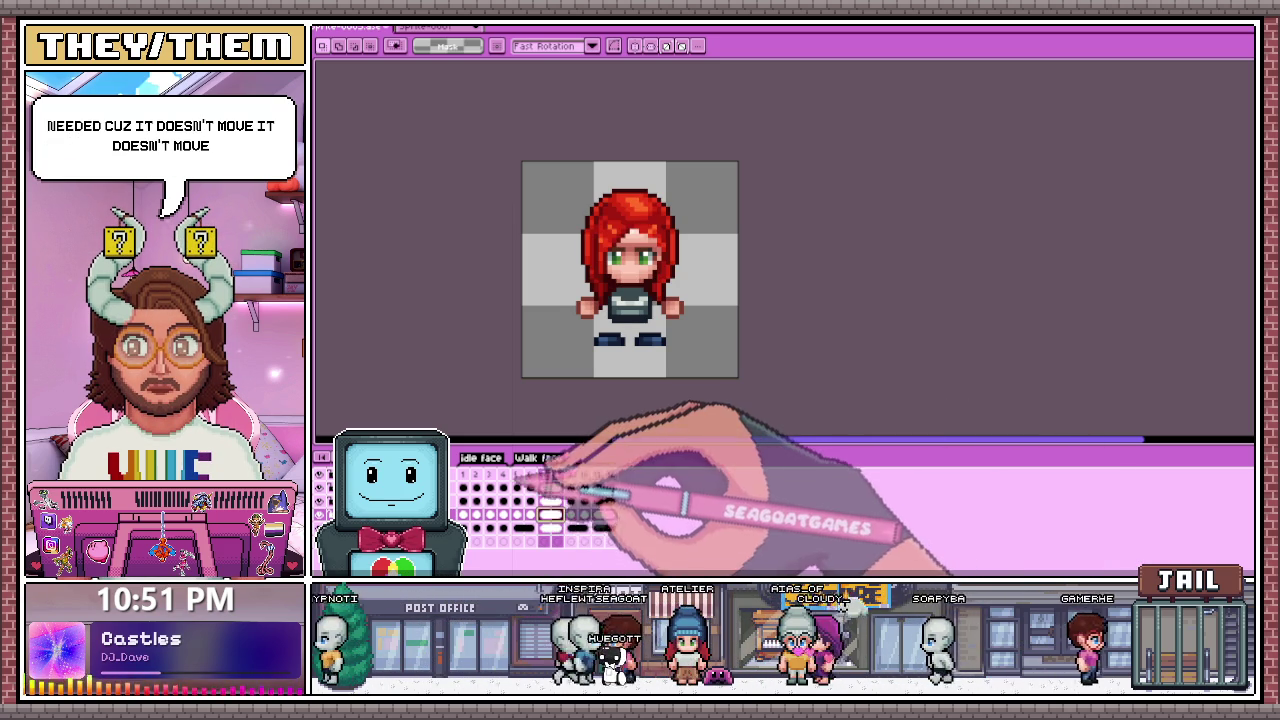
left_click(543, 474)
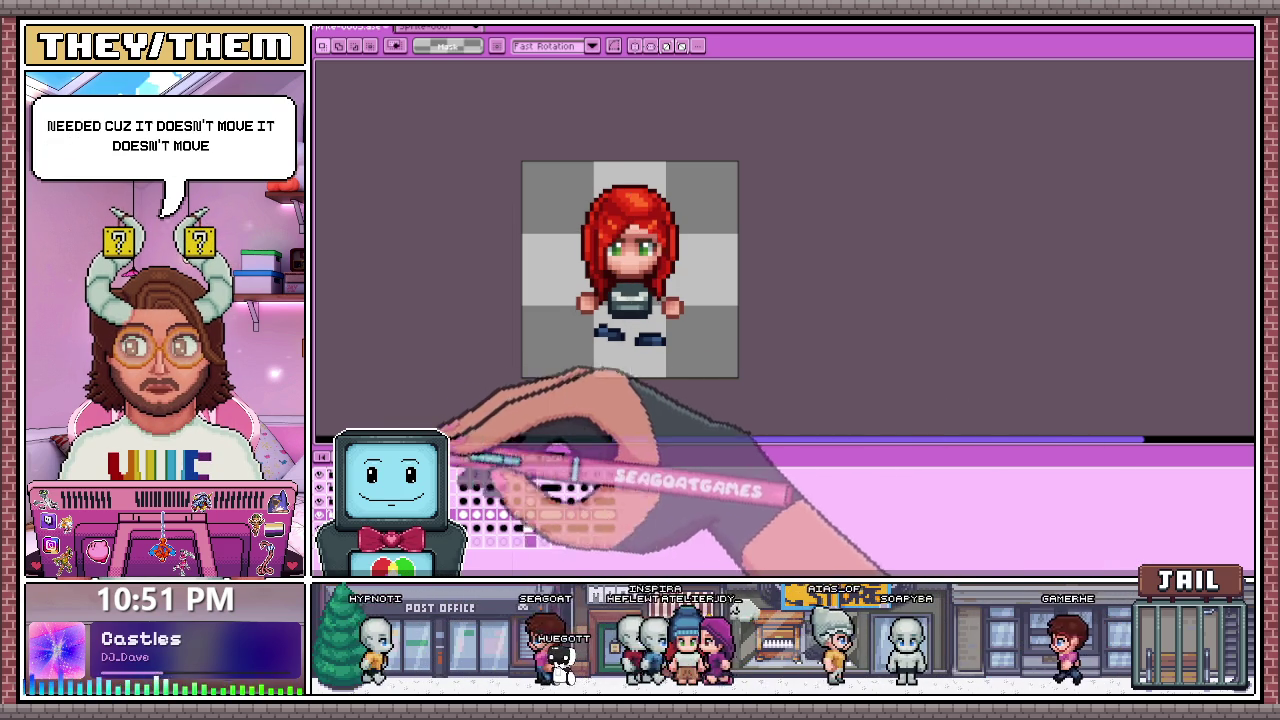
key("Right")
key("Right")
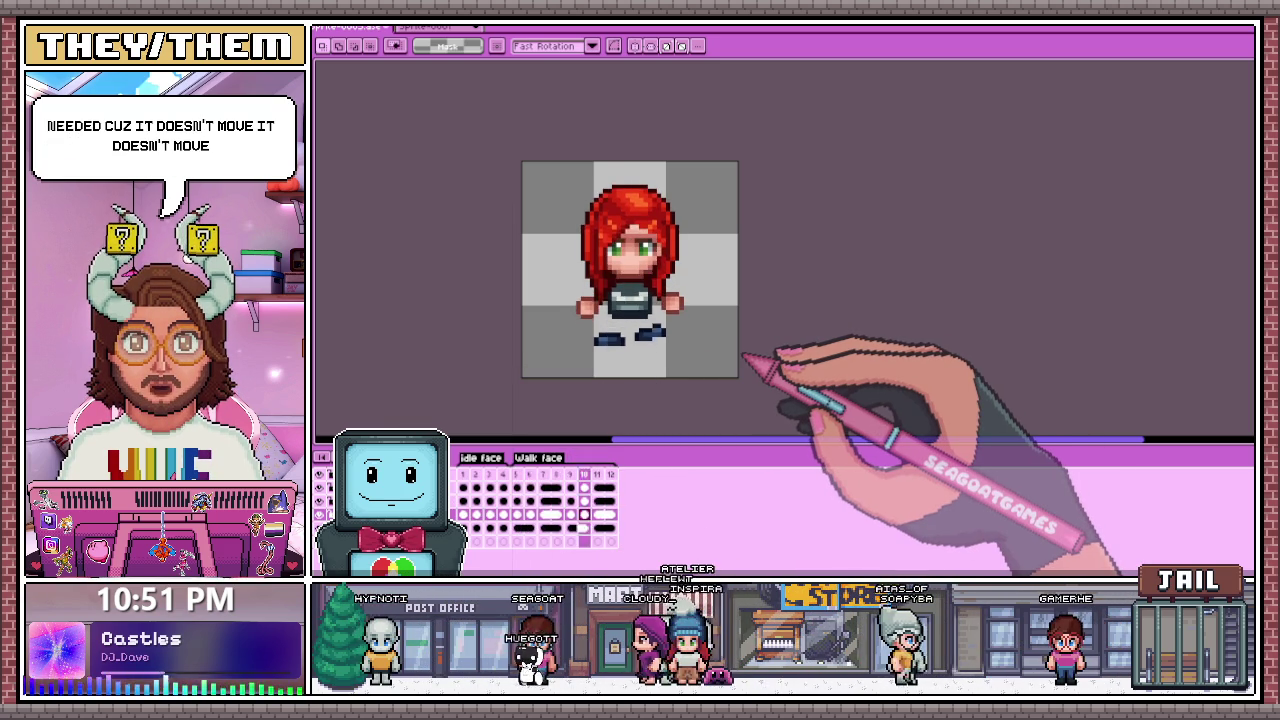
key("Left")
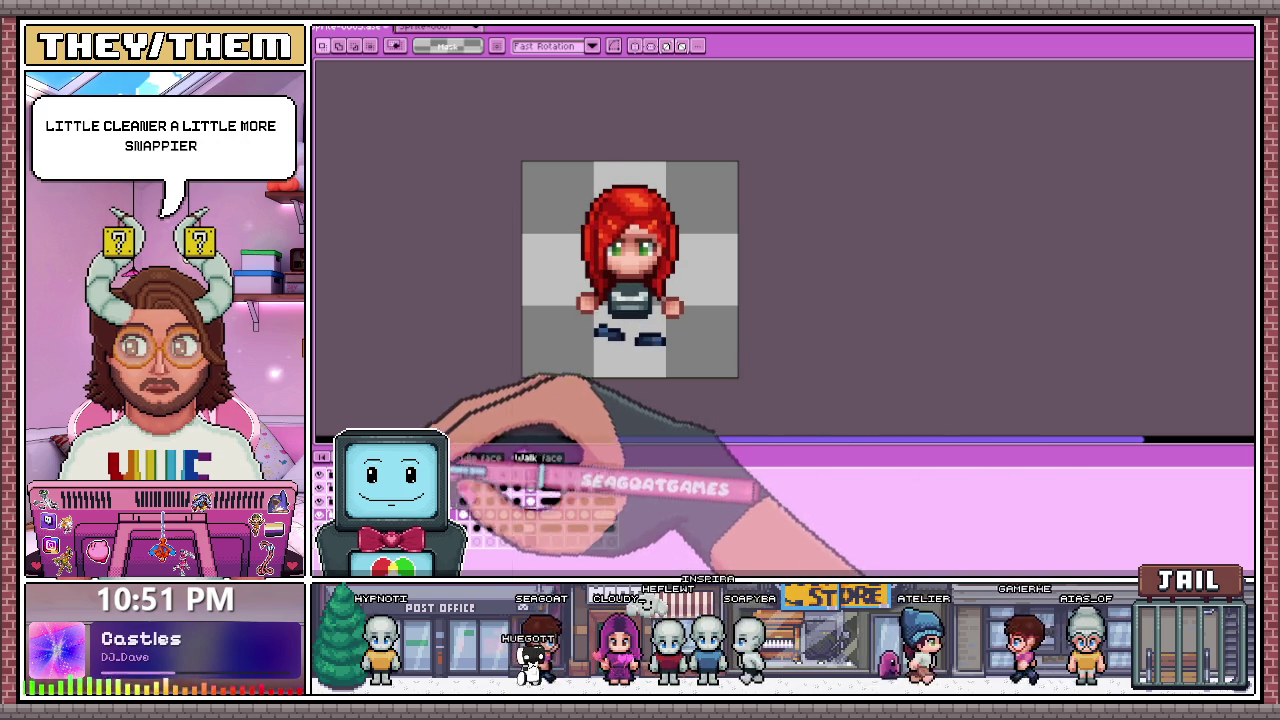
left_click(585, 476)
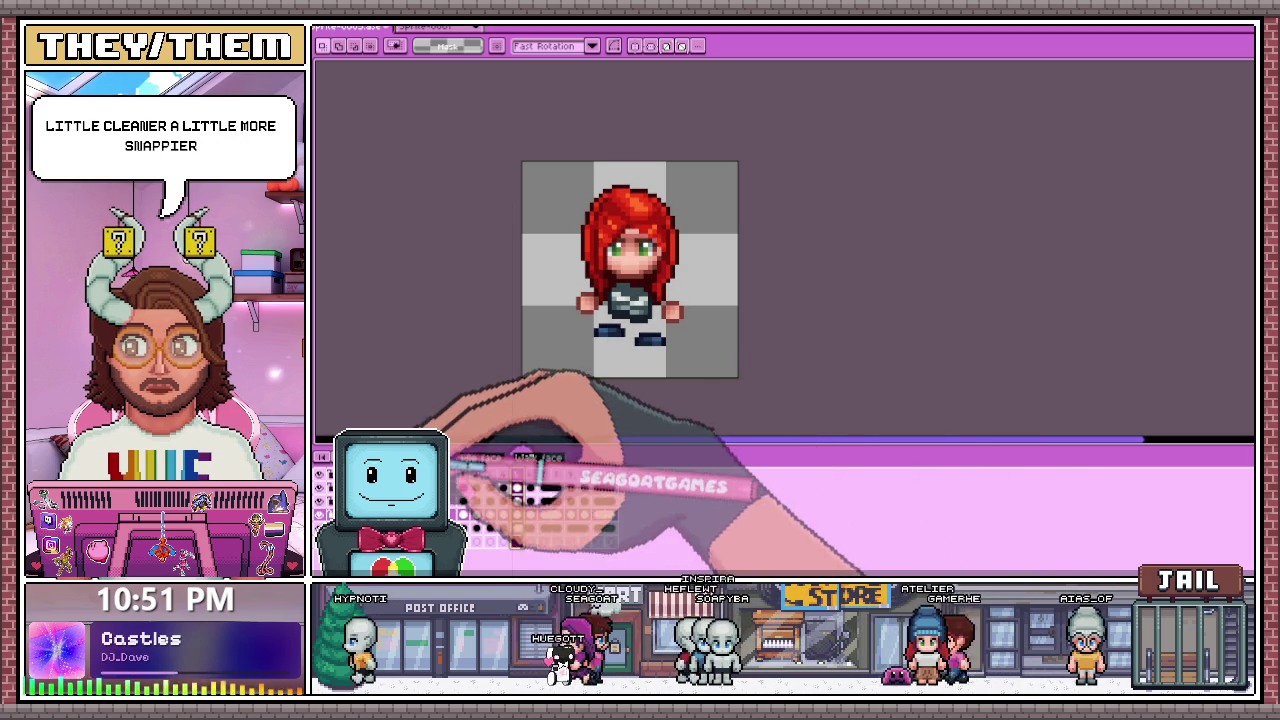
left_click(611, 474)
key("Left")
key("Left")
key("Left")
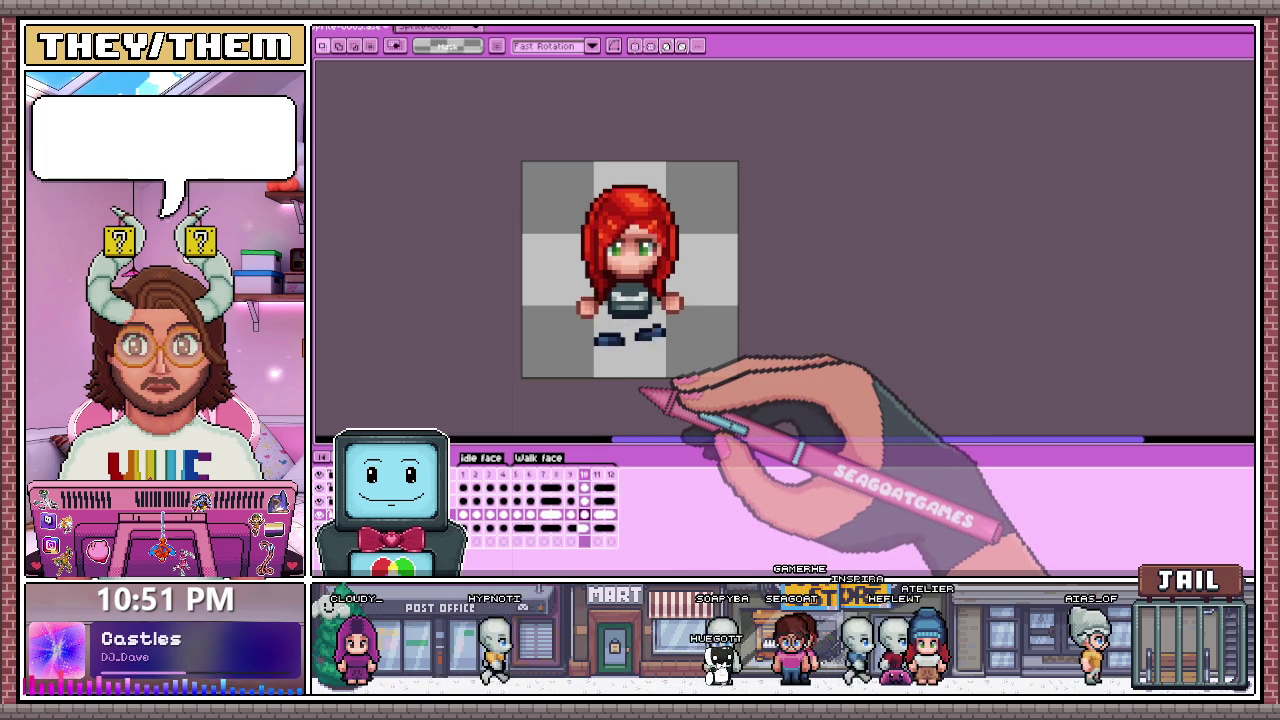
Step: Play the walk animation, then marquee-select the sprite's left arm
left_click(517, 474)
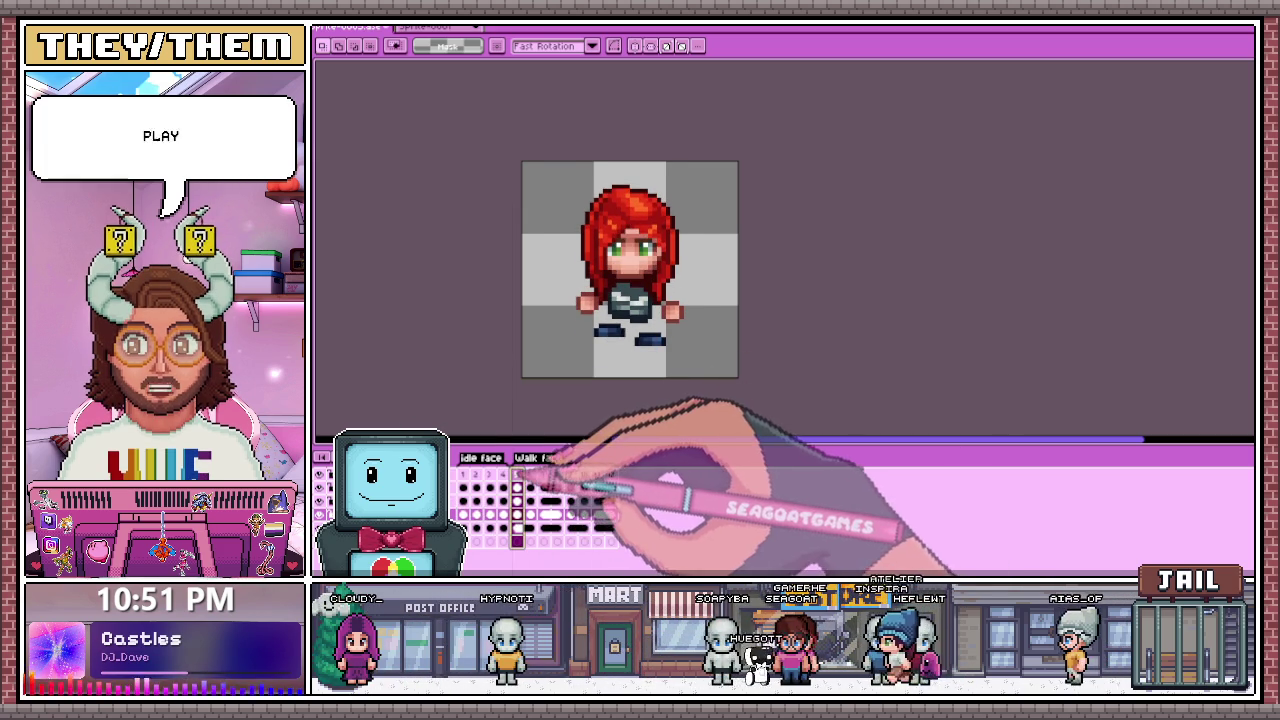
scroll(700, 338, "up", 1)
scroll(680, 330, "up", 1)
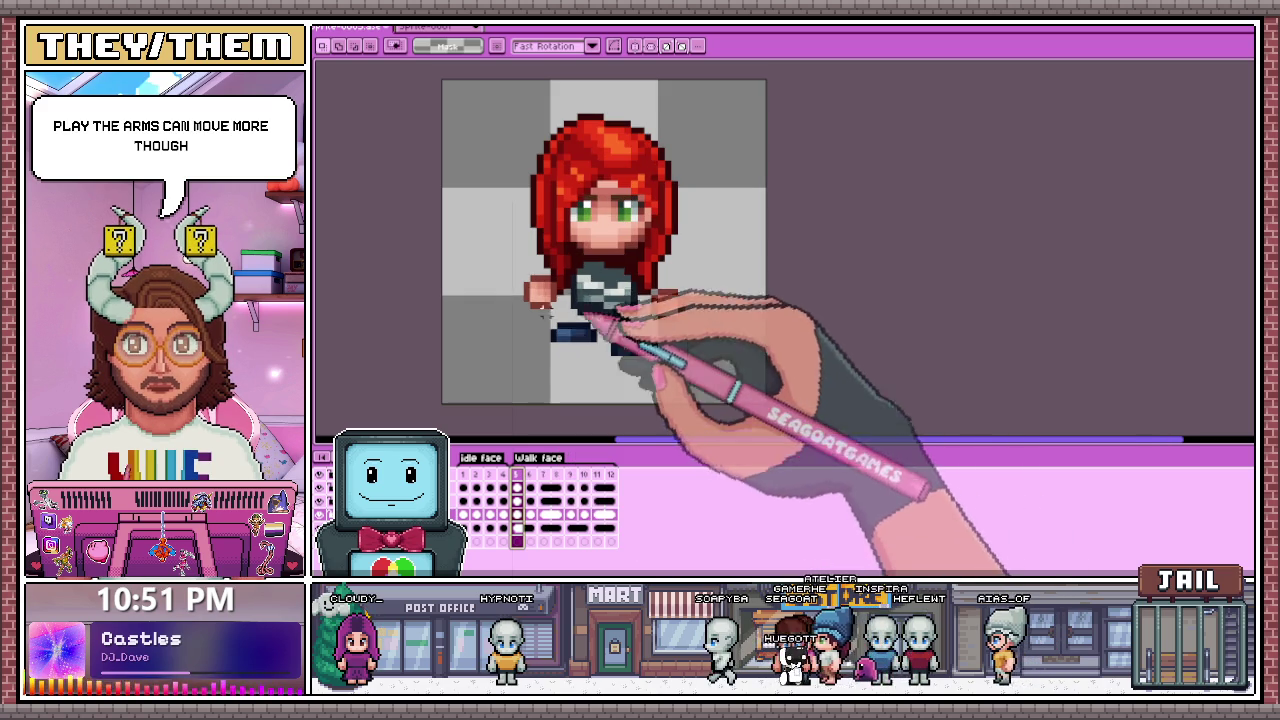
left_click_drag(513, 252, 548, 310)
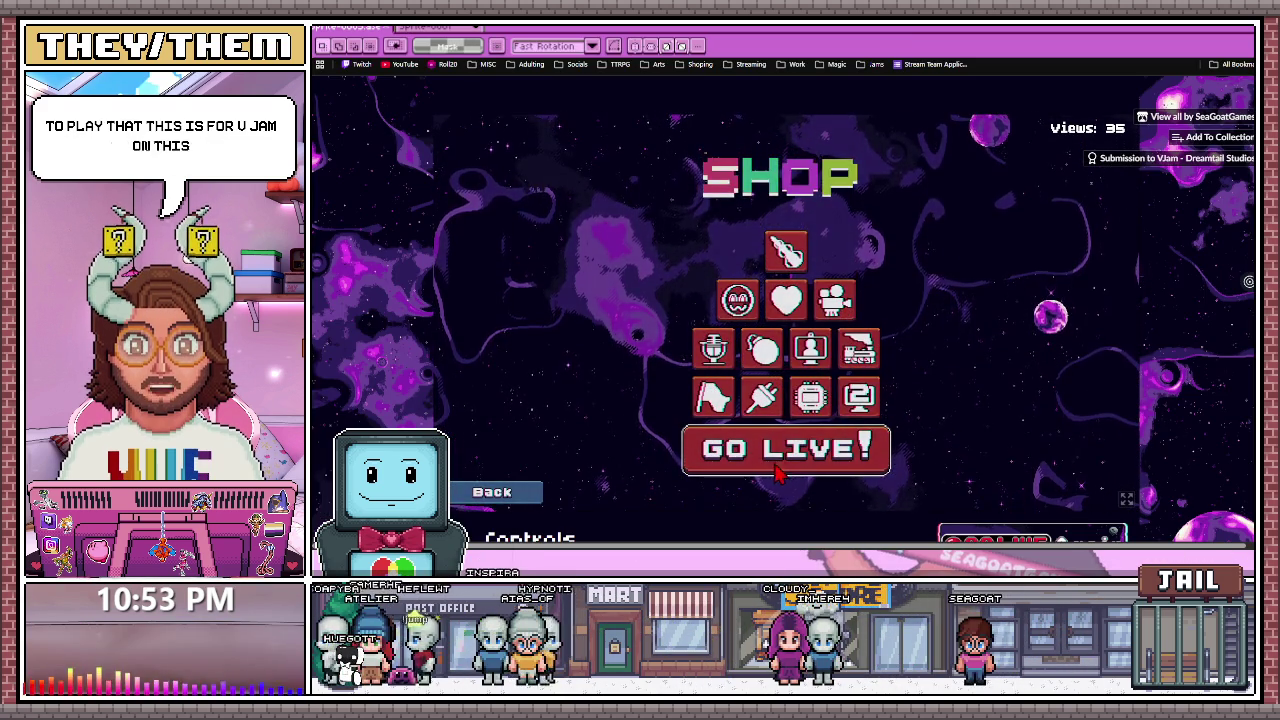
Step: Play two GO LIVE runs, visiting the Shop between them and pausing once
left_click(786, 452)
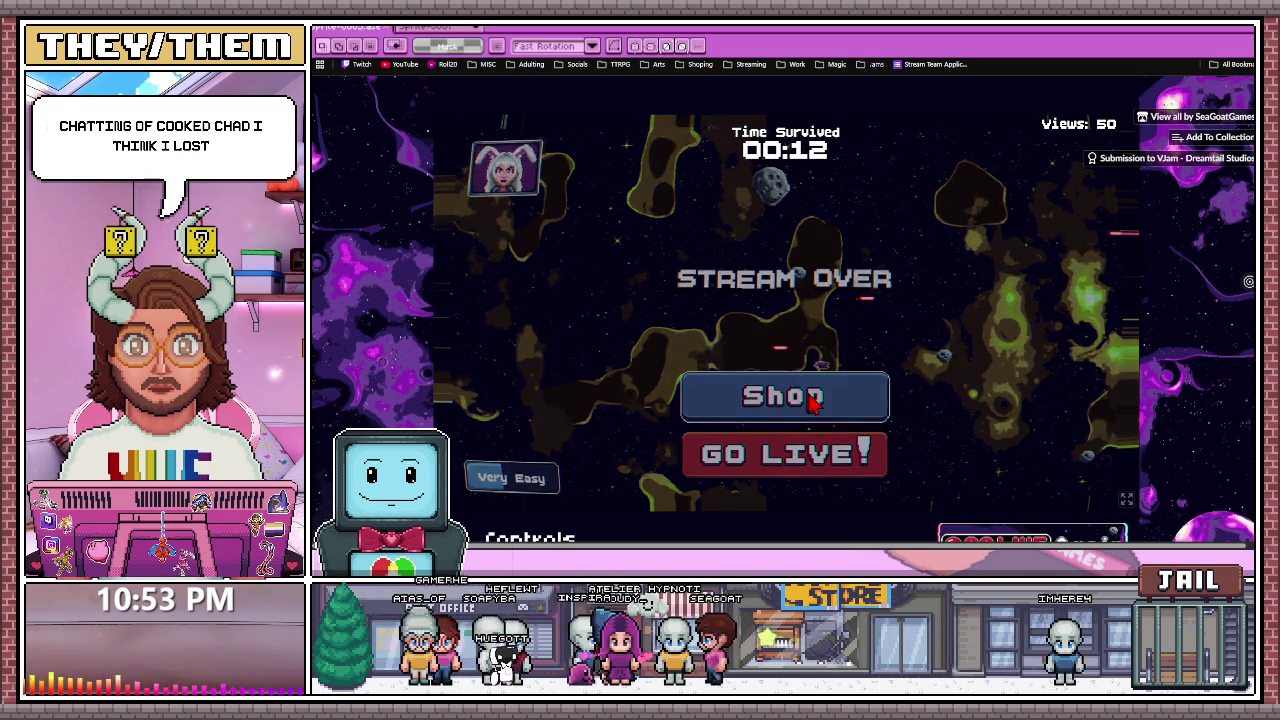
left_click(812, 403)
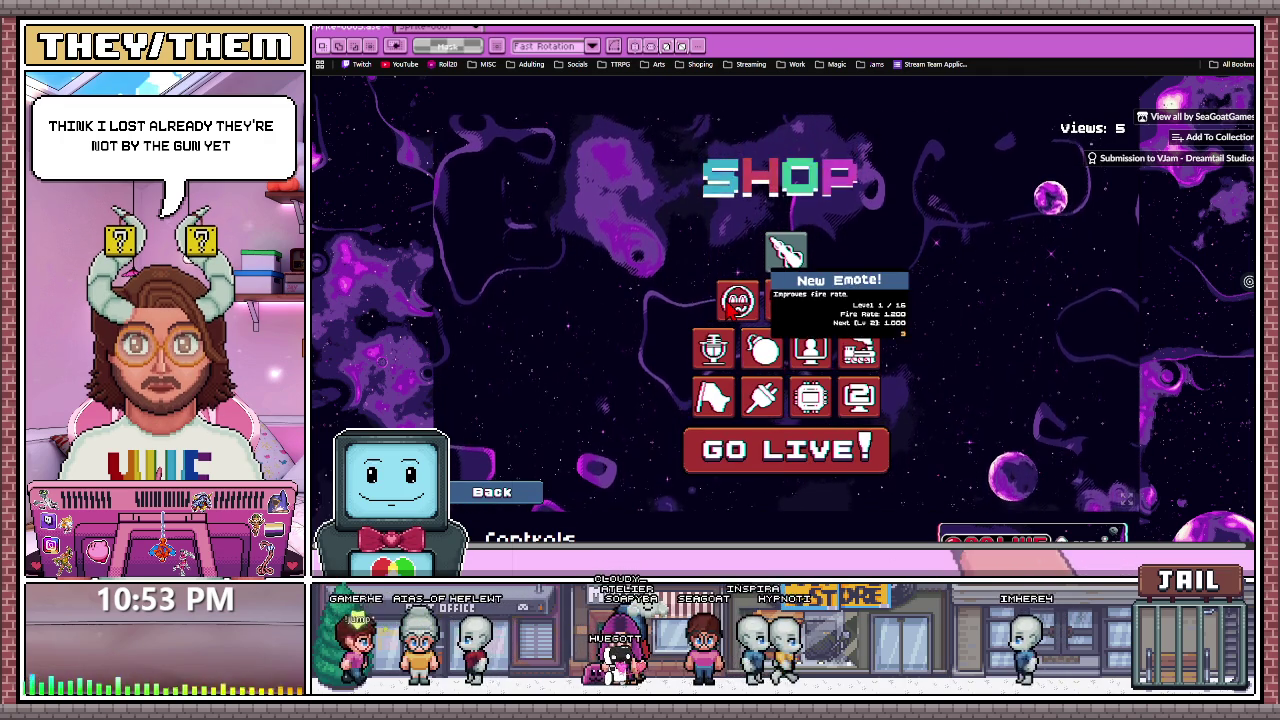
left_click(795, 462)
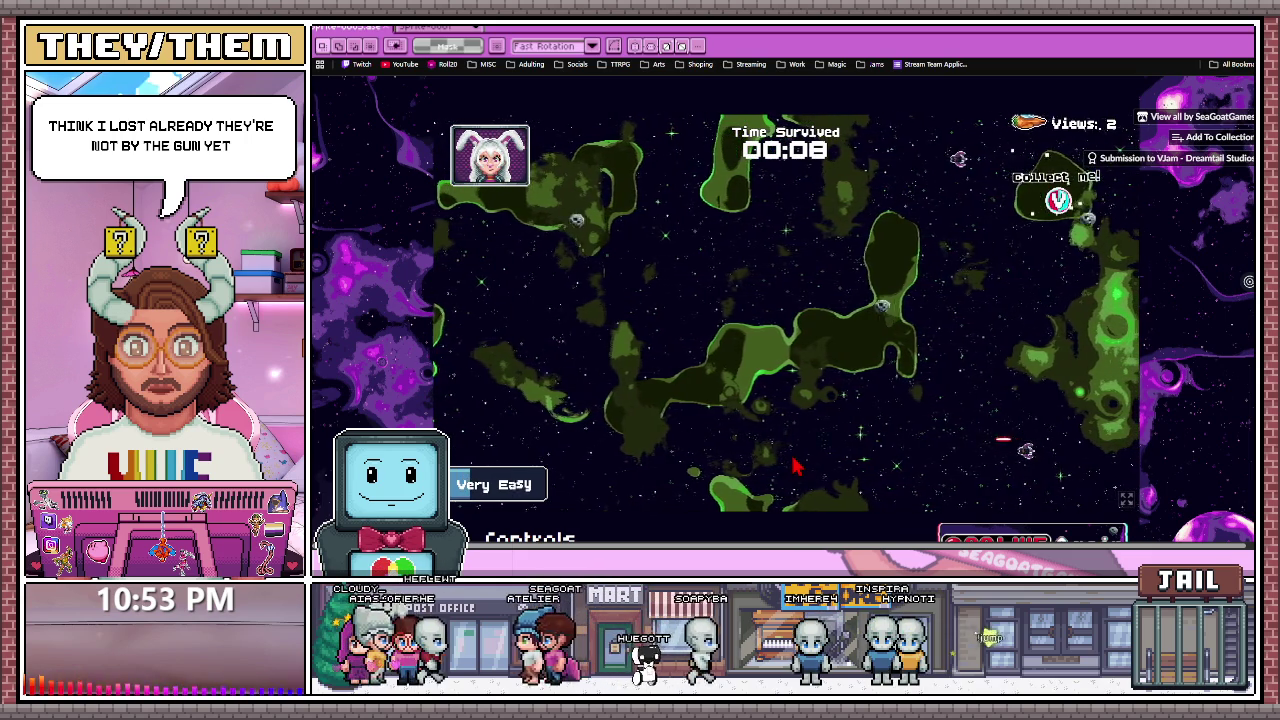
key("Escape")
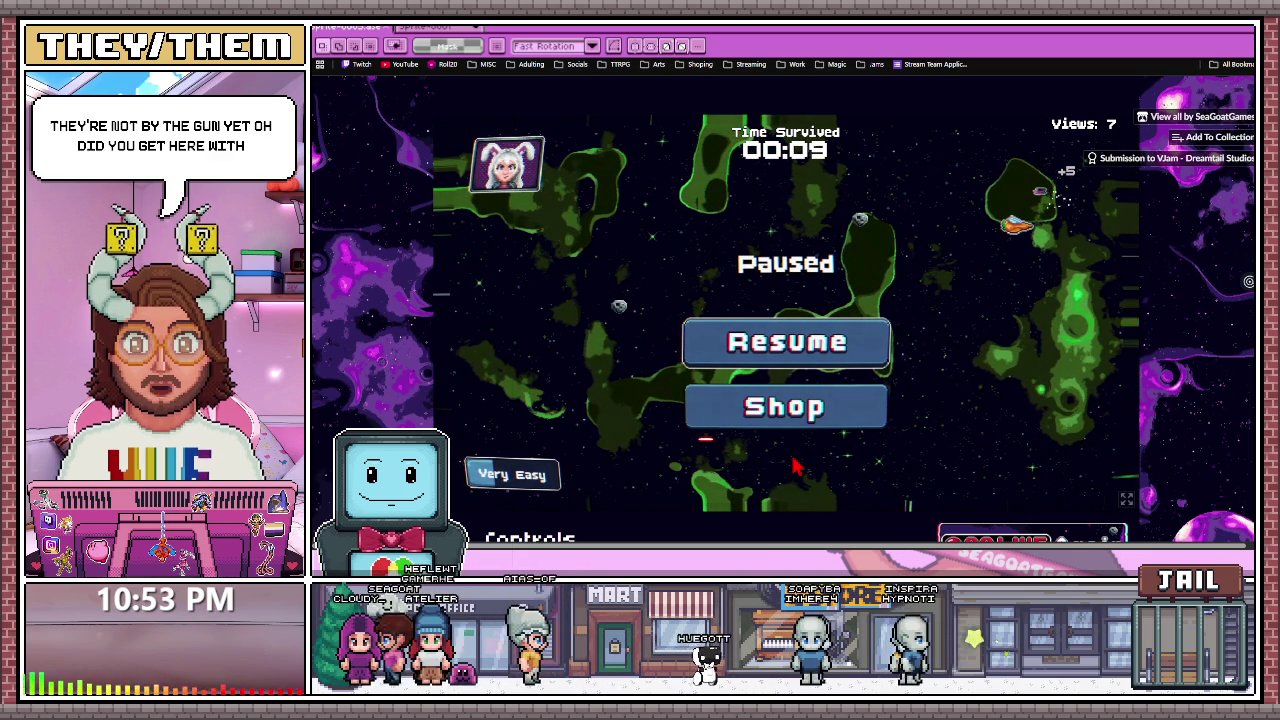
left_click(815, 340)
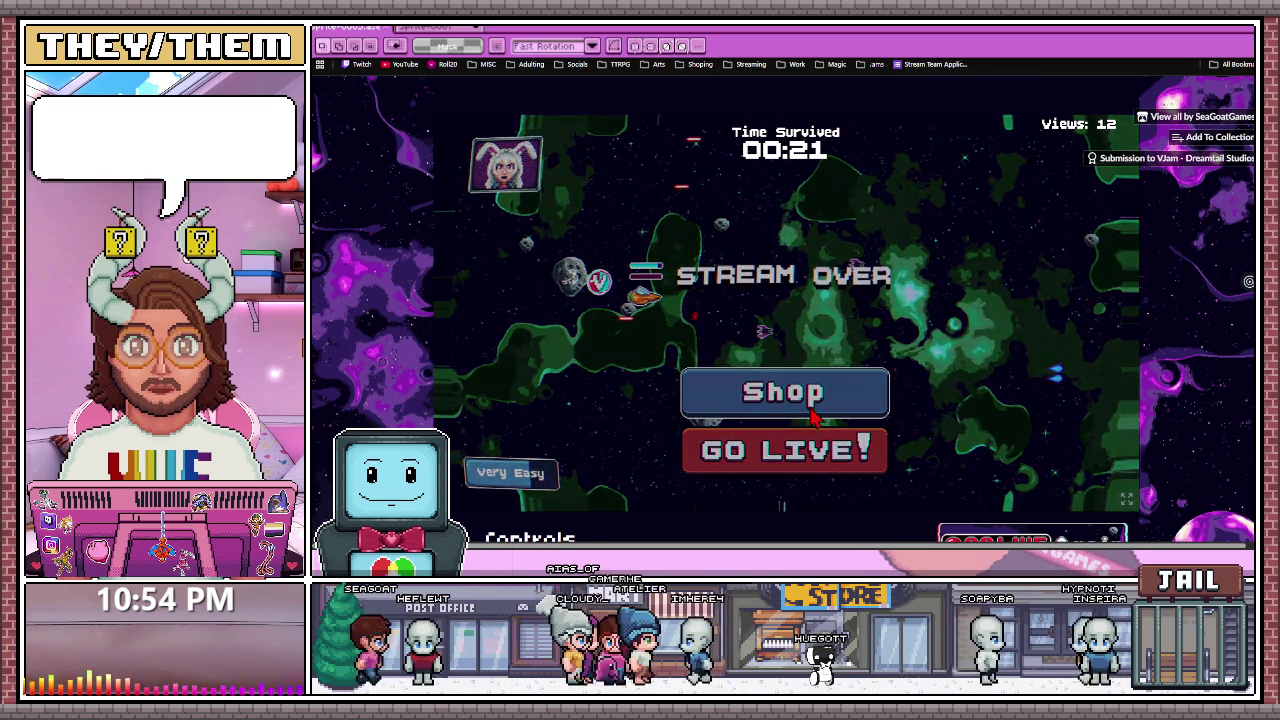
left_click(820, 392)
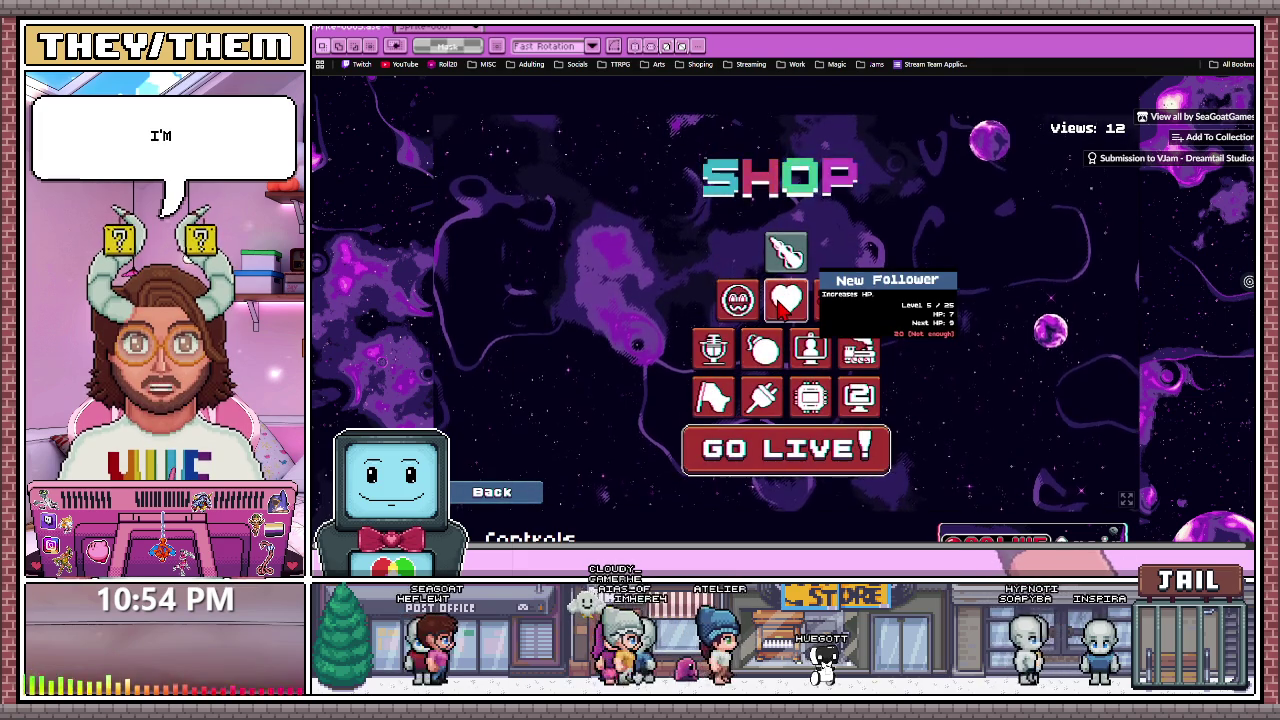
Step: Buy an upgrade in the Shop and play a new run lasting 57 seconds
left_click(737, 300)
left_click(787, 462)
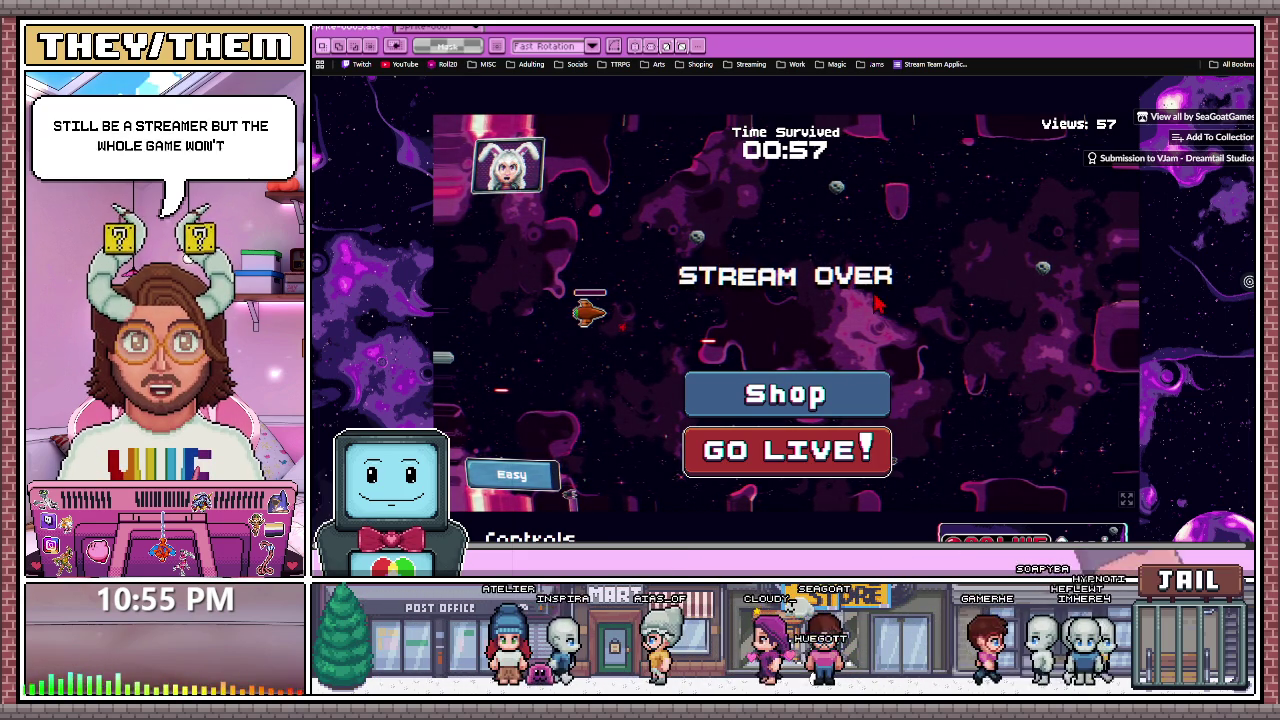
Step: Read the game's Controls and Game Description on itch.io, then return to Aseprite
scroll(776, 531, "down", 5)
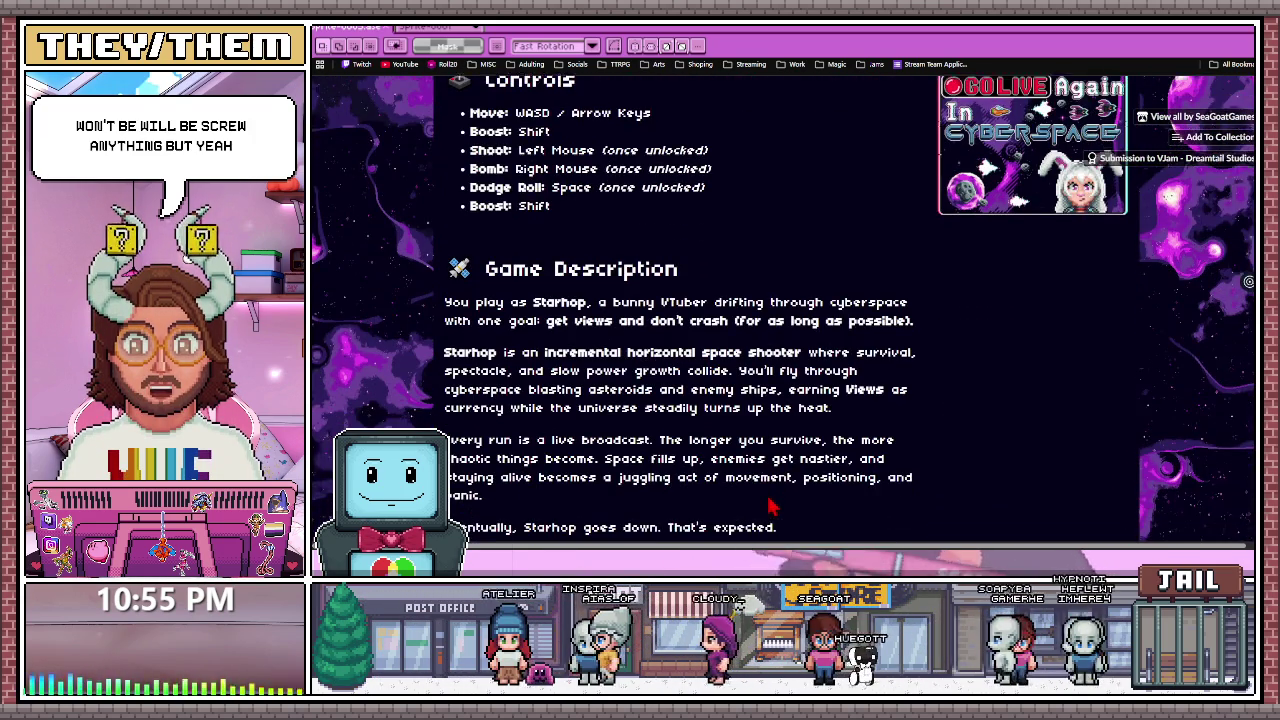
scroll(655, 313, "down", 2)
scroll(706, 380, "up", 4)
scroll(706, 380, "up", 3)
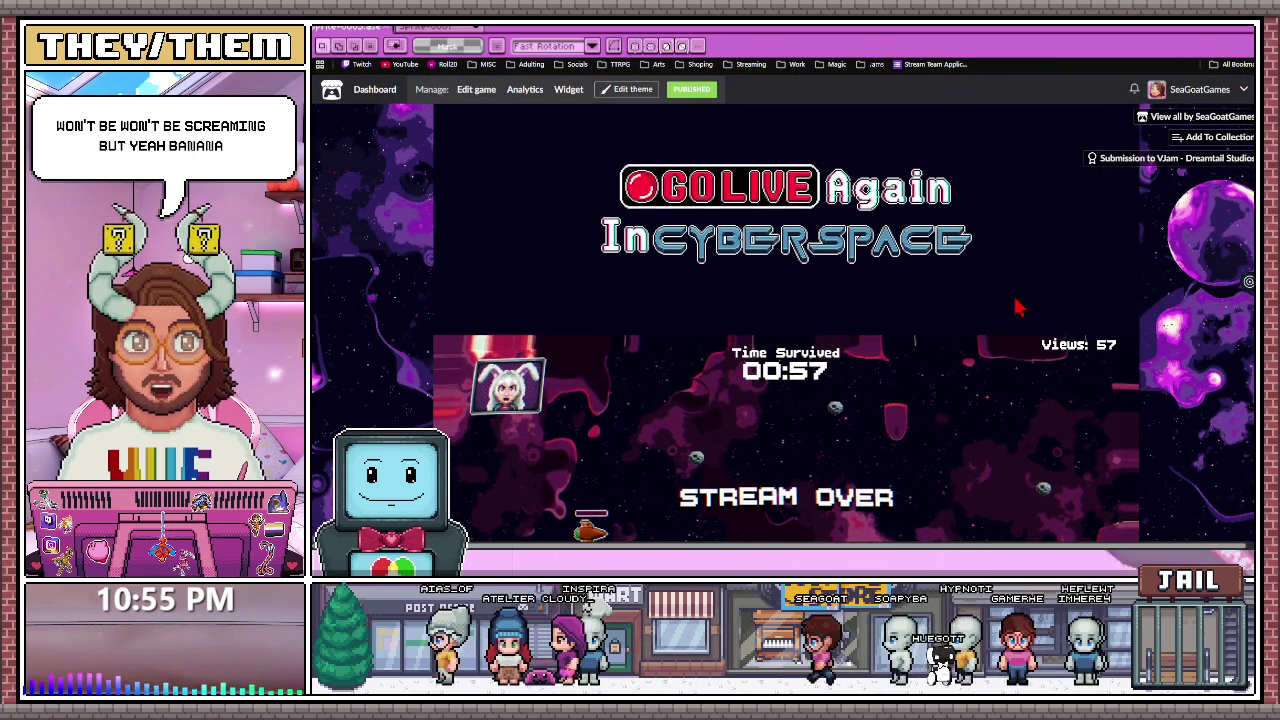
key("alt+Tab")
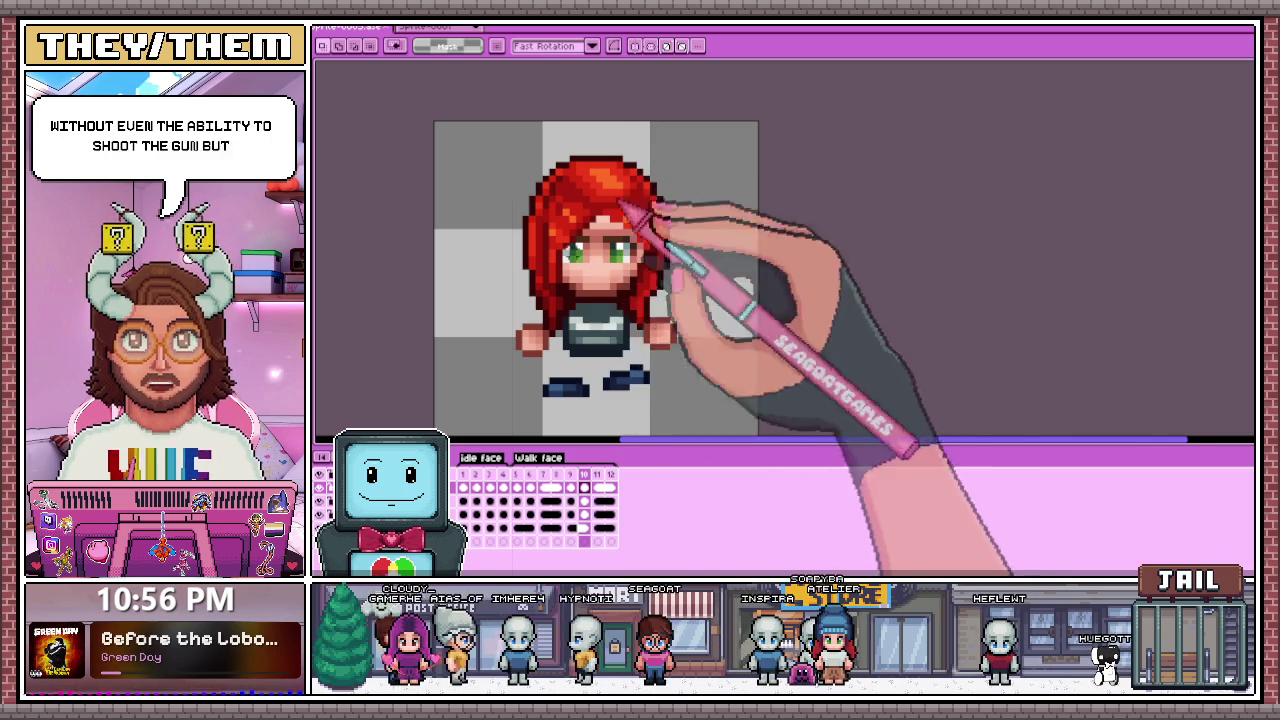
Step: Scrub the timeline to preview the red-haired sprite's walk cycle
scroll(650, 230, "down", 2)
scroll(680, 270, "up", 2)
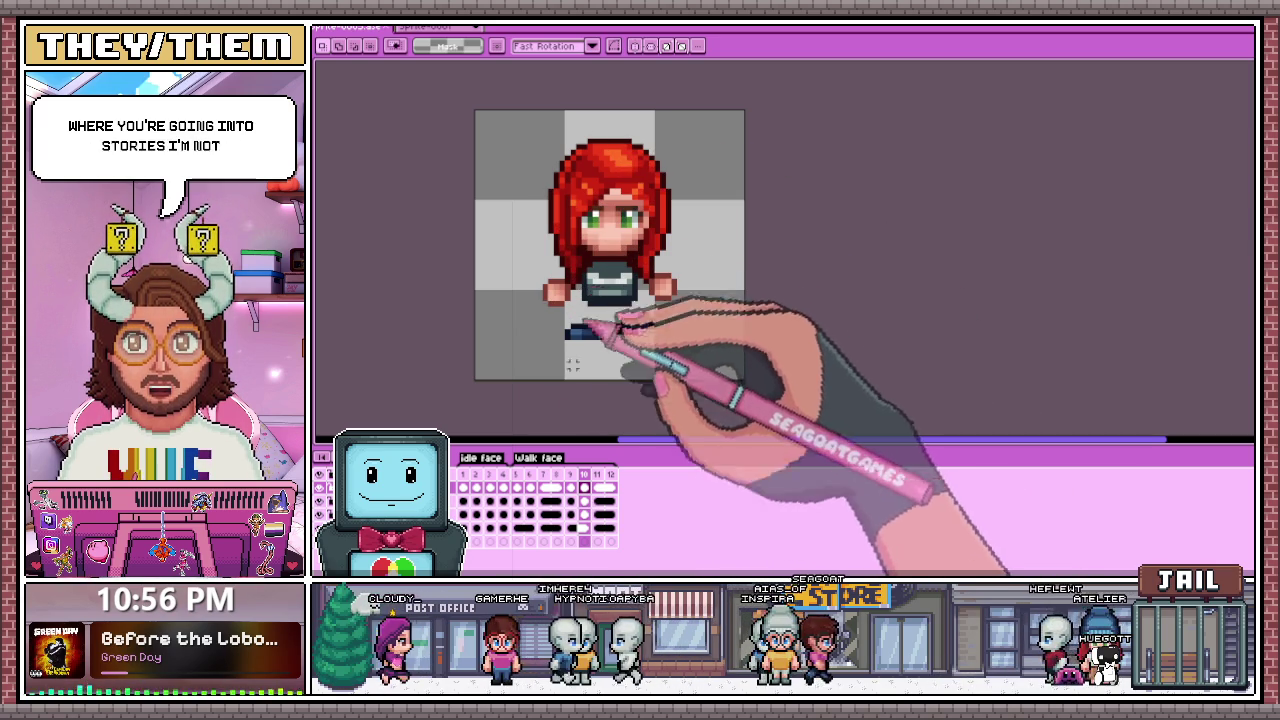
left_click(535, 480)
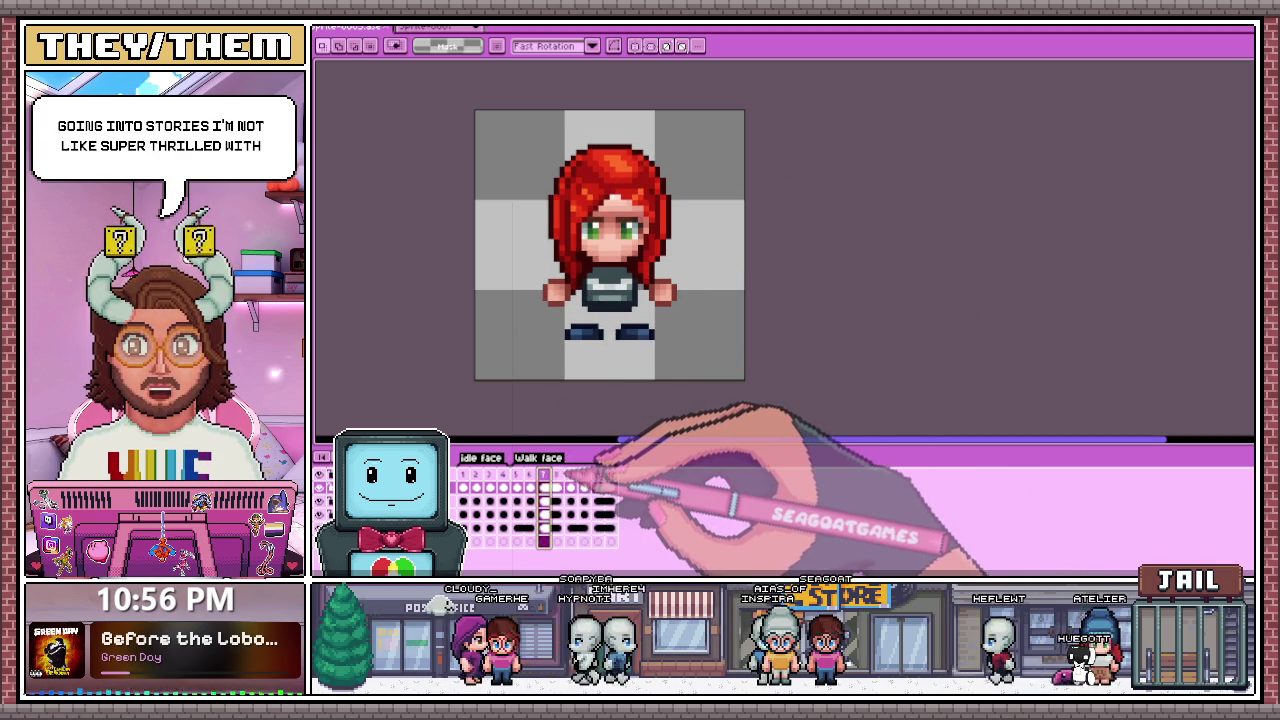
mouse_move(532, 480)
left_mouse_down()
mouse_move(598, 478)
mouse_move(543, 478)
left_mouse_up()
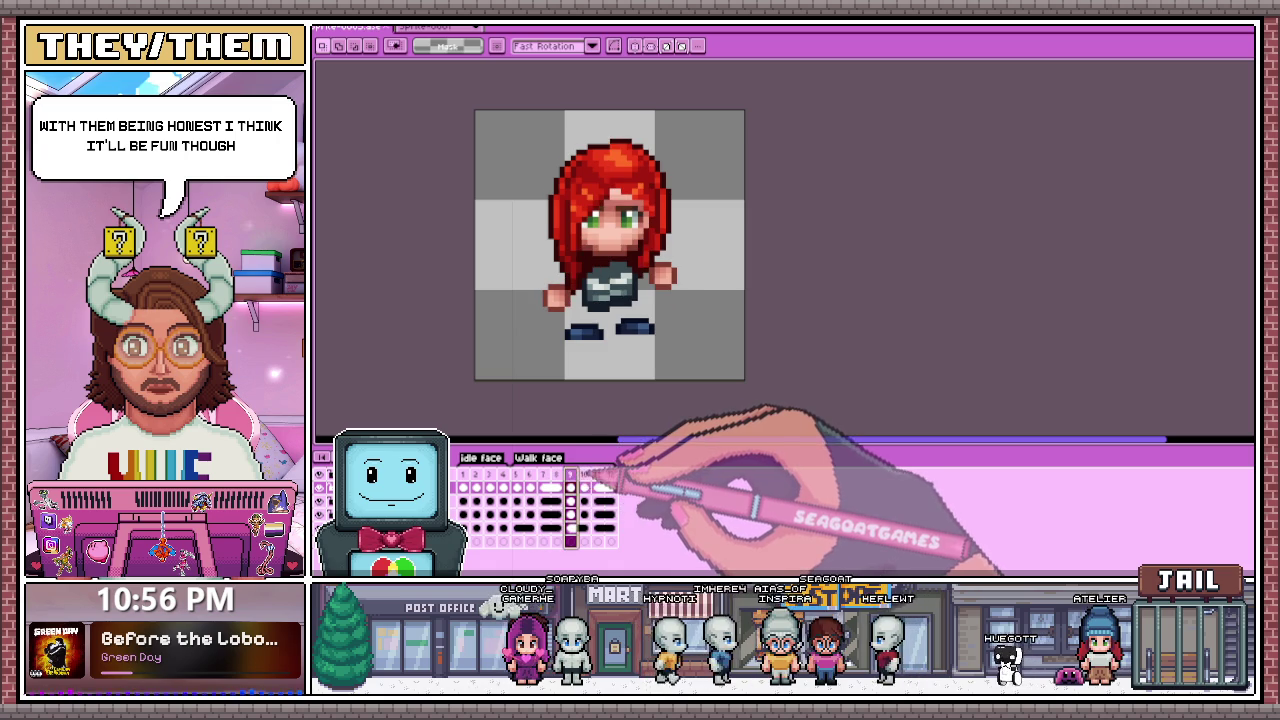
left_click_drag(543, 478, 611, 478)
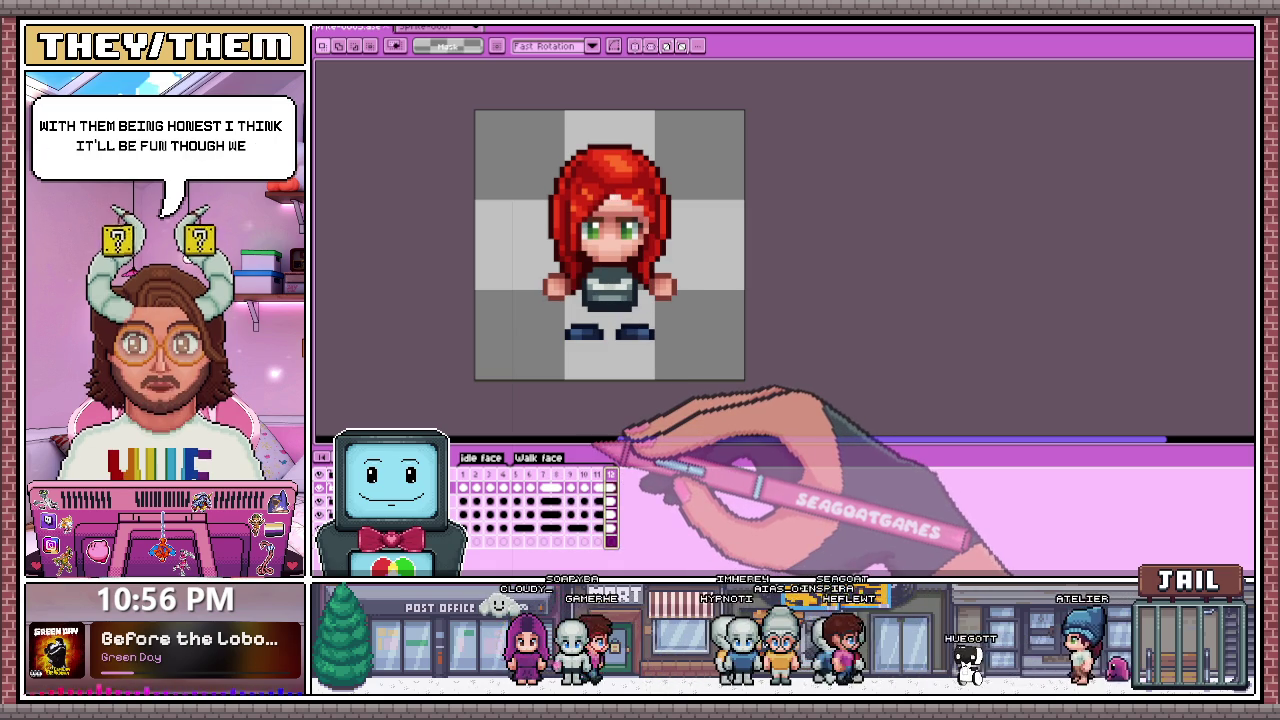
left_click_drag(611, 478, 518, 478)
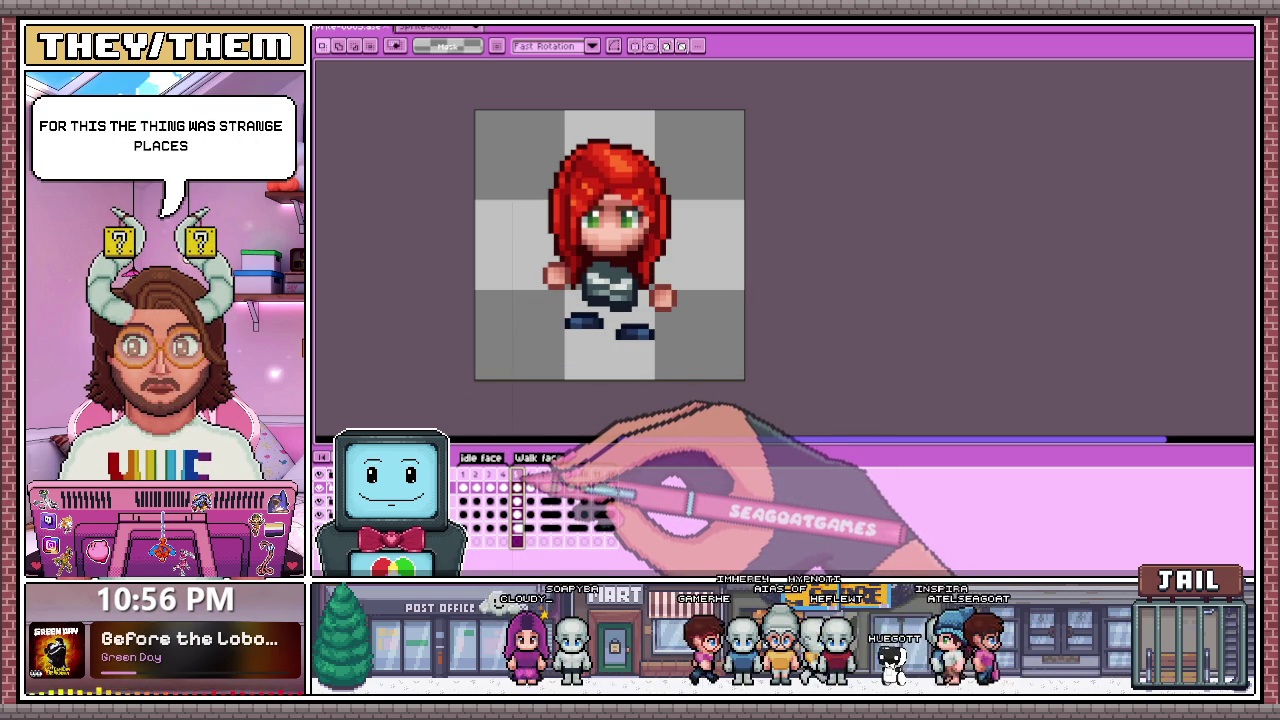
Step: Add a new empty frame 13 after the walk cycle, then view the notes file
left_click(570, 474)
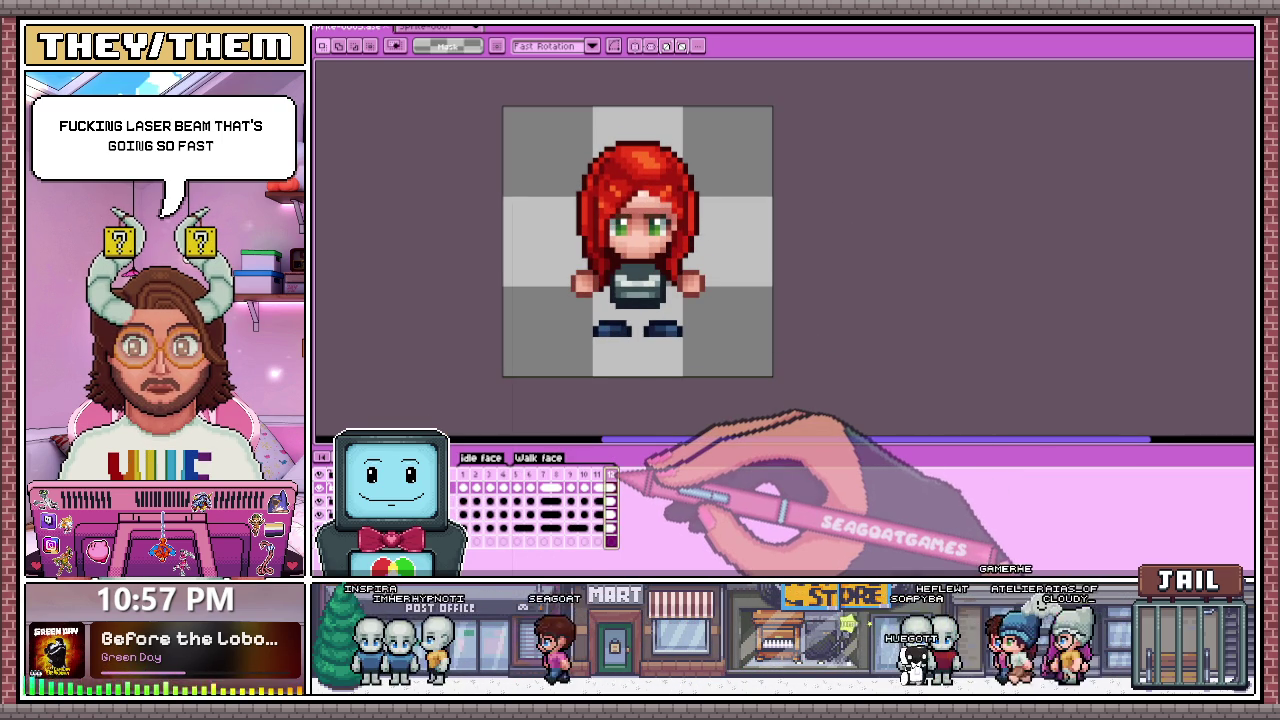
key("alt+b")
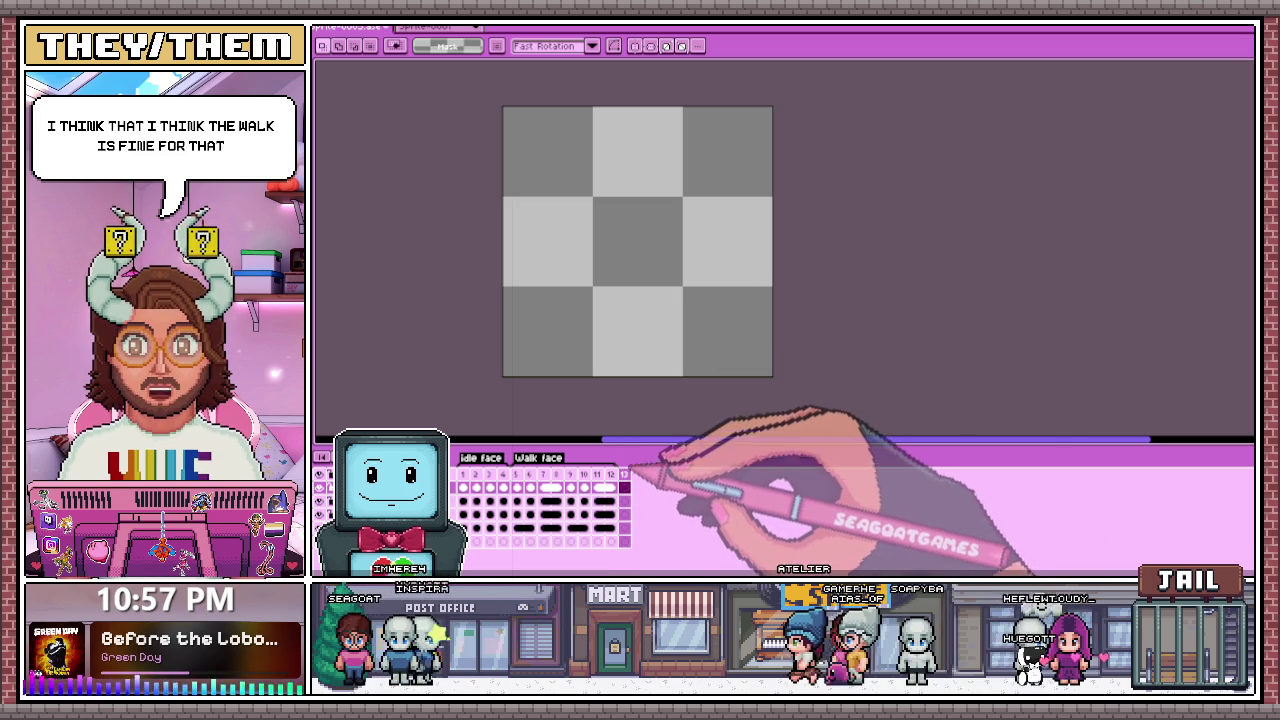
left_click(352, 27)
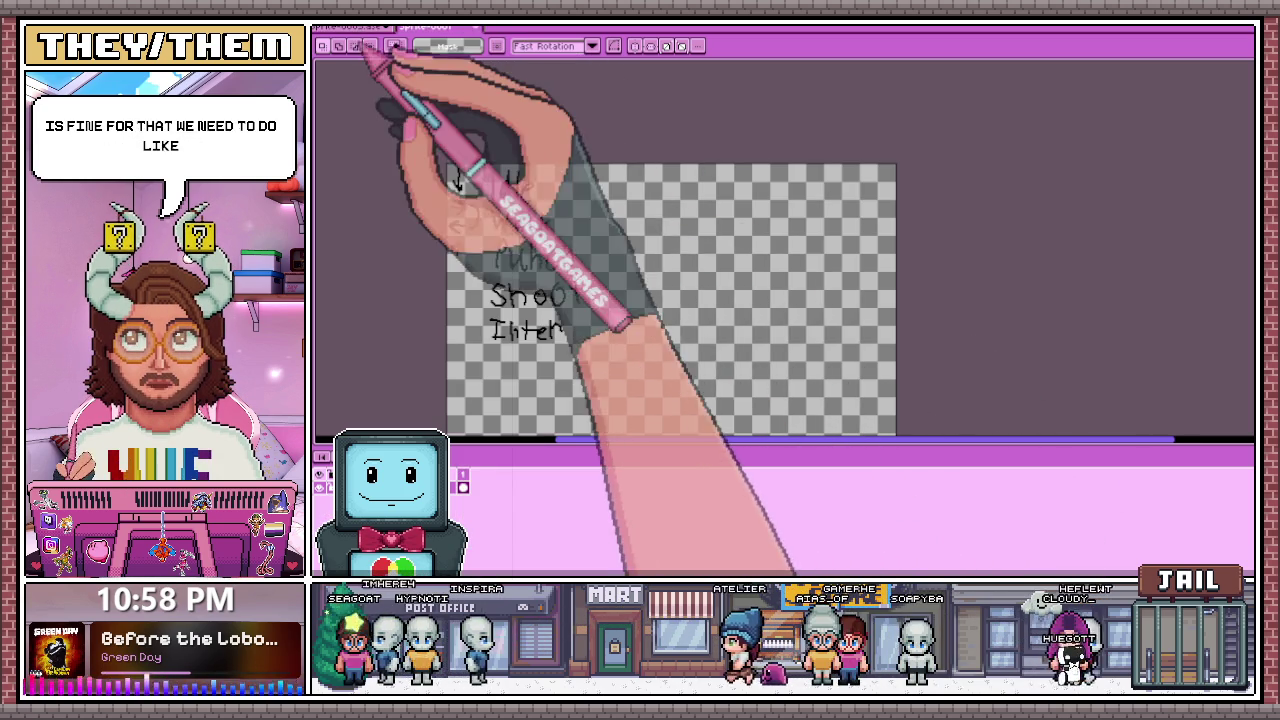
left_click(425, 27)
left_click(517, 487)
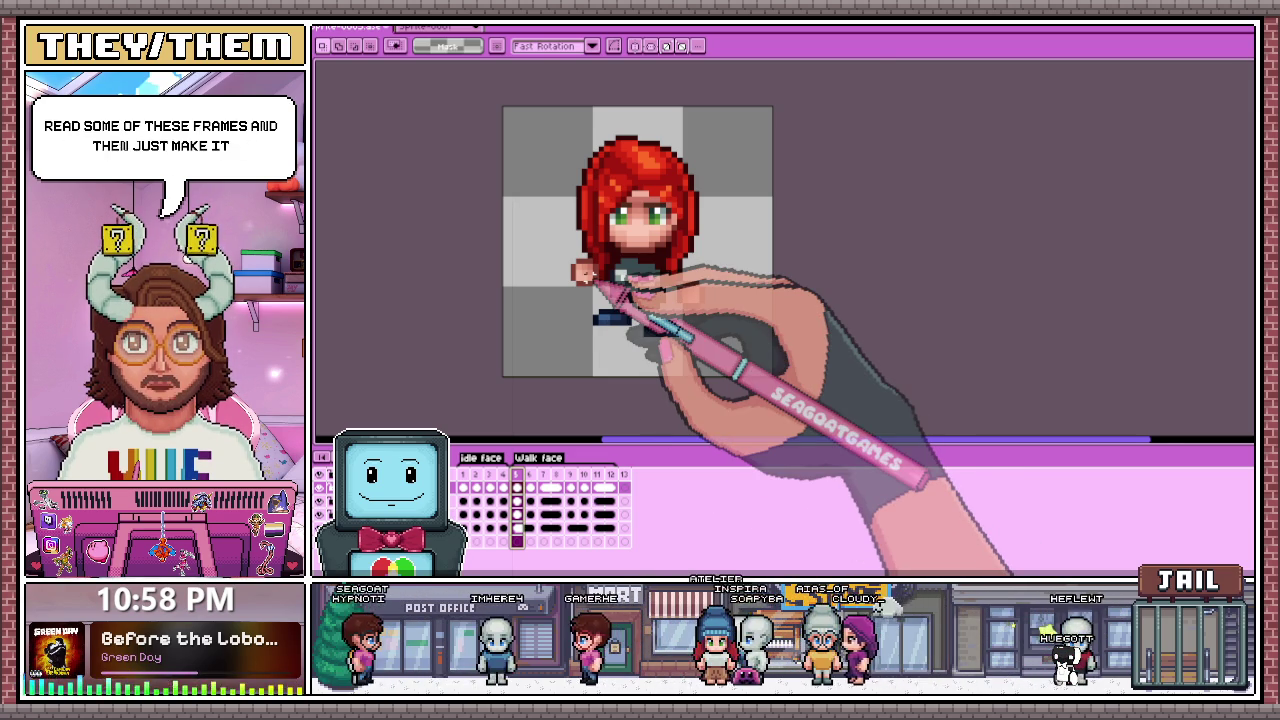
Step: Go to empty frame 13 after the walk cycle and extend the timeline to frame 15
scroll(637, 240, "up", 2)
scroll(637, 240, "down", 1)
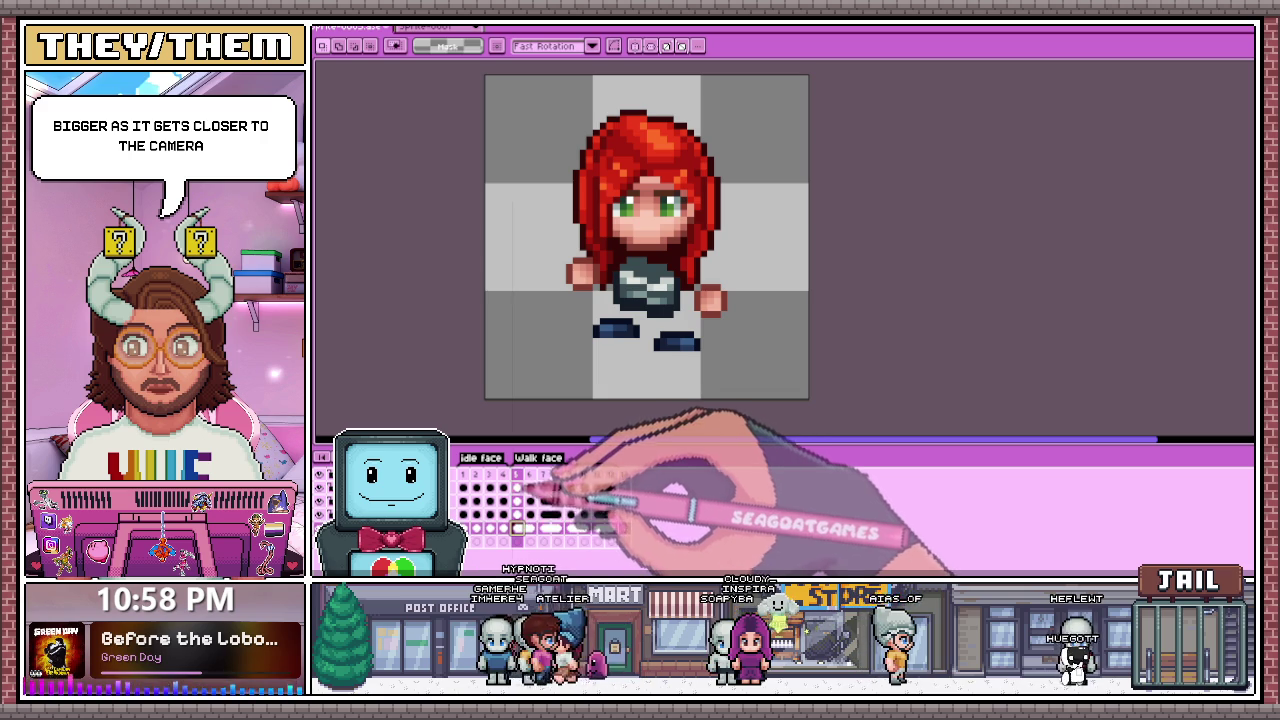
left_click(636, 485)
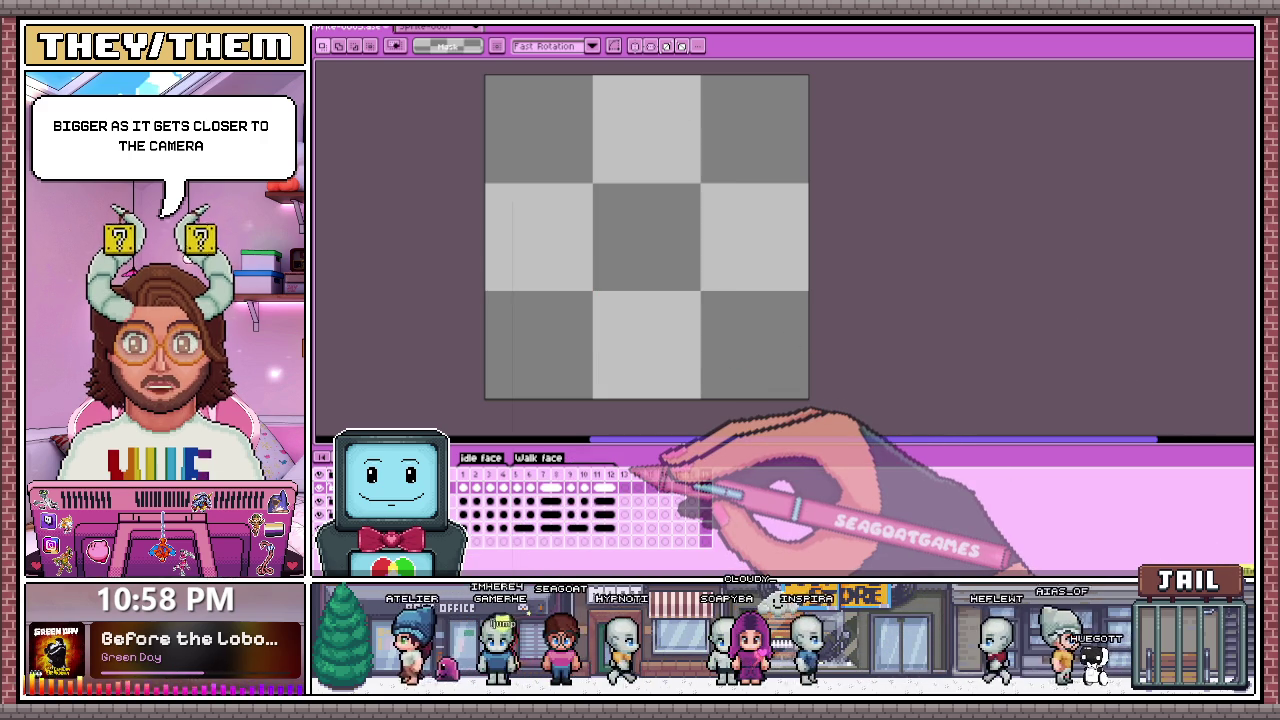
left_click(651, 485)
Step: Extend to frame 20, tag frames 13–20 as 'face punch', then return to frame 1
left_click(665, 485)
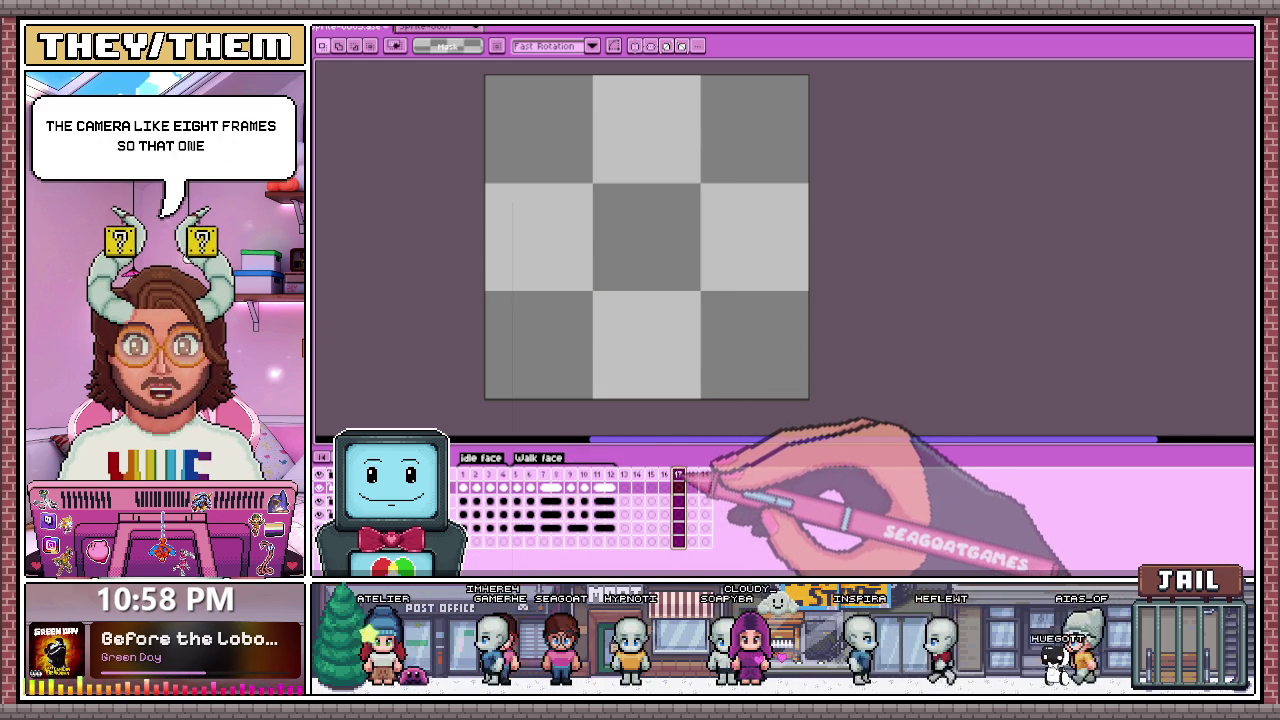
left_click(692, 485)
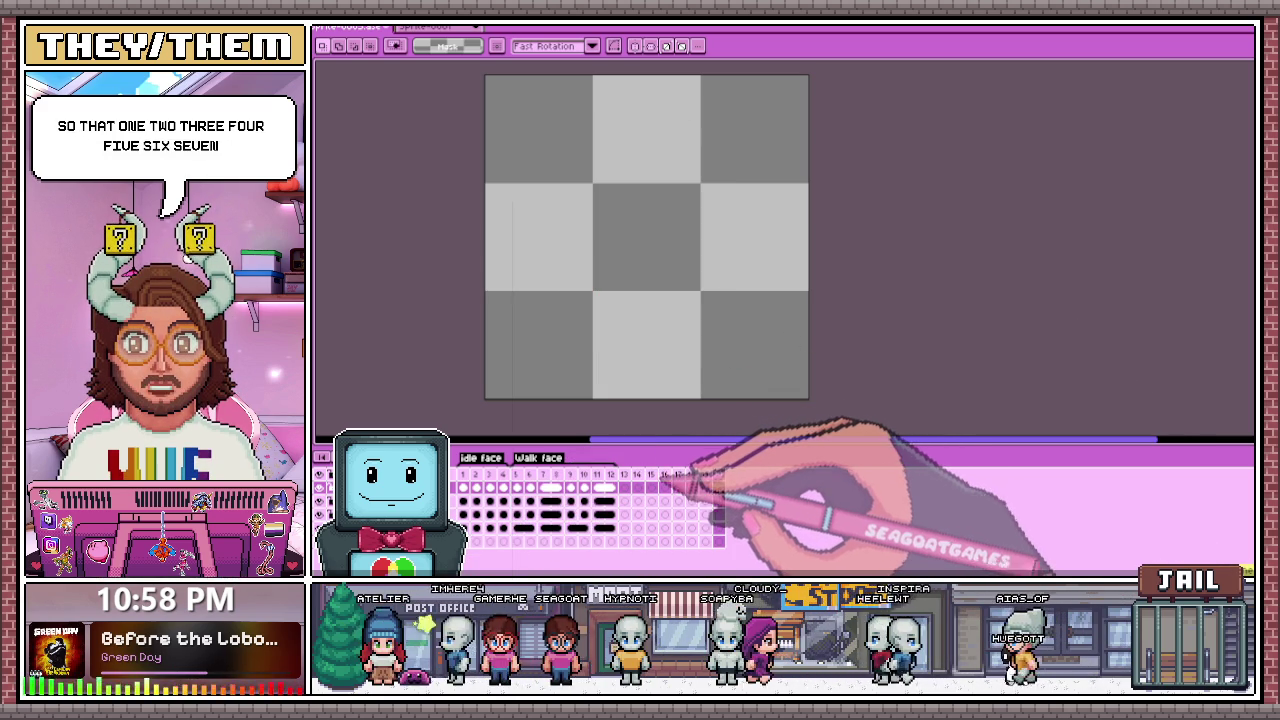
left_click_drag(624, 476, 720, 476)
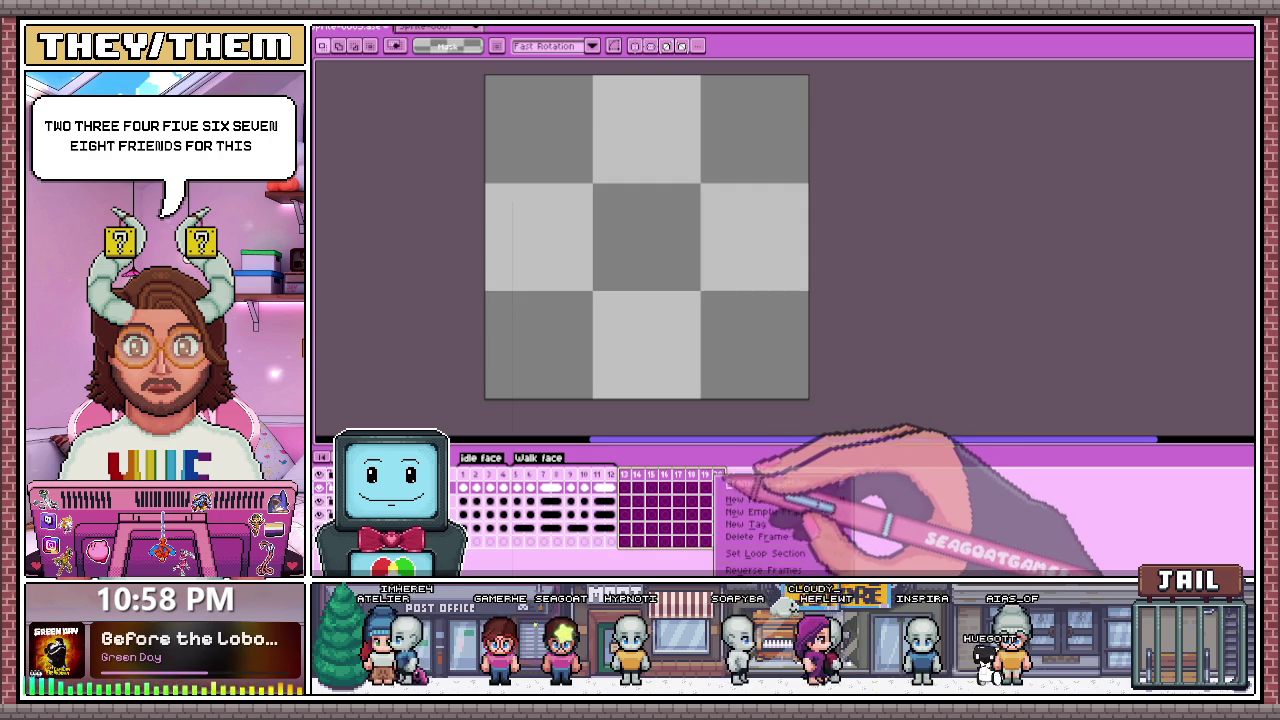
key("alt+F2")
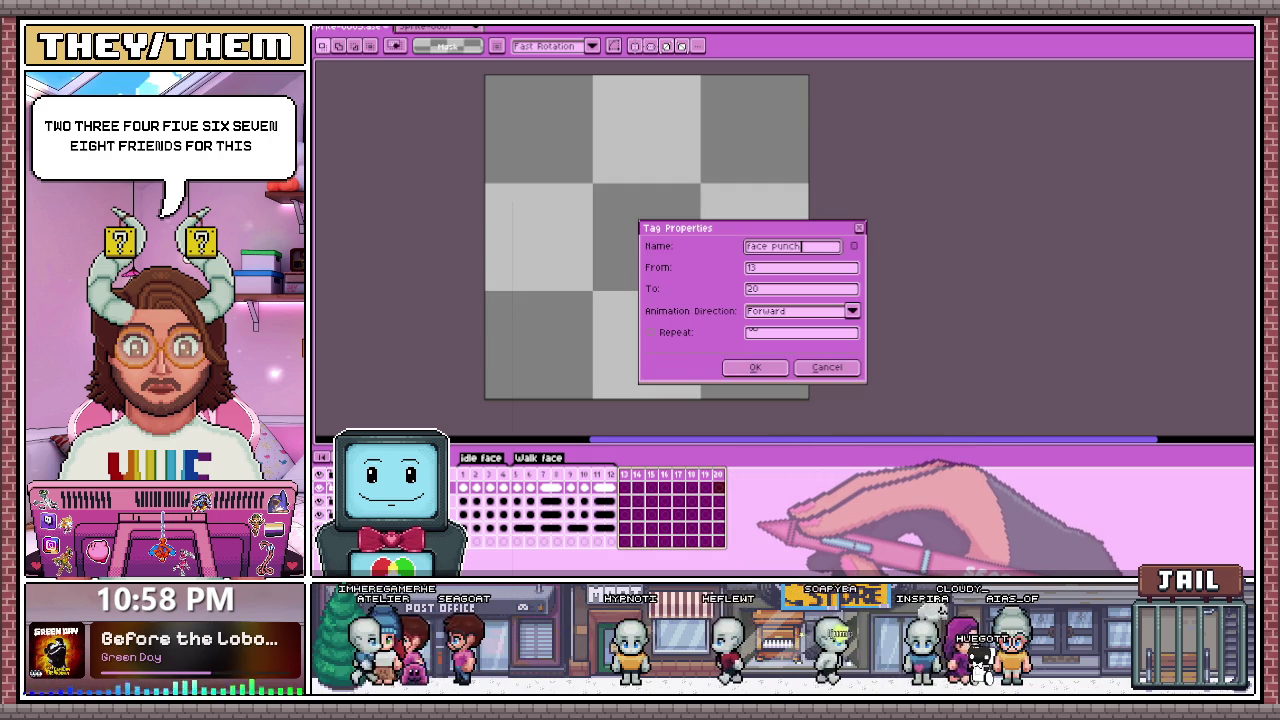
key("Return")
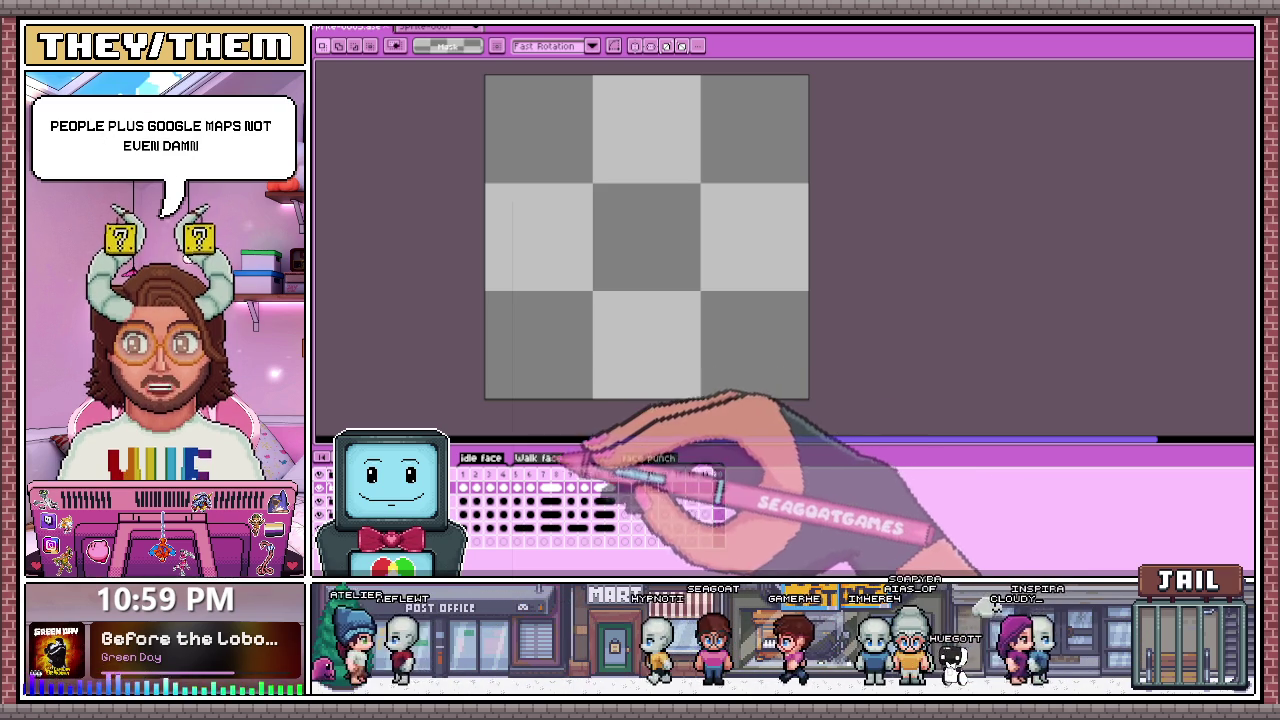
left_click(463, 487)
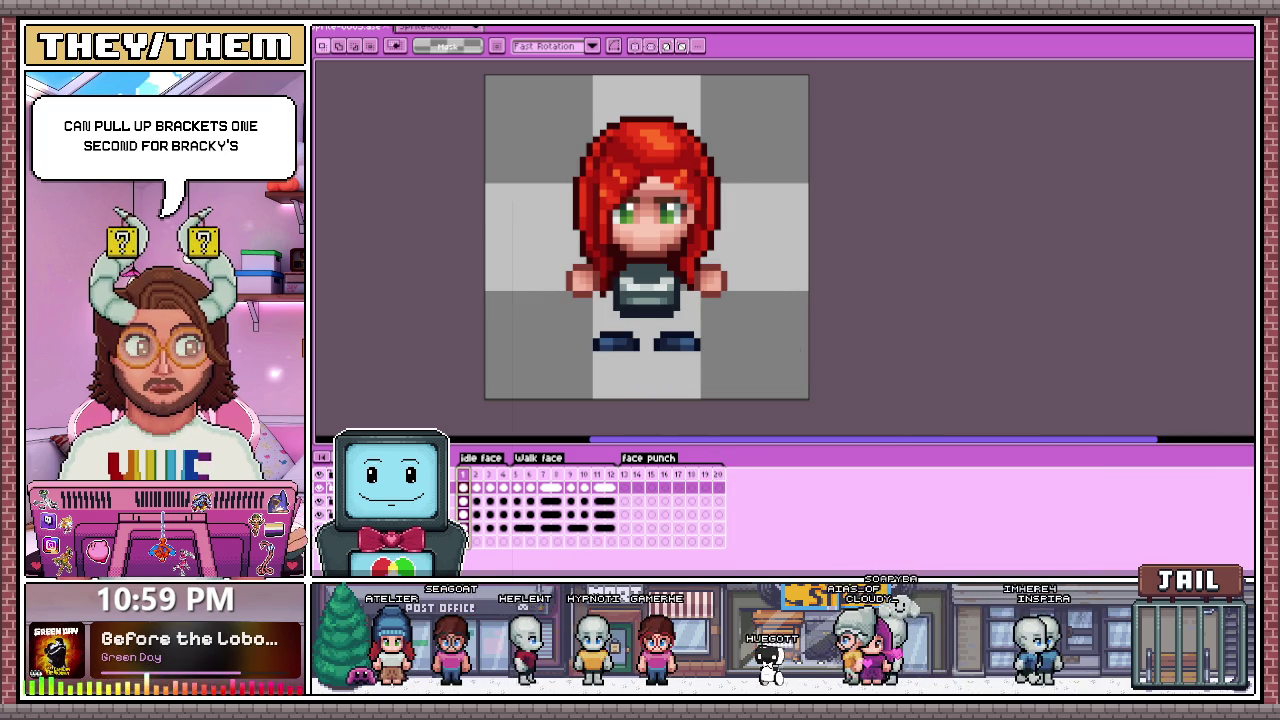
key("alt+Tab")
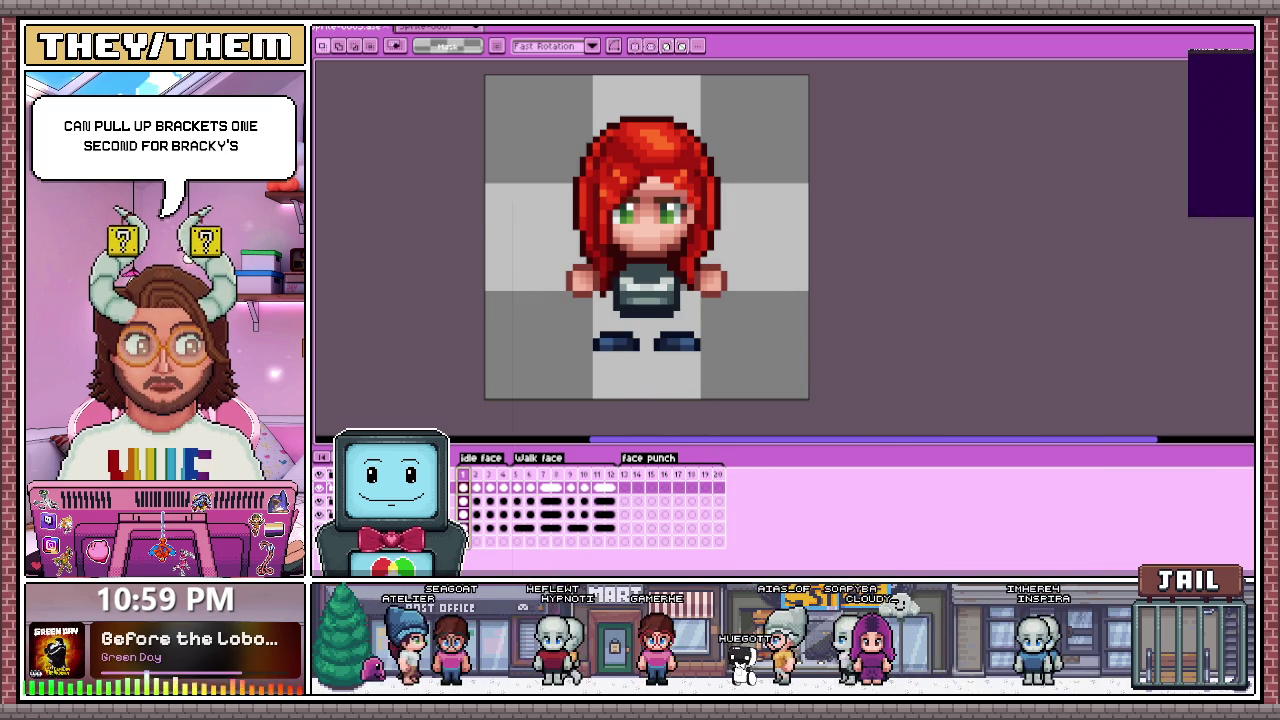
scroll(785, 310, "down", 1)
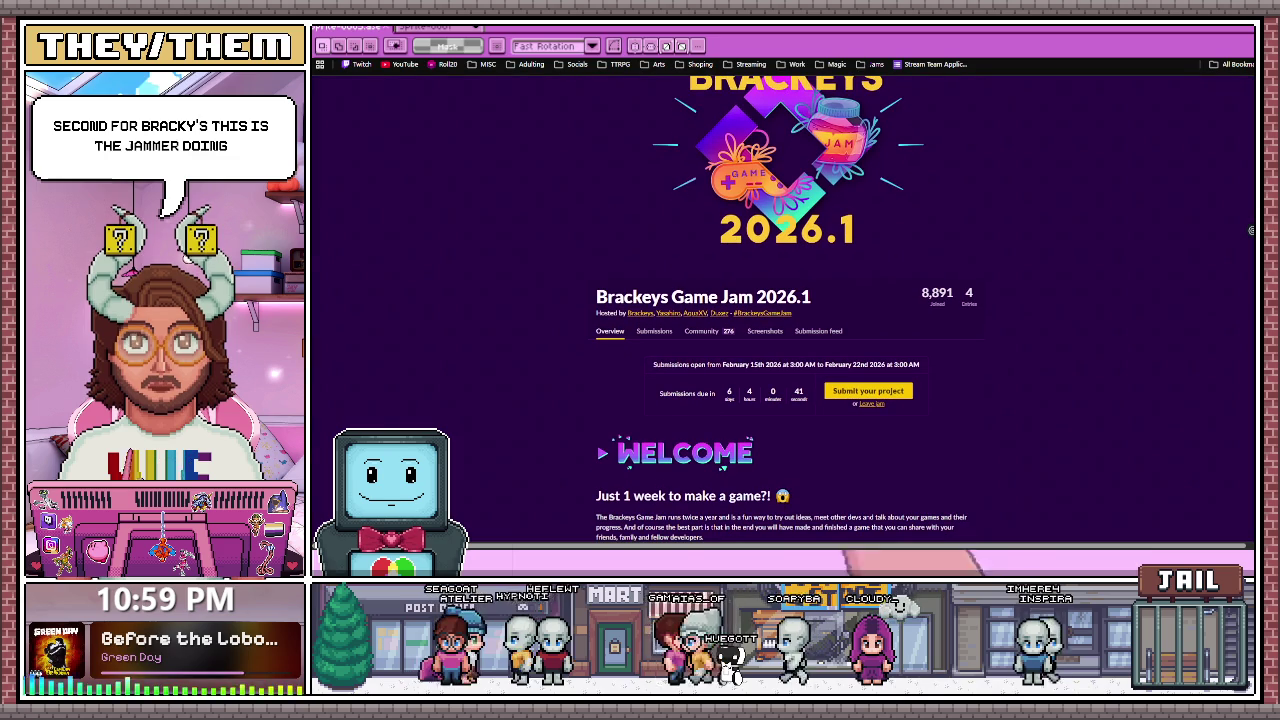
scroll(785, 310, "up", 1)
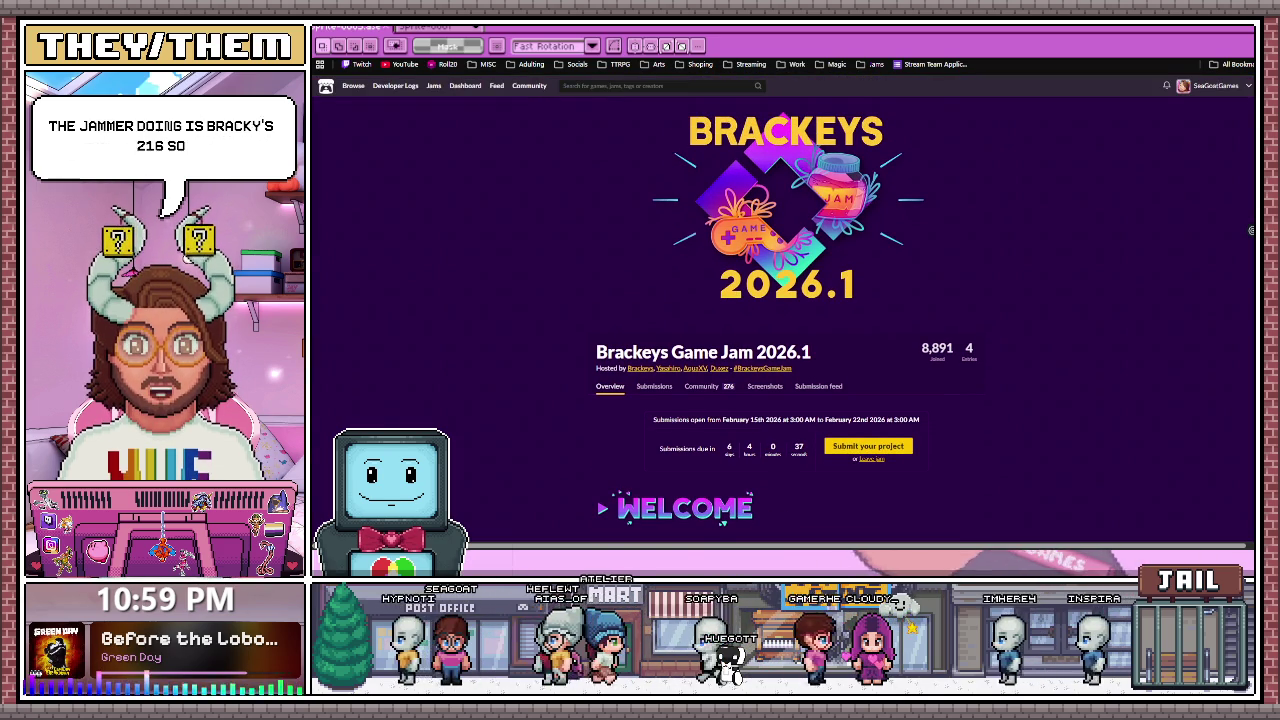
scroll(785, 310, "down", 2)
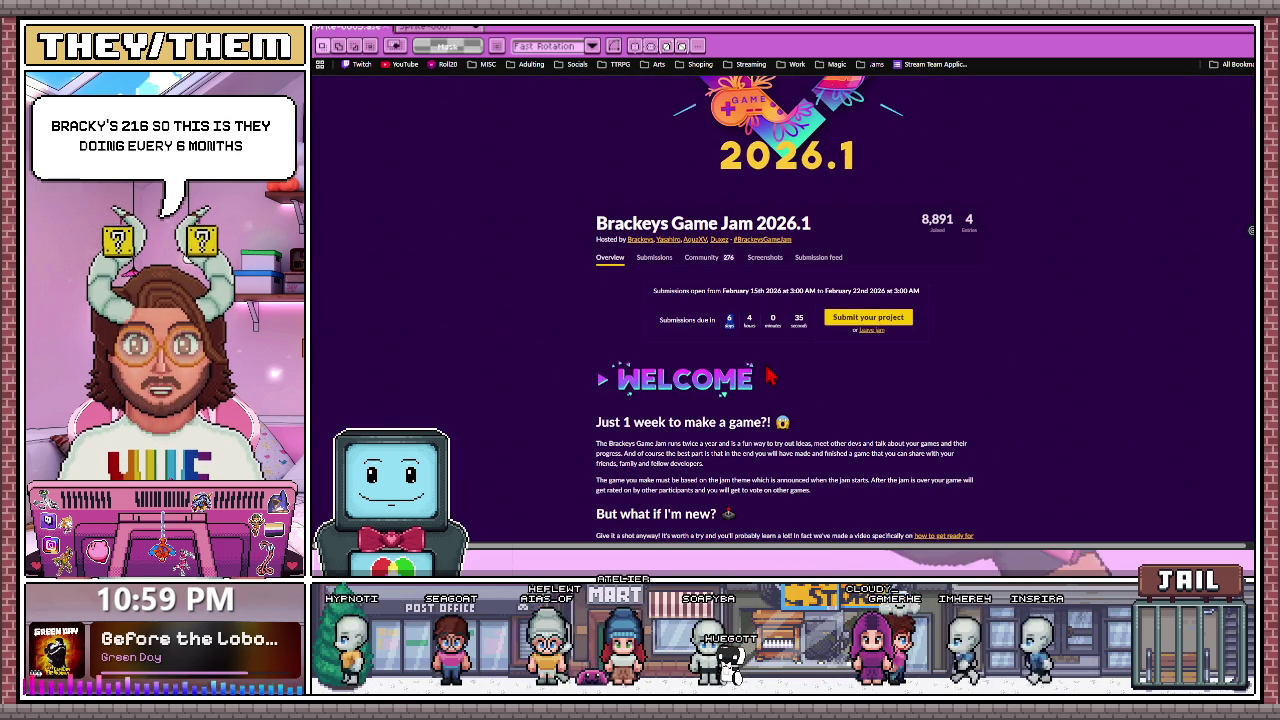
scroll(775, 385, "down", 1)
scroll(780, 400, "down", 2)
scroll(790, 430, "down", 5)
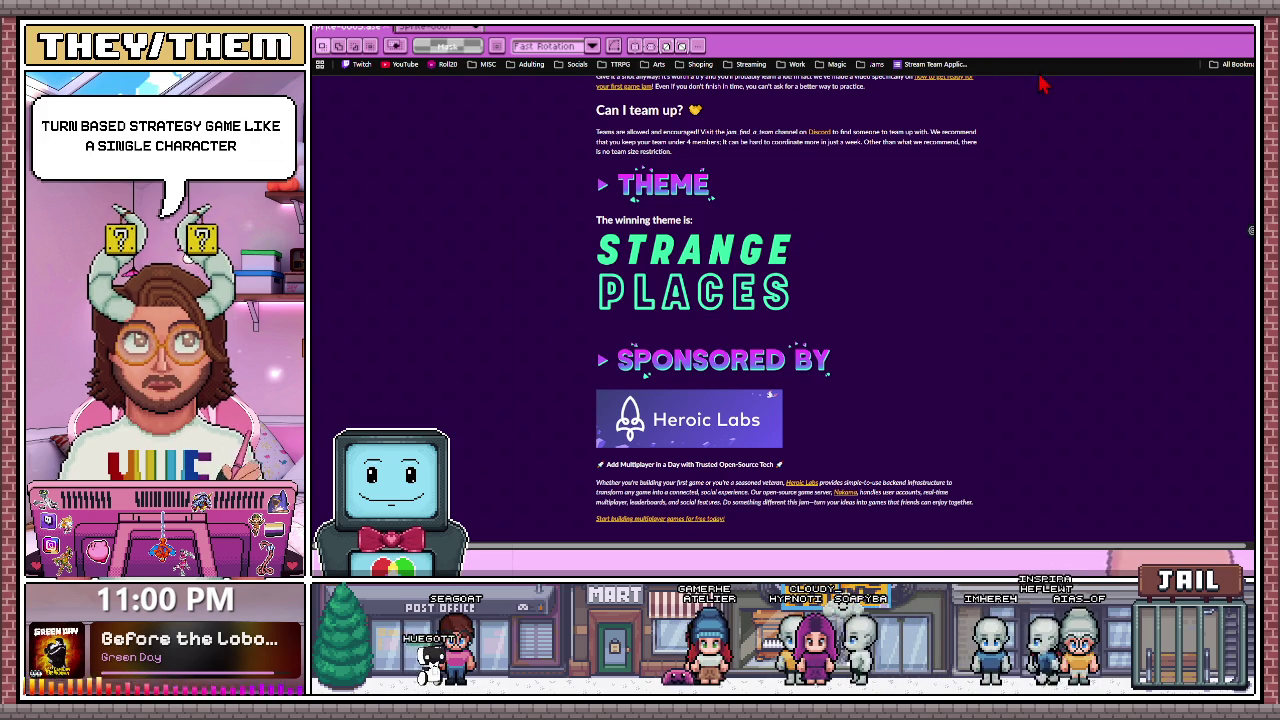
key("alt+Tab")
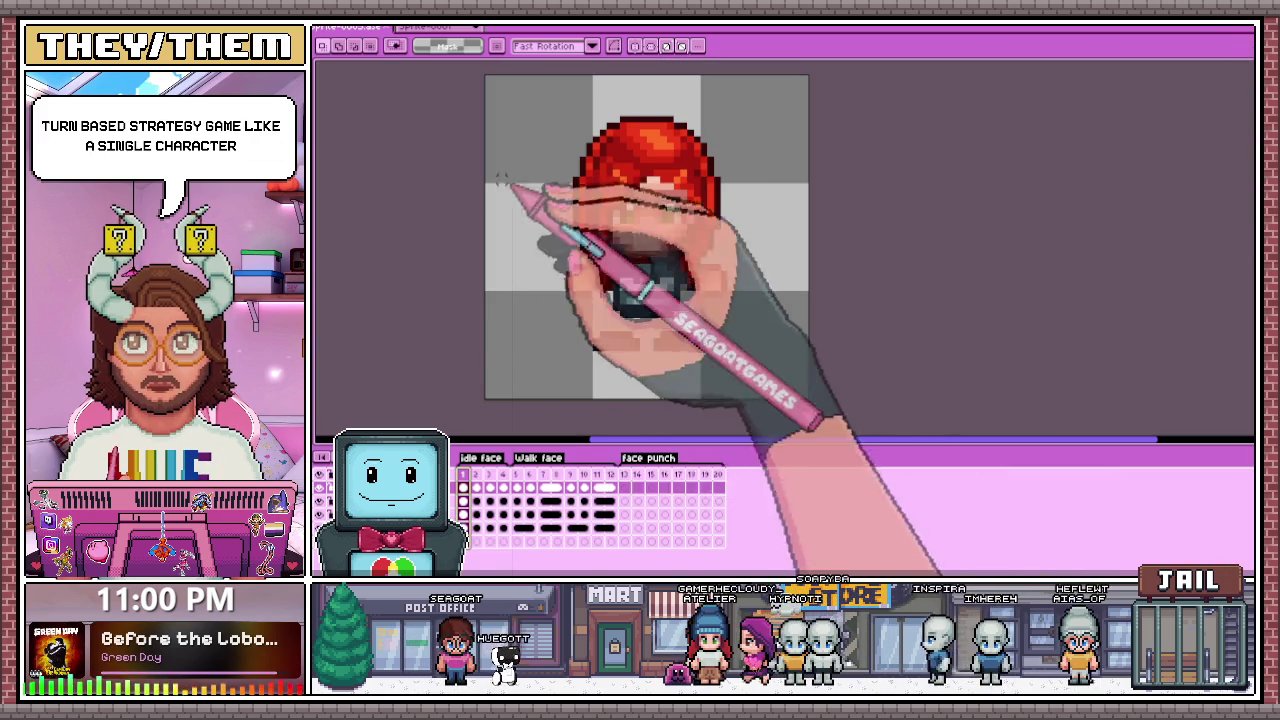
Step: Marquee the whole canvas of walk frame 4, then go to frame 13 and deselect
left_click(556, 480)
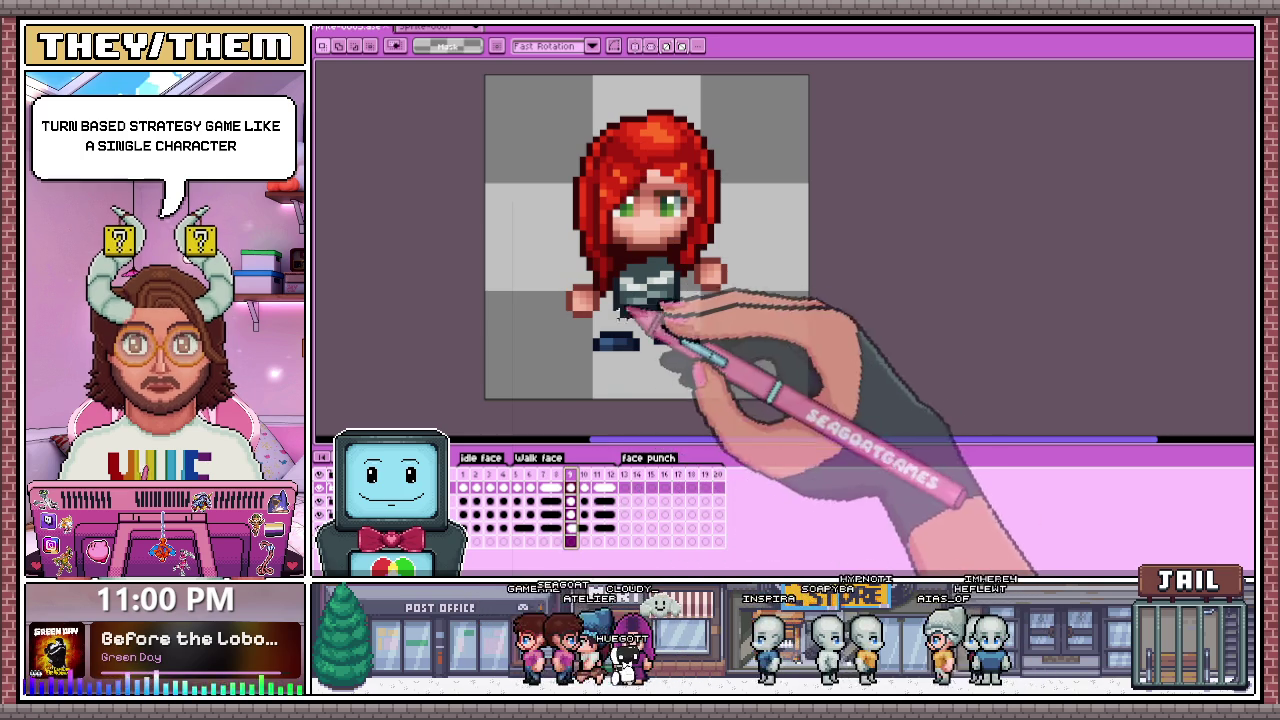
left_click(570, 495)
left_click(505, 480)
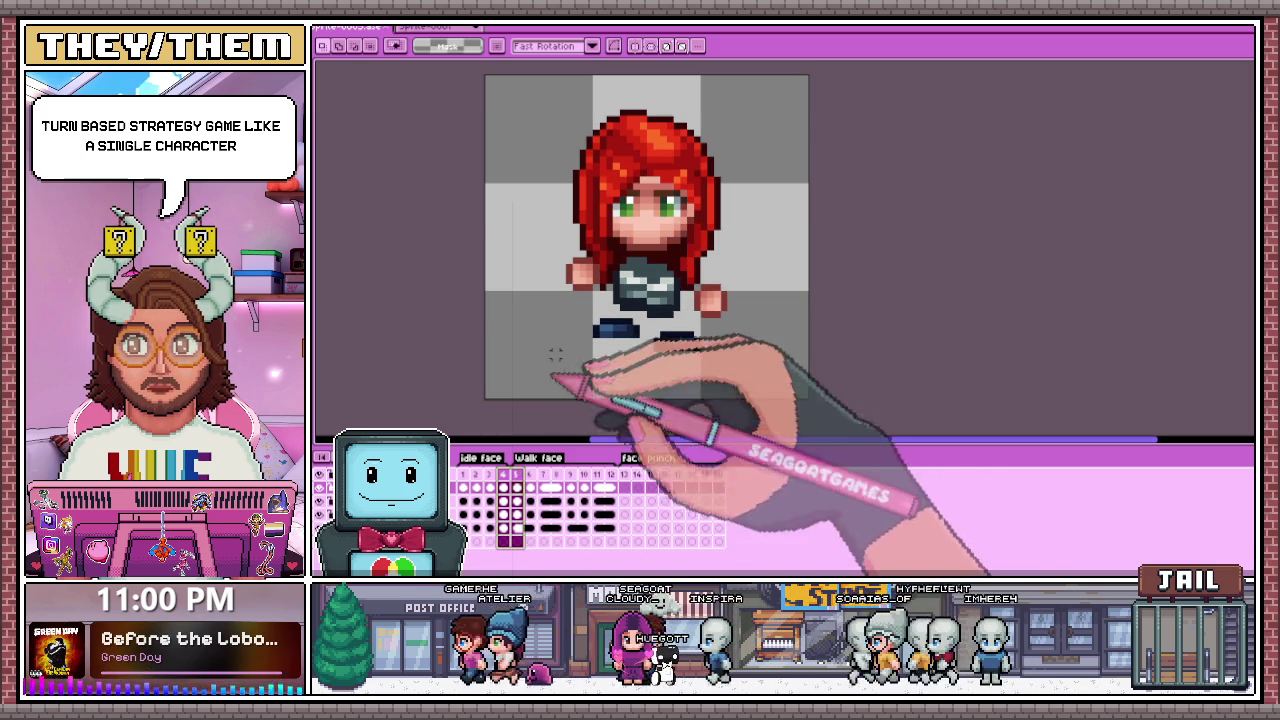
left_click_drag(523, 177, 600, 300)
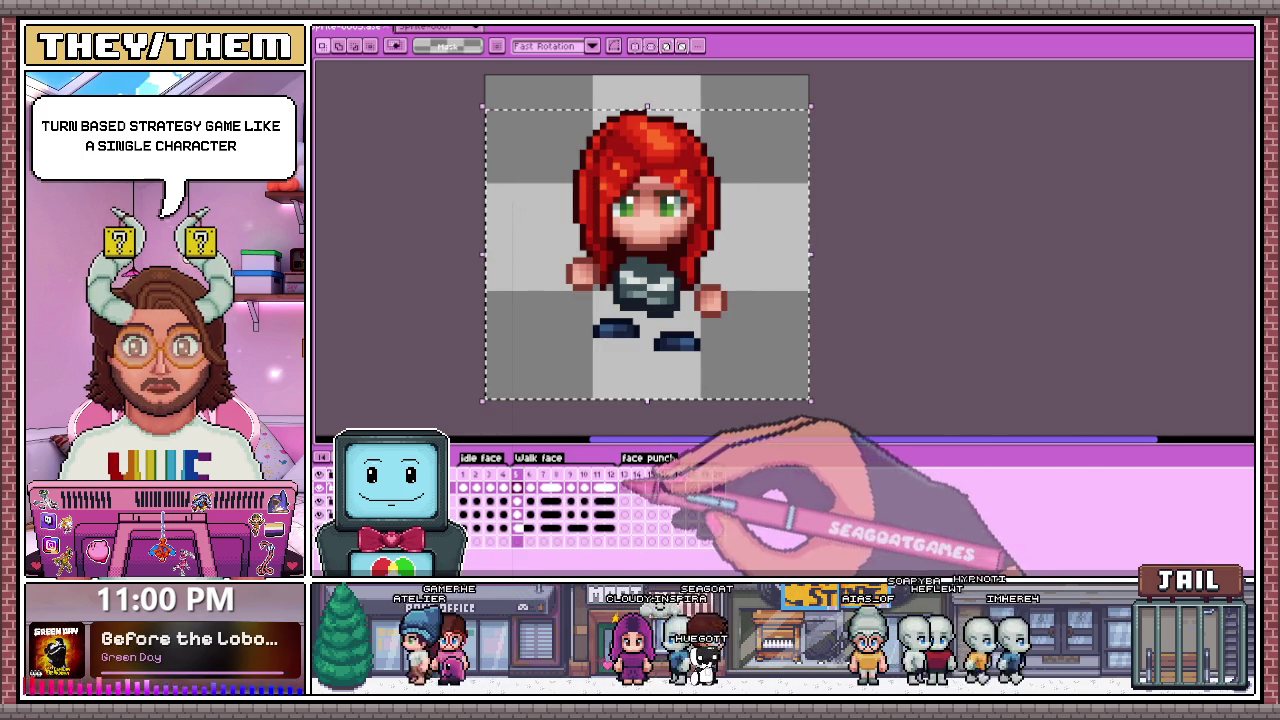
left_click(624, 487)
key("ctrl+d")
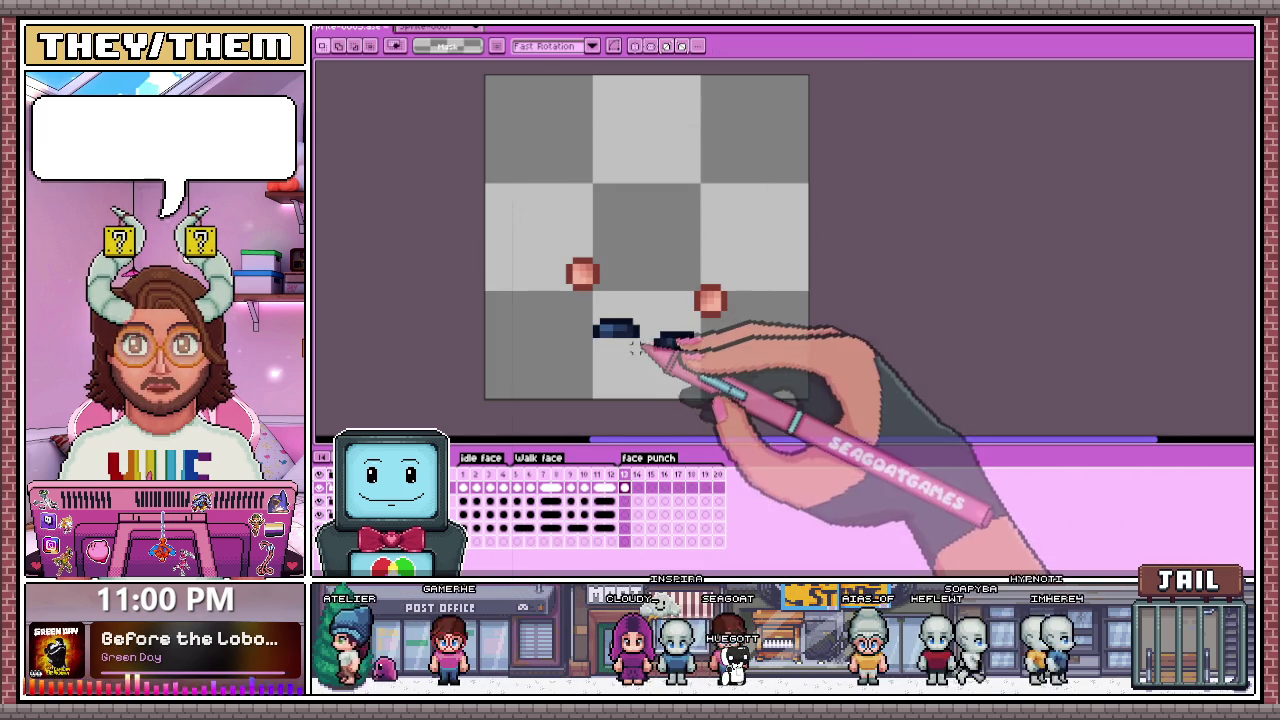
Step: On face punch frame 14, draw dark red pixels enlarging the left cheek's outline
scroll(640, 345, "up", 1)
left_click(637, 487)
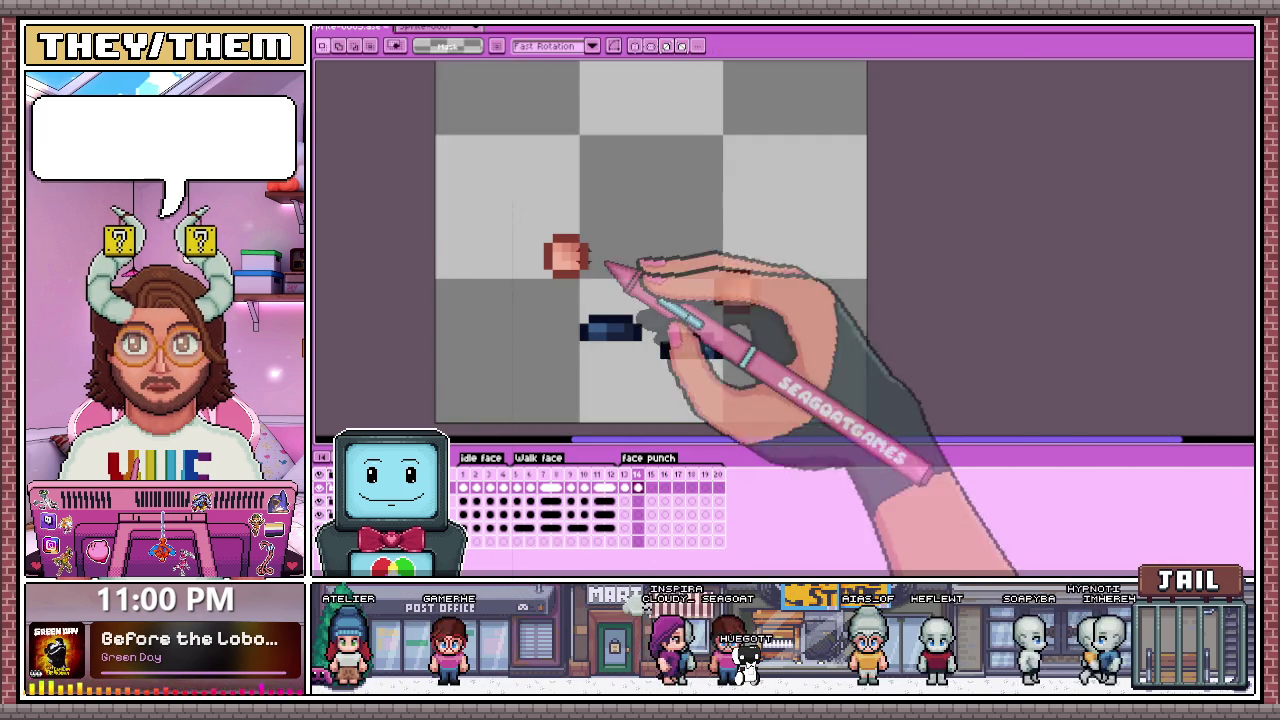
scroll(566, 251, "up", 1)
left_click_drag(586, 221, 562, 223)
mouse_move(620, 262)
left_mouse_down()
mouse_move(614, 290)
mouse_move(543, 263)
left_mouse_up()
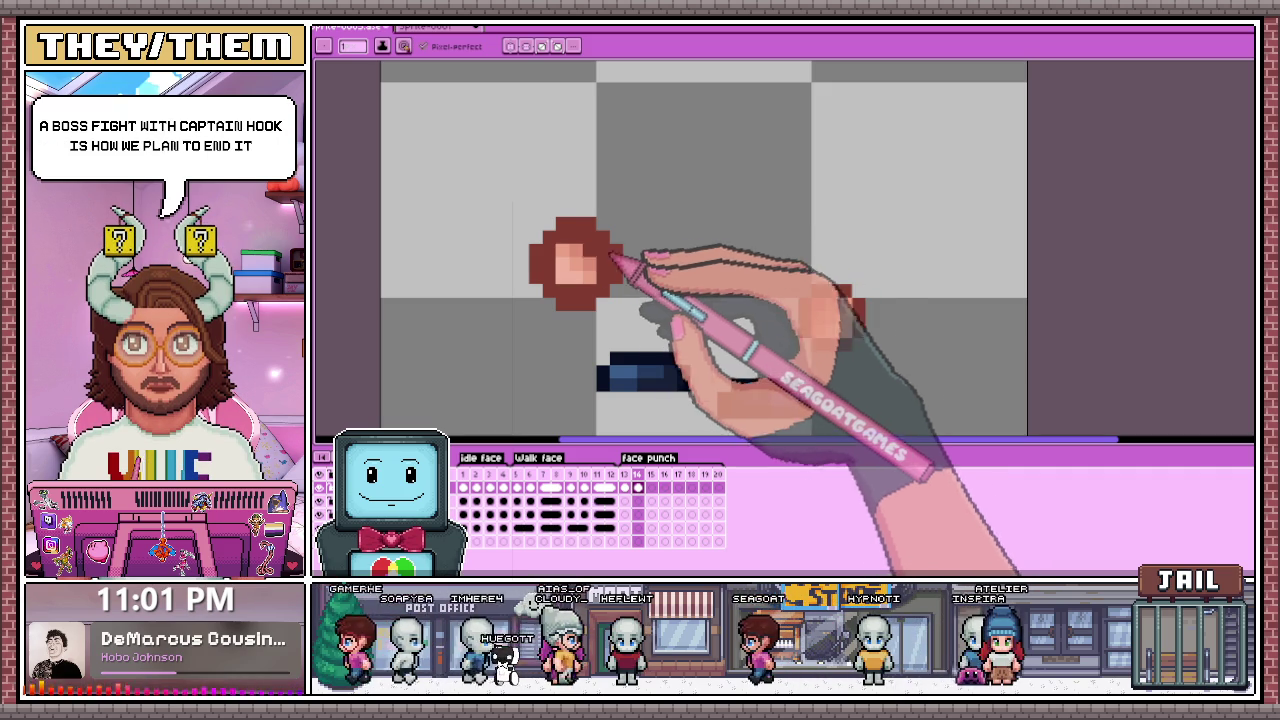
Step: Fill the enlarged cheek with sampled skin shades inside its dark red outline
scroll(554, 255, "up", 2)
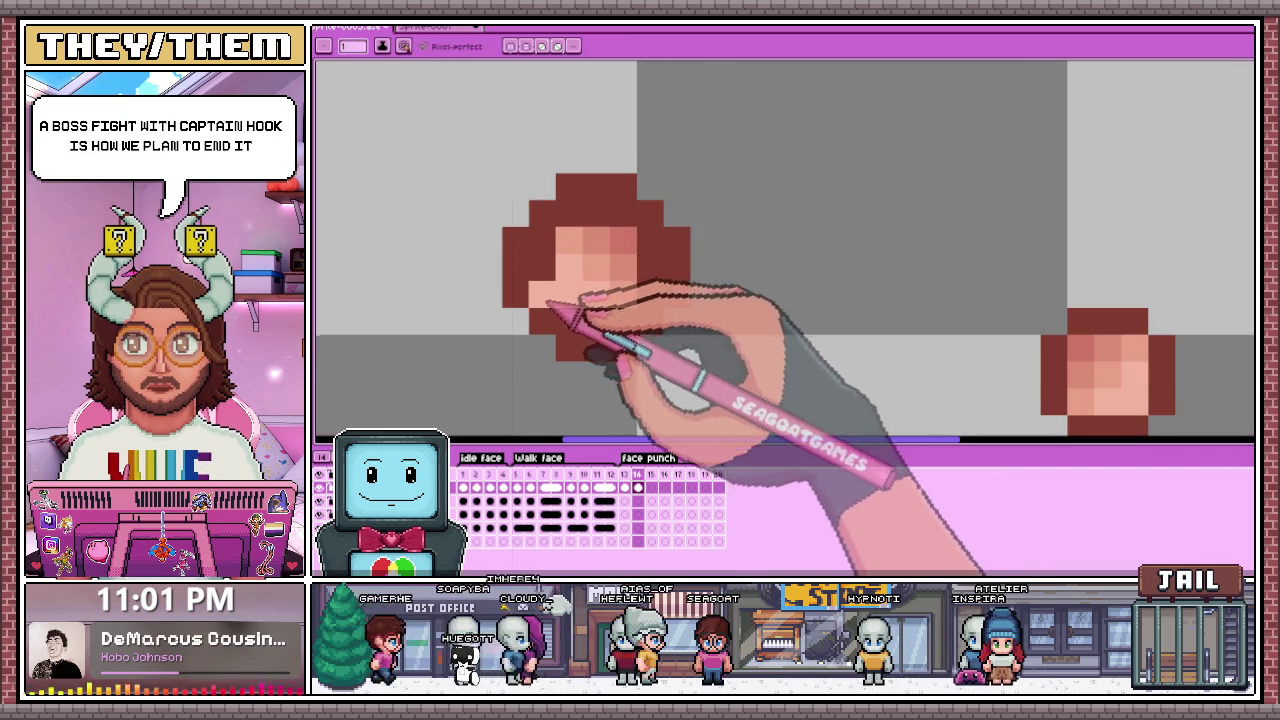
scroll(560, 300, "up", 2)
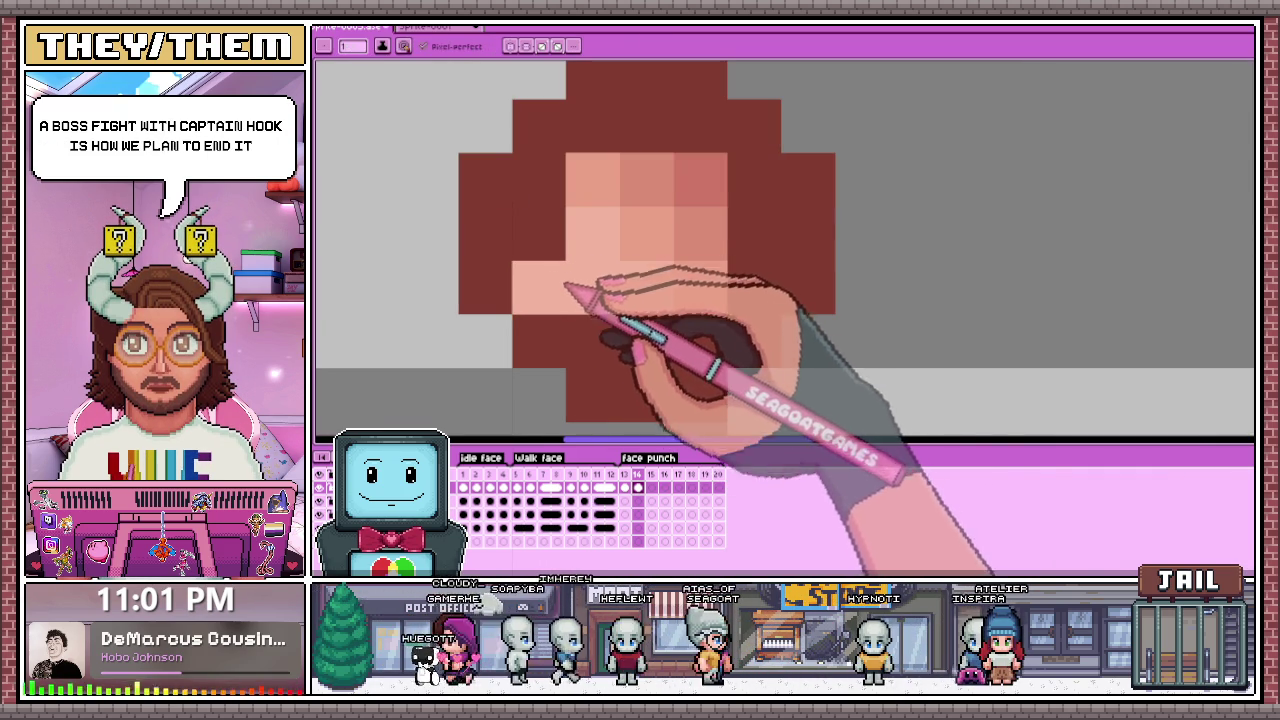
mouse_move(749, 286)
left_mouse_down()
mouse_move(737, 155)
mouse_move(614, 114)
mouse_move(586, 271)
mouse_move(623, 186)
mouse_move(605, 143)
mouse_move(663, 186)
mouse_move(709, 194)
mouse_move(657, 200)
mouse_move(729, 241)
left_mouse_up()
left_click(702, 220, "alt")
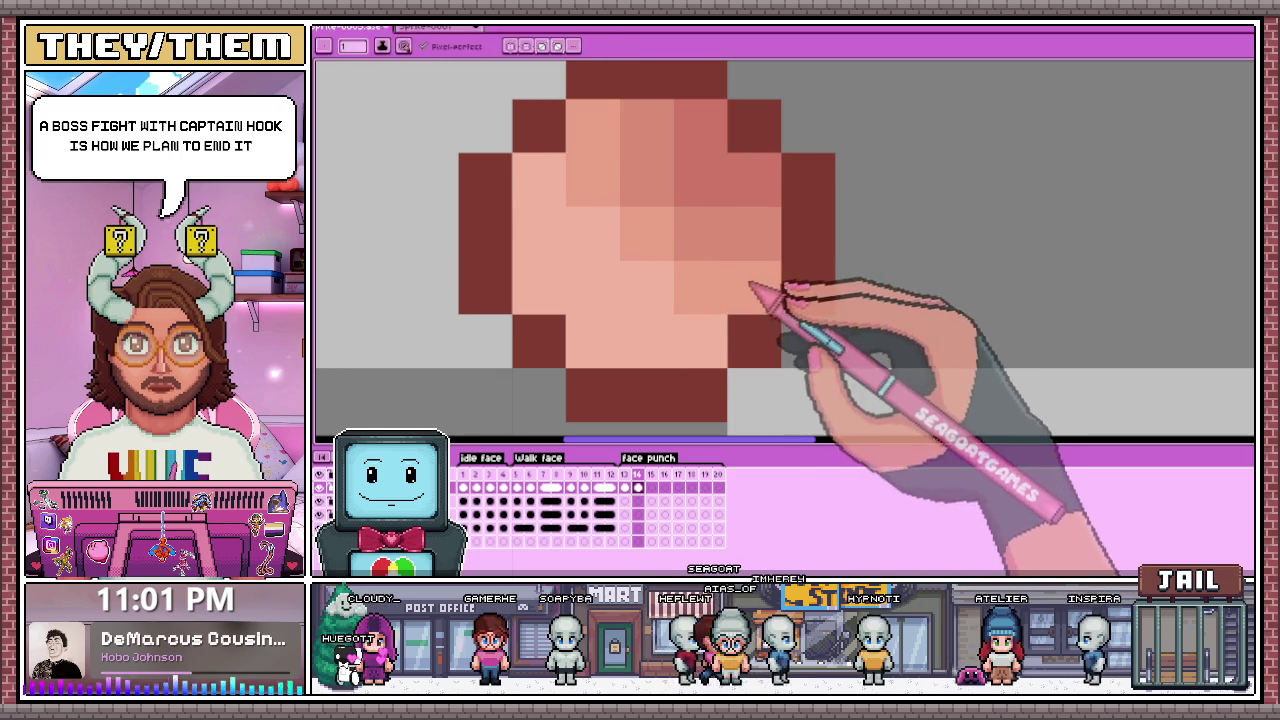
left_click(614, 272, "alt")
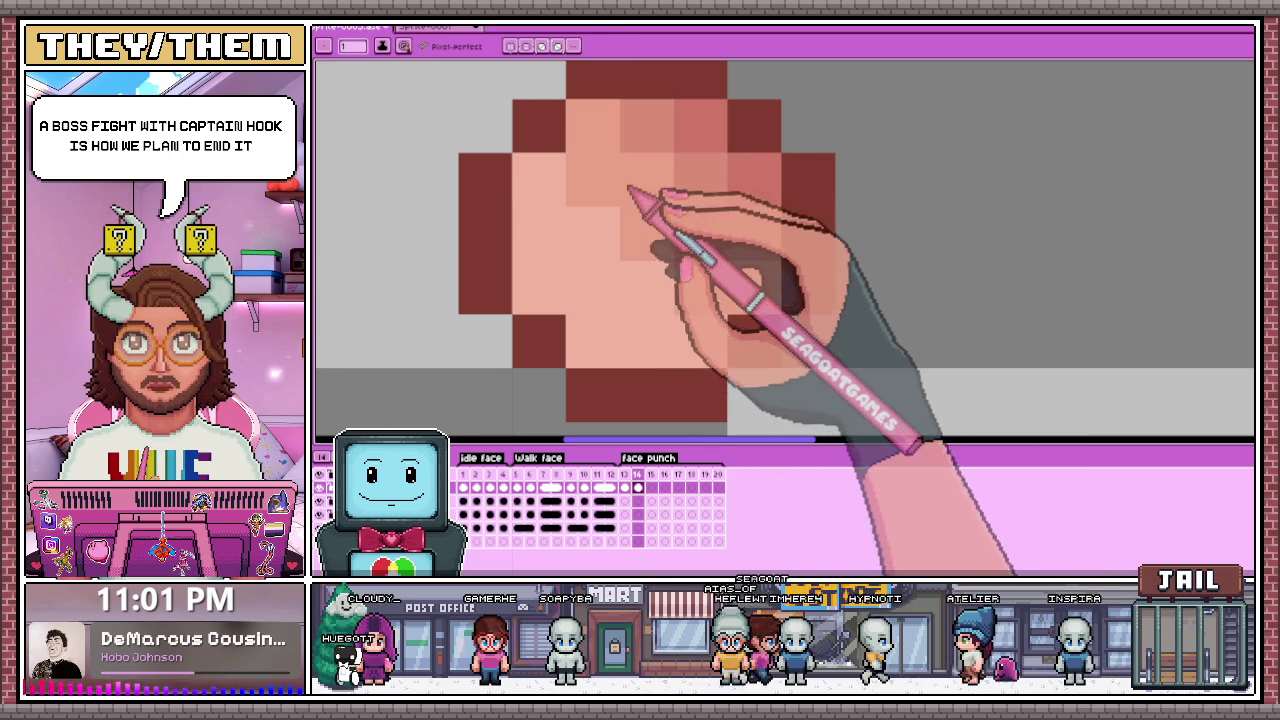
left_click_drag(657, 206, 729, 257)
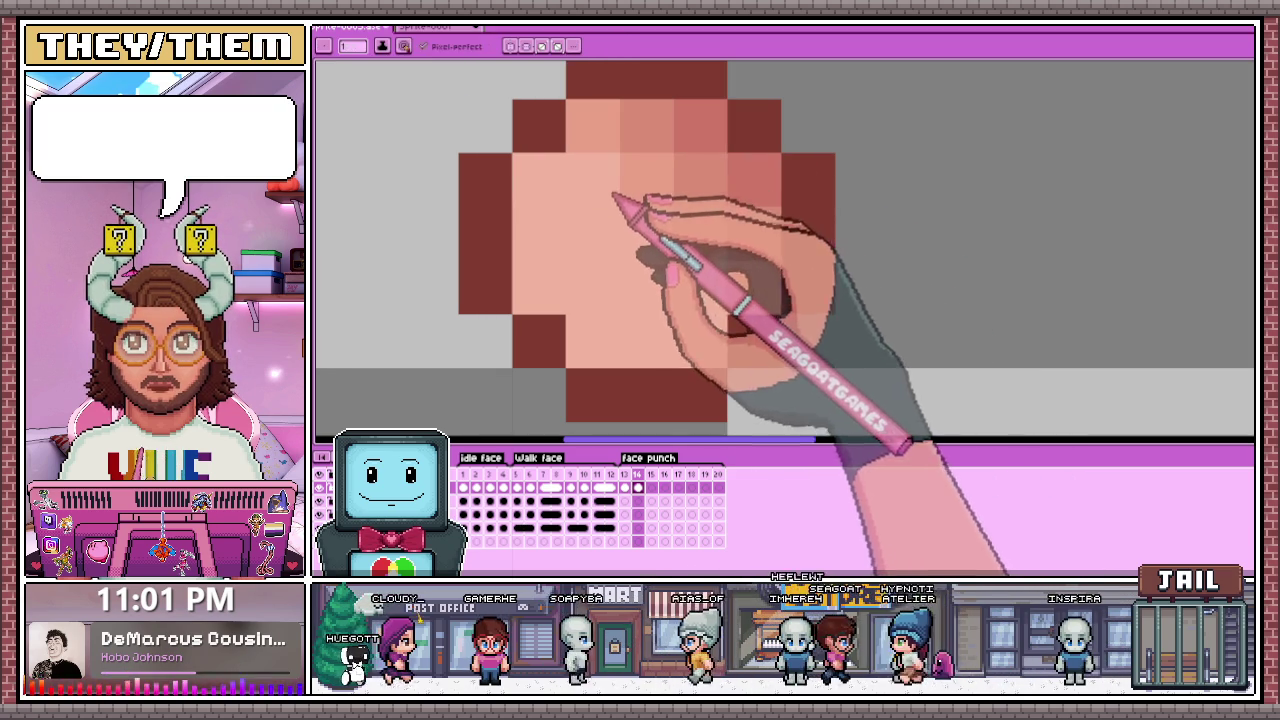
scroll(715, 250, "down", 2)
scroll(715, 300, "down", 2)
scroll(715, 350, "down", 1)
scroll(718, 370, "up", 1)
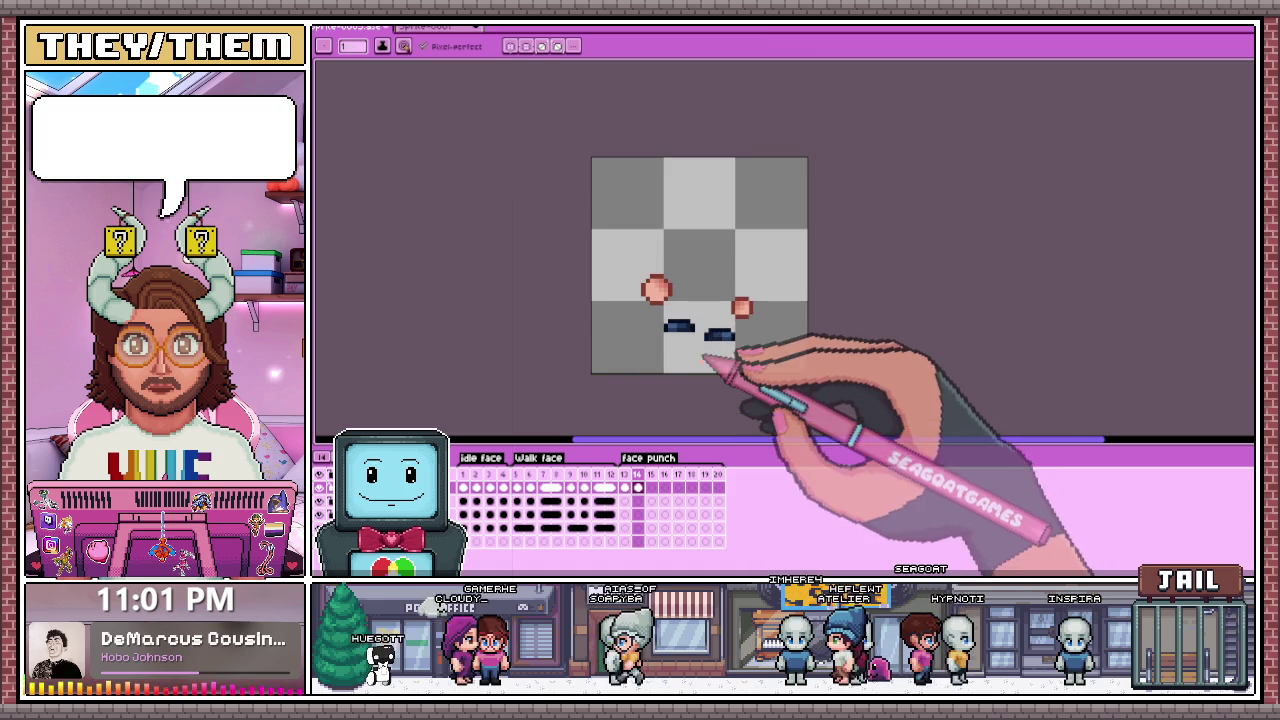
Step: Compare neighbouring frames, add a new frame 15 and paste into it
left_click(741, 307)
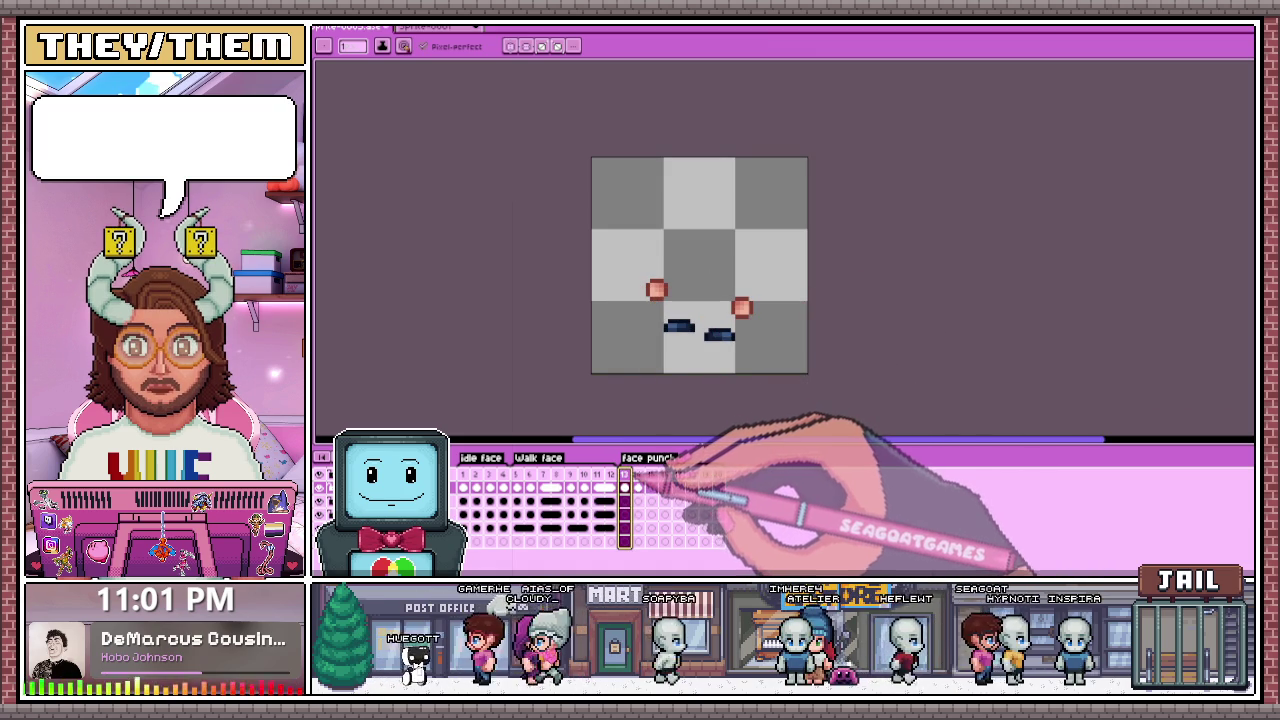
scroll(661, 330, "up", 3)
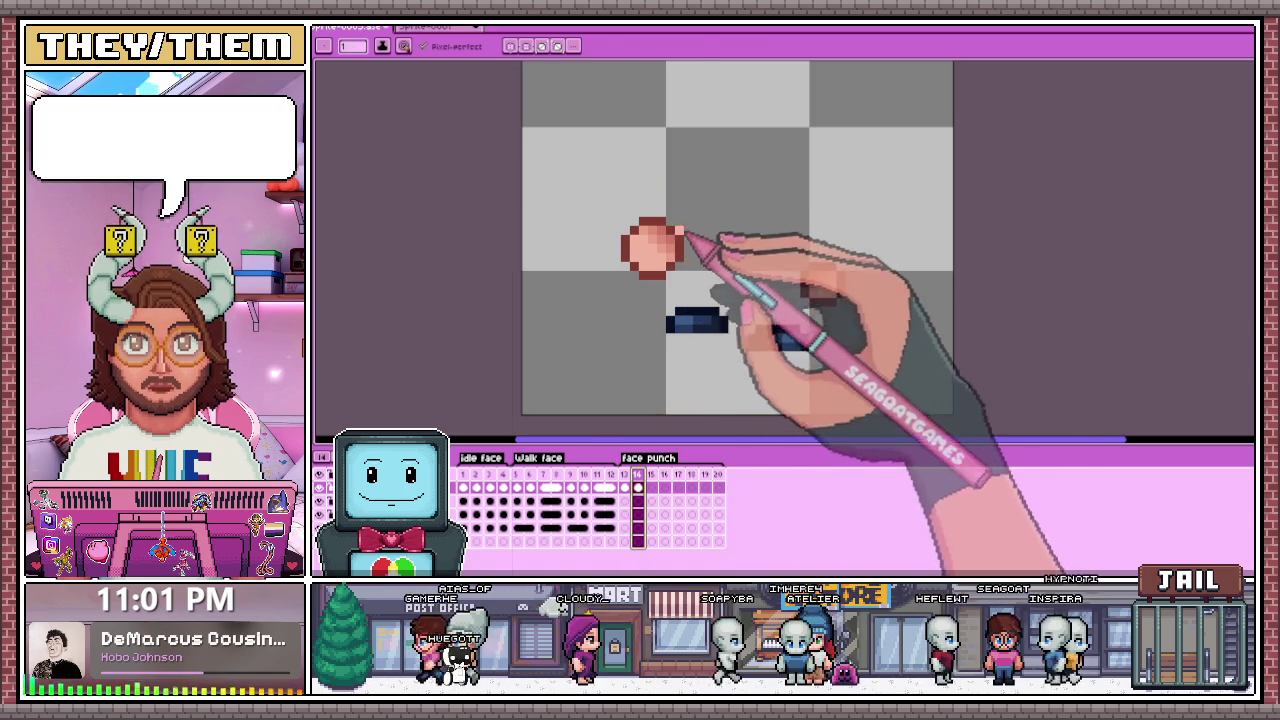
key("m")
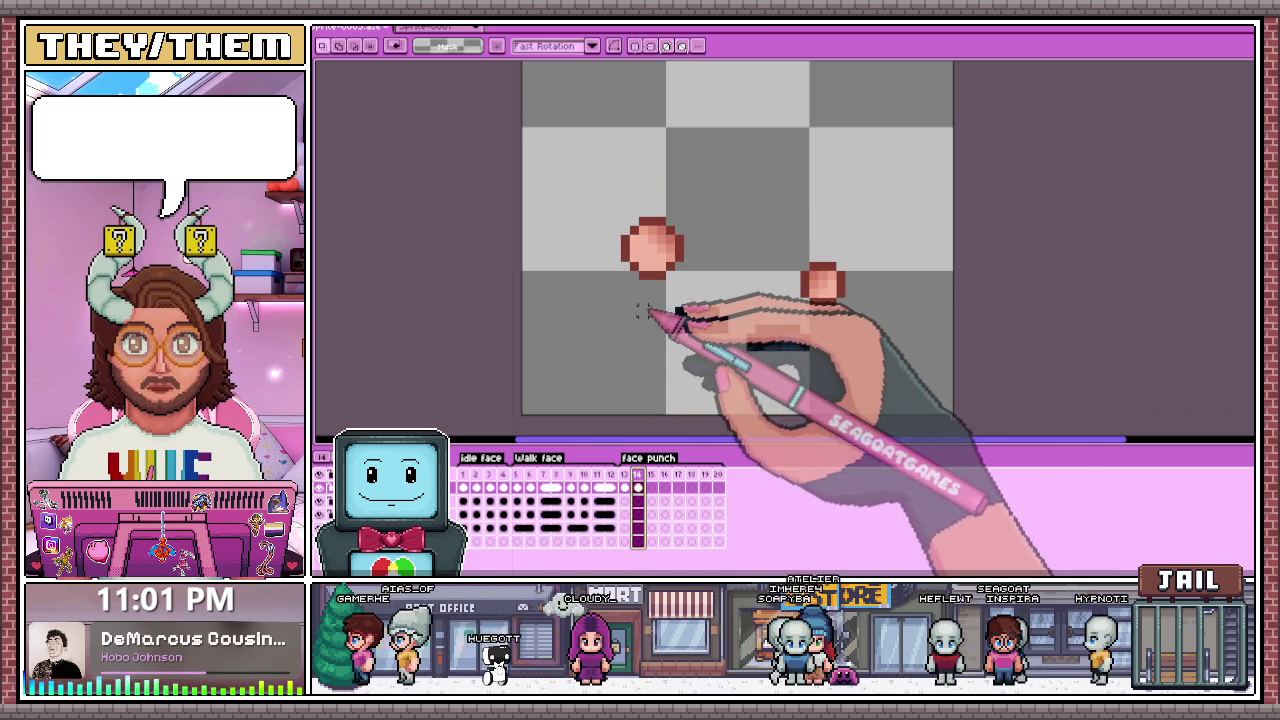
left_click(655, 515)
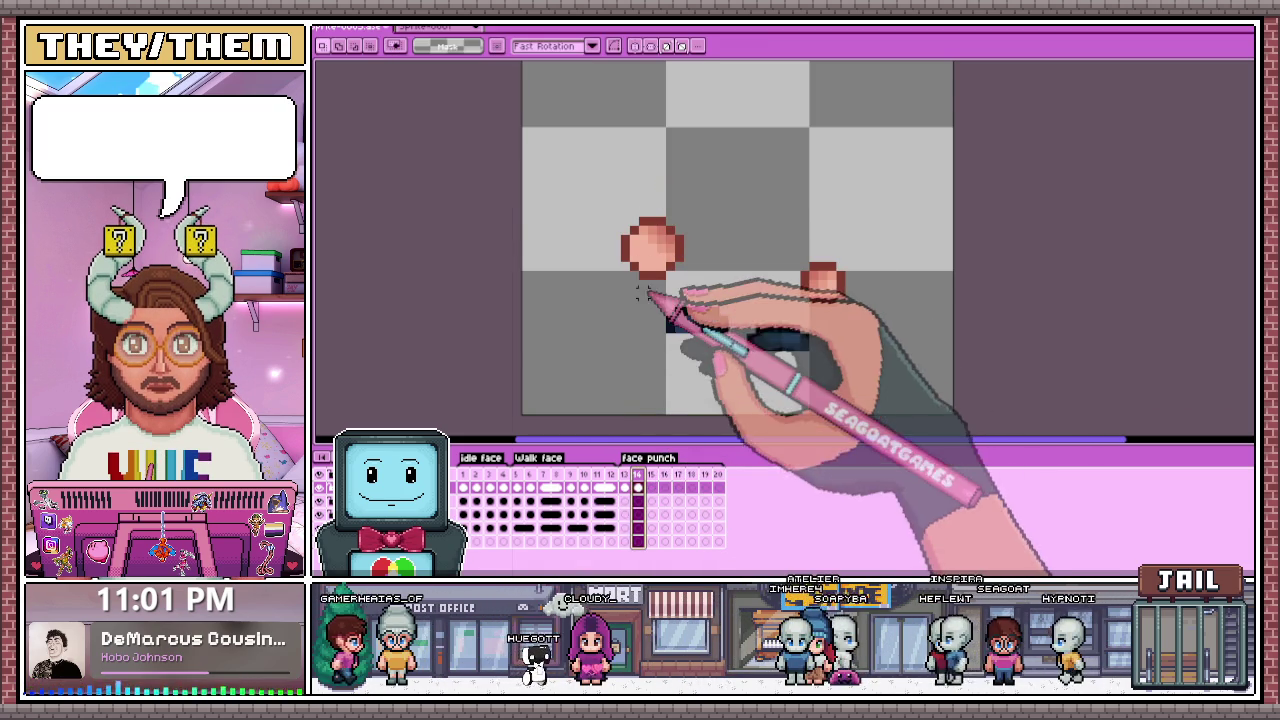
left_click(651, 487)
key("alt+b")
key("ctrl+v")
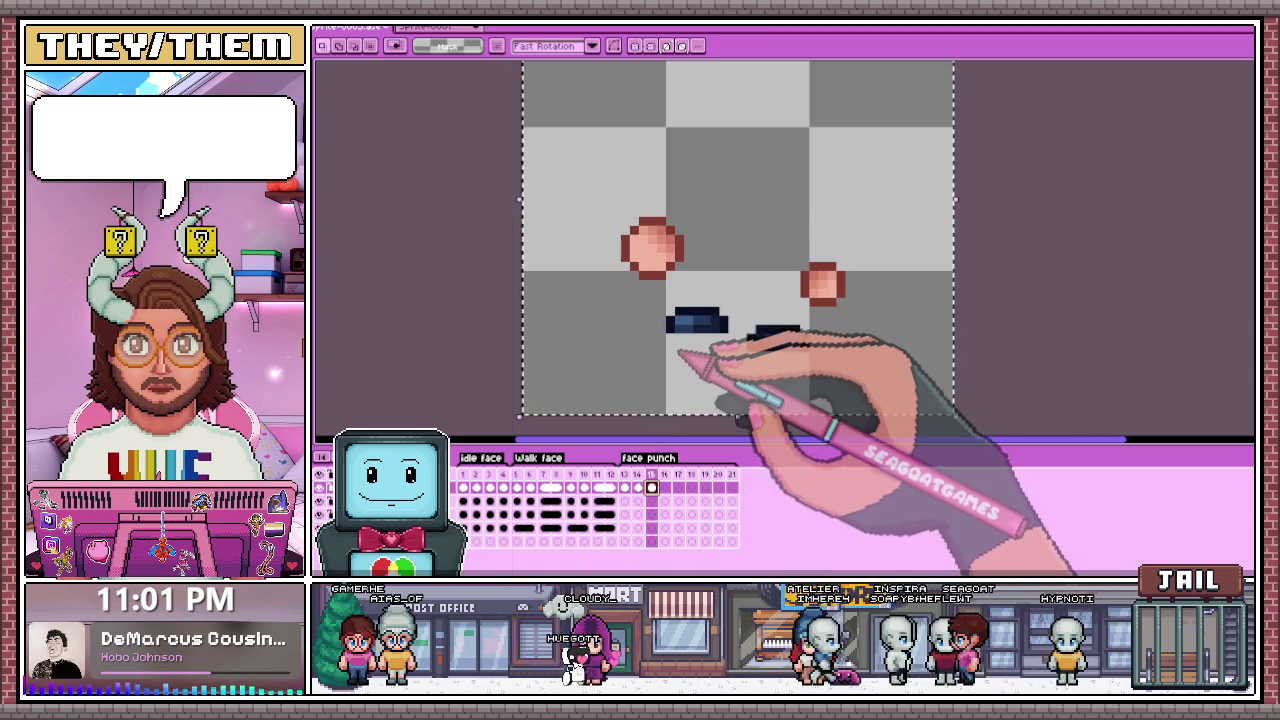
Step: On frame 14, marquee-select both cheeks and eyes, then return to frame 15
left_click(638, 487)
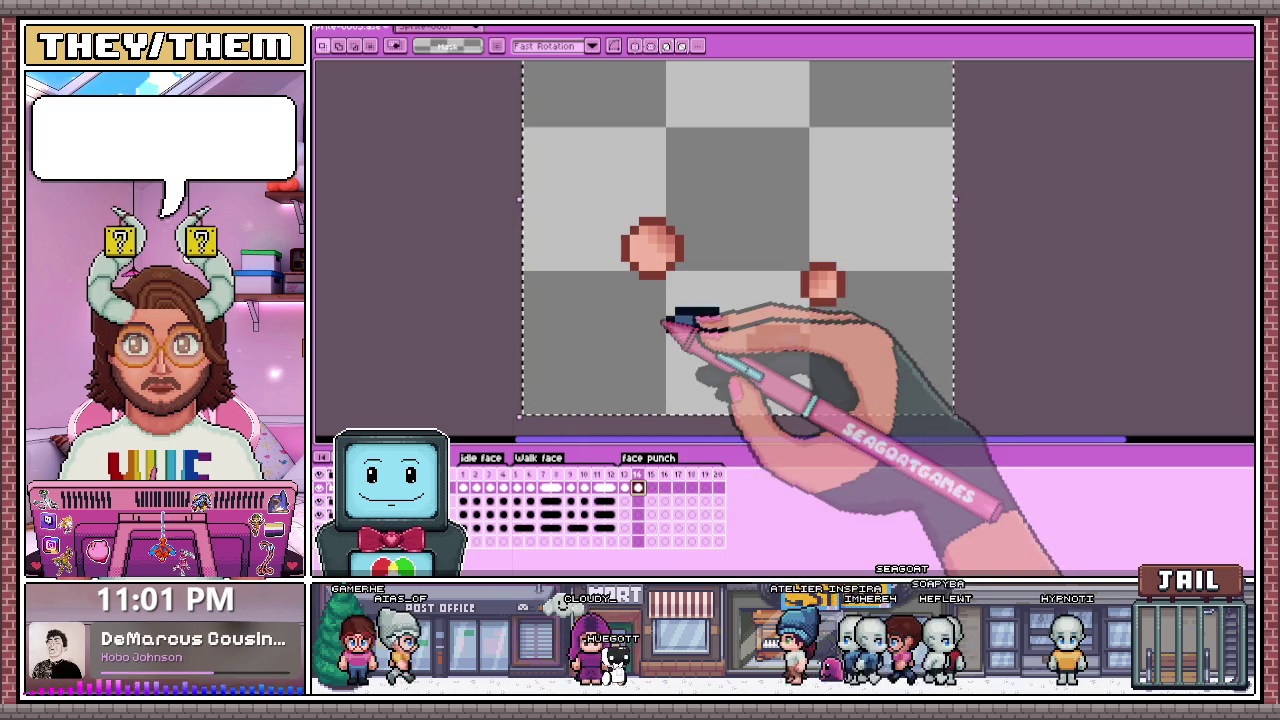
key("minus")
key("Return")
key("plus")
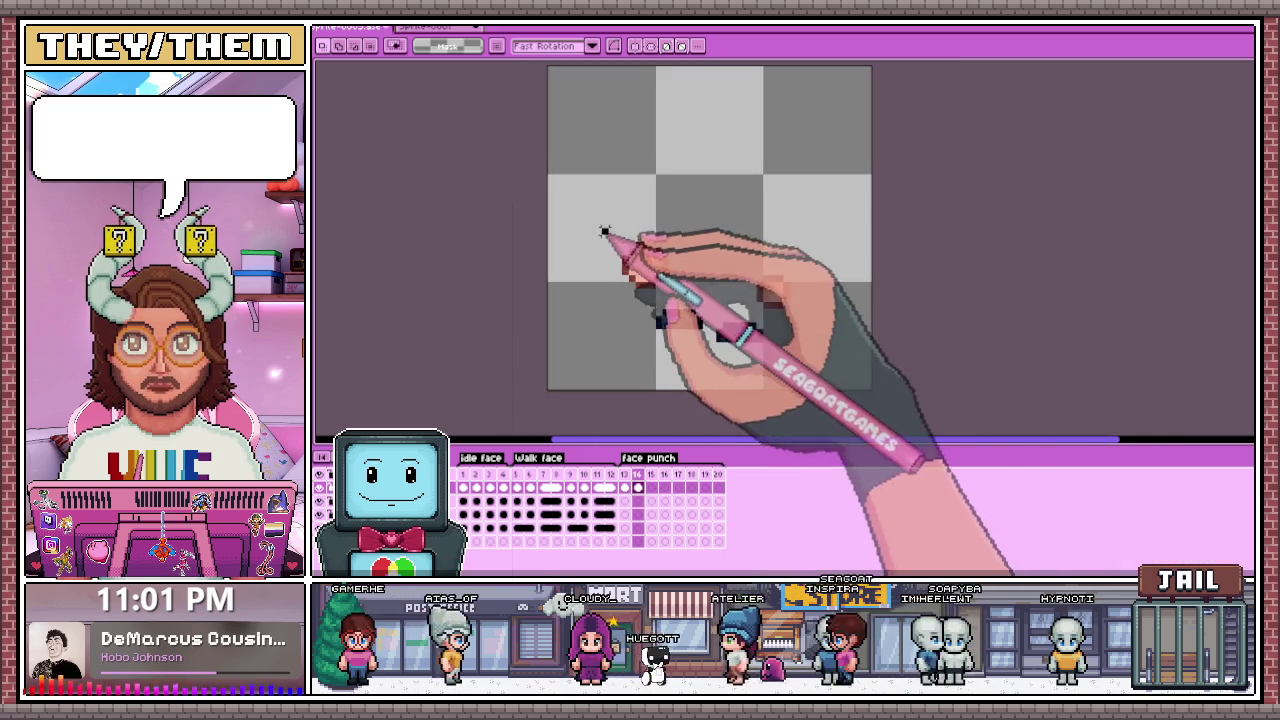
scroll(698, 274, "up", 4)
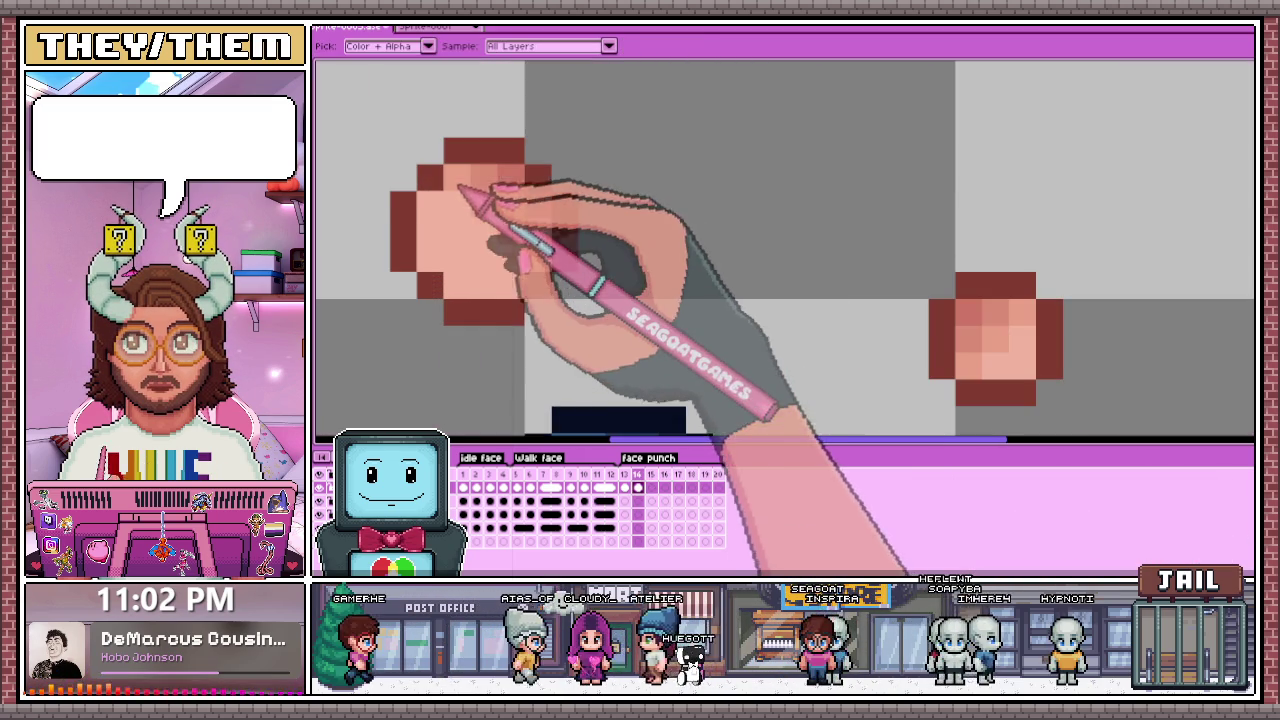
key("b")
scroll(543, 257, "down", 3)
key("m")
mouse_move(497, 187)
left_mouse_down()
mouse_move(563, 251)
mouse_move(686, 297)
mouse_move(697, 318)
left_mouse_up()
left_click(651, 487)
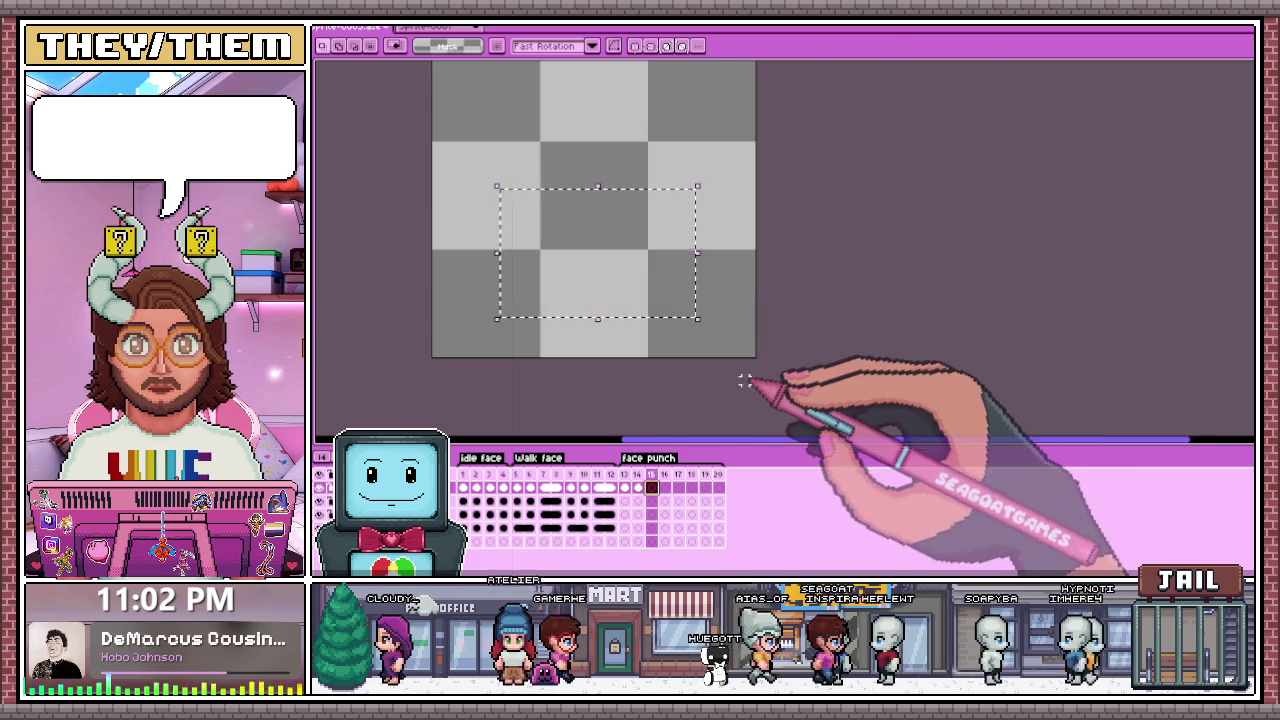
Step: Paste the cheeks and eyes into frame 15, redraw the left cheek, and outline its edges dark red
key("ctrl+v")
scroll(505, 222, "up", 2)
key("b")
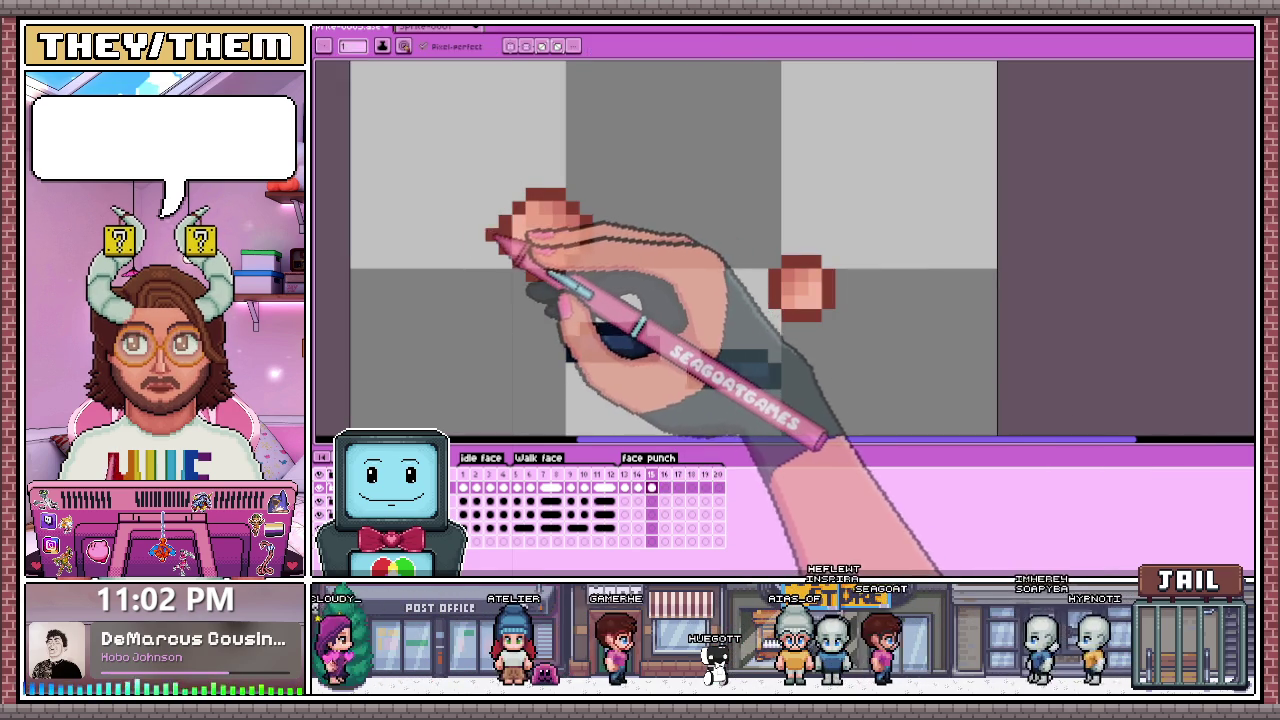
scroll(512, 228, "up", 2)
mouse_move(571, 166)
left_mouse_down()
mouse_move(634, 143)
mouse_move(700, 223)
left_mouse_up()
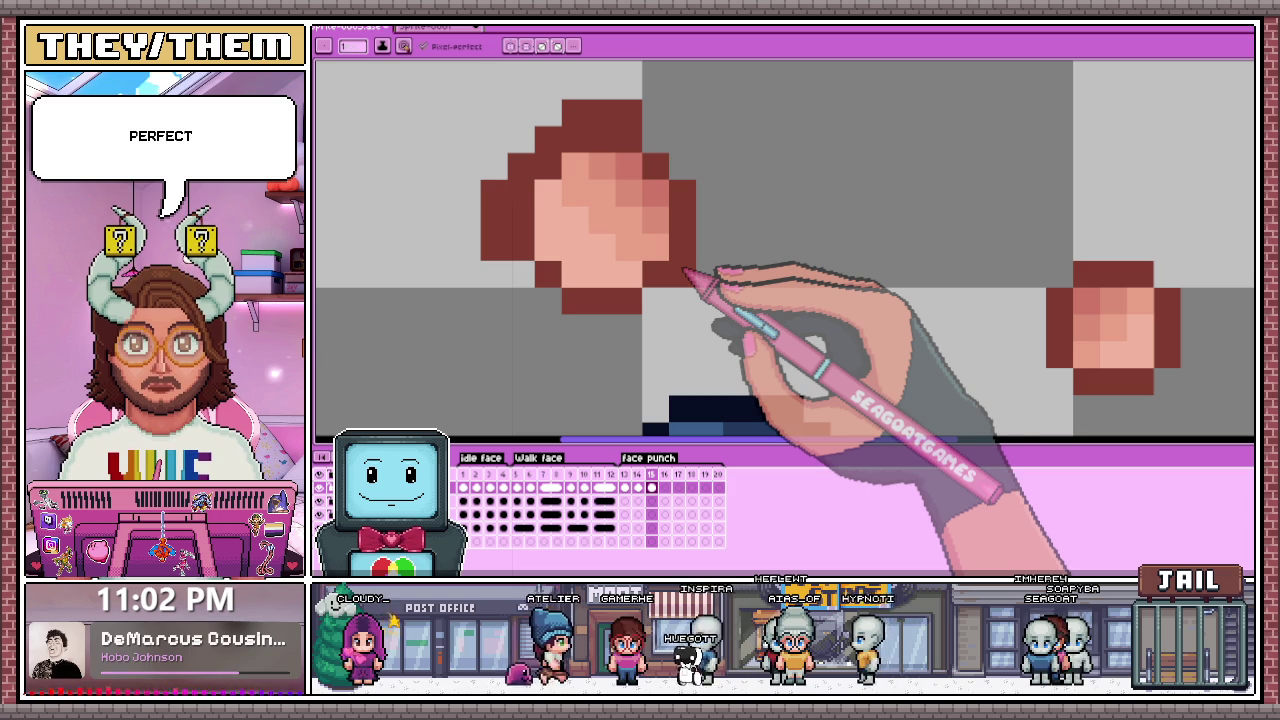
left_click_drag(708, 182, 710, 258)
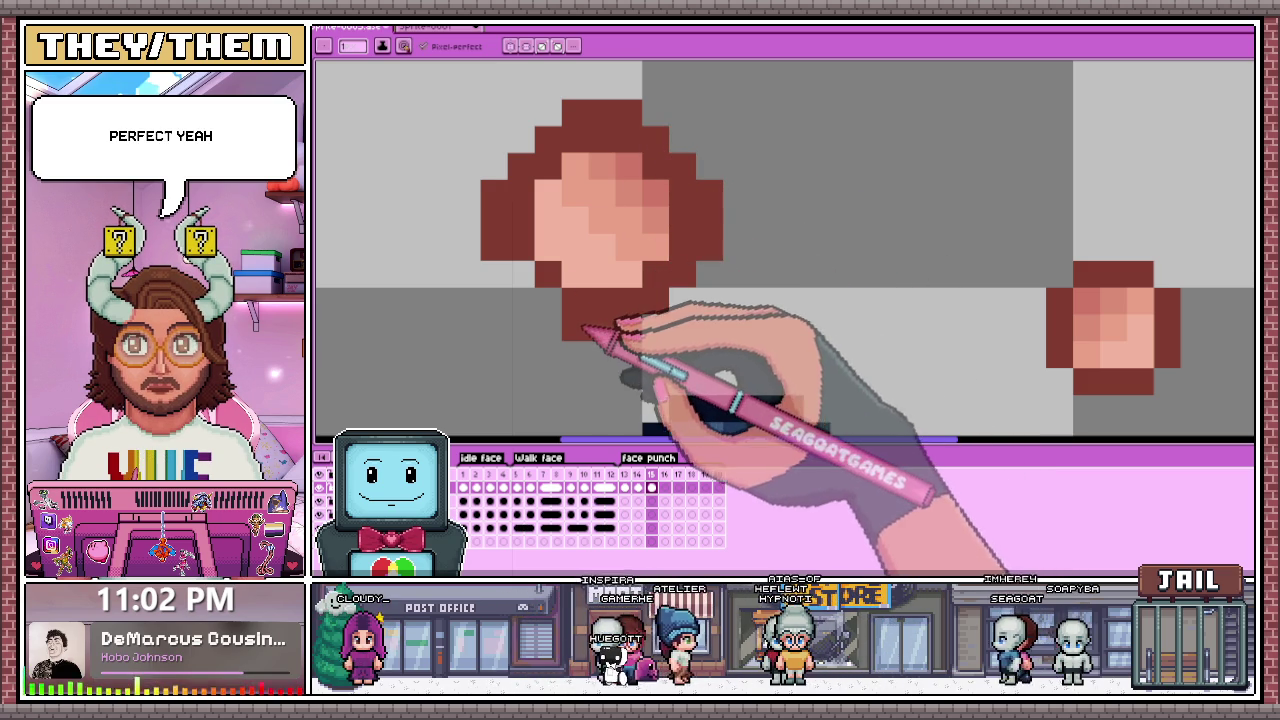
left_click_drag(660, 327, 521, 274)
Step: Repaint the cheek's top edge in a sampled skin tone and darken one blob outline pixel
scroll(700, 286, "down", 2)
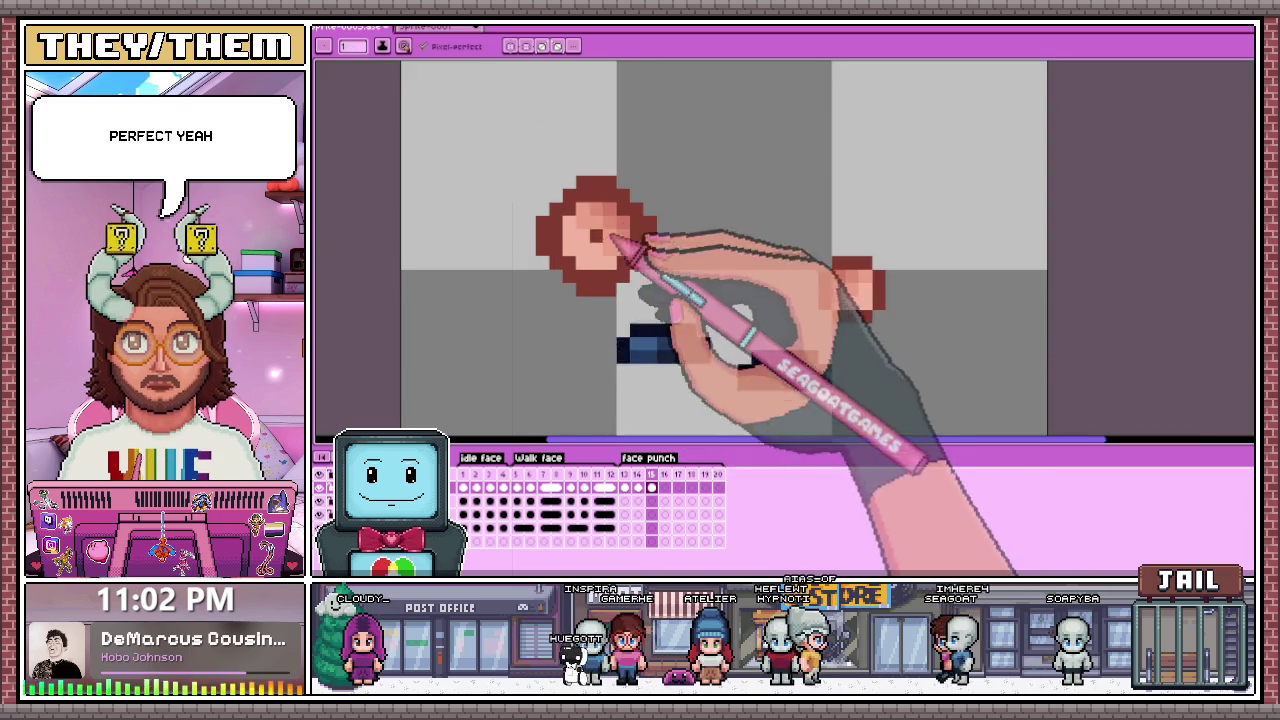
scroll(571, 271, "up", 1)
scroll(555, 238, "up", 1)
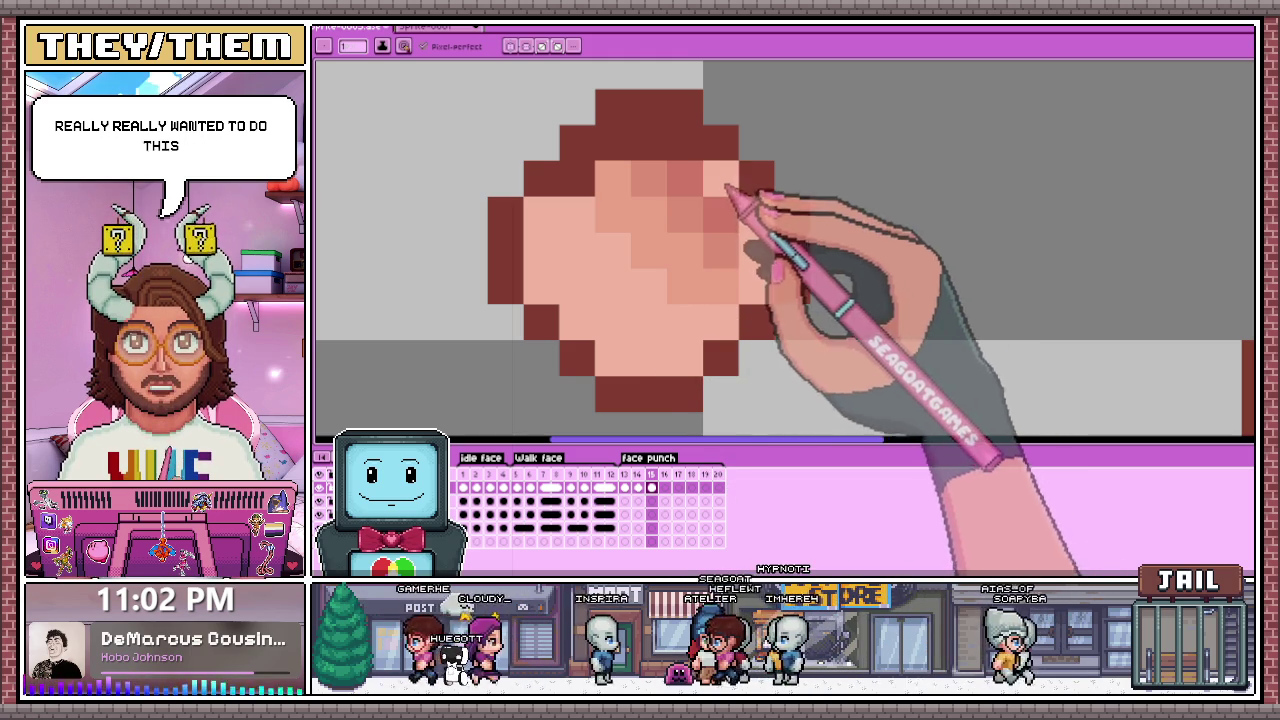
left_click(684, 145)
mouse_move(678, 152)
left_mouse_down()
mouse_move(634, 177)
mouse_move(700, 194)
left_mouse_up()
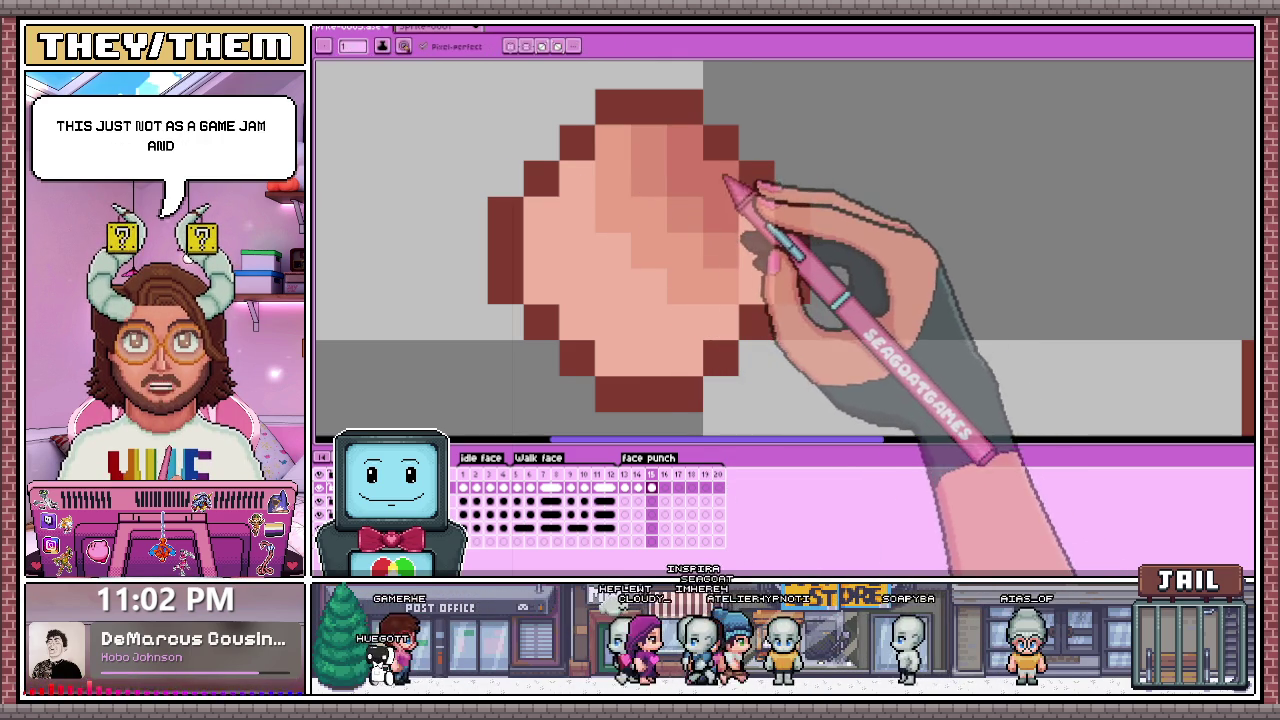
left_click(728, 240, "alt")
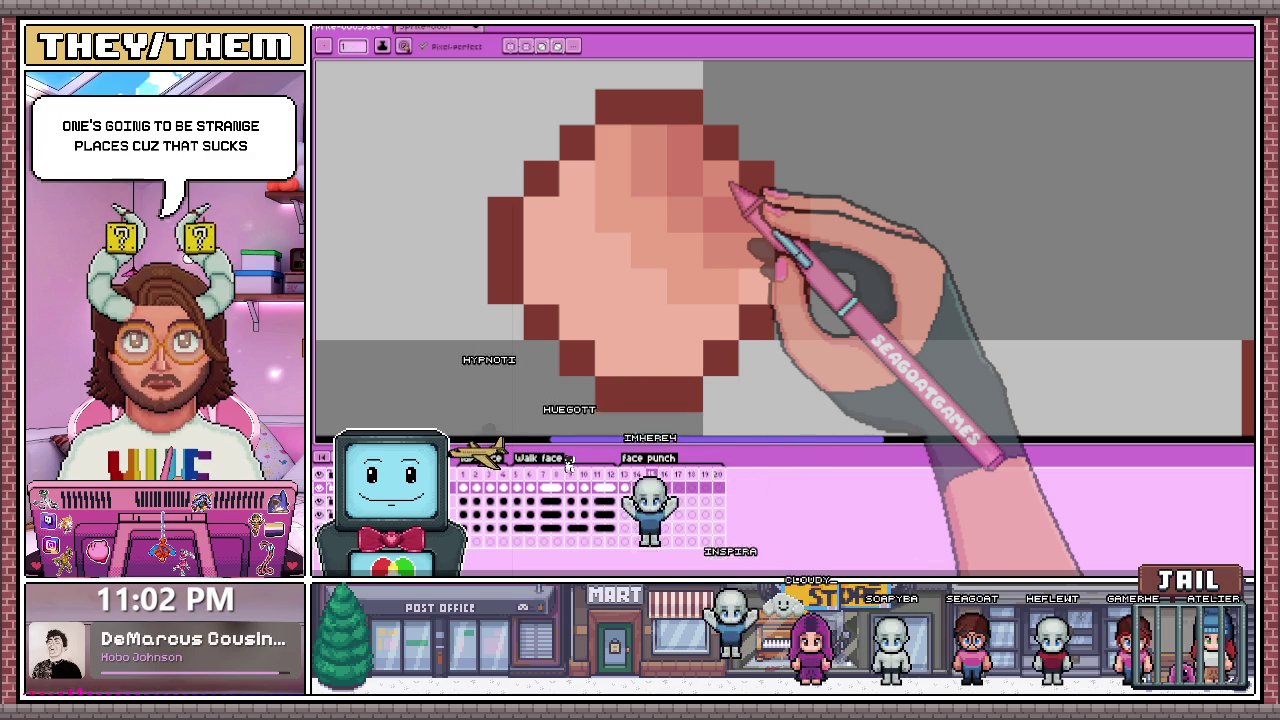
key("i")
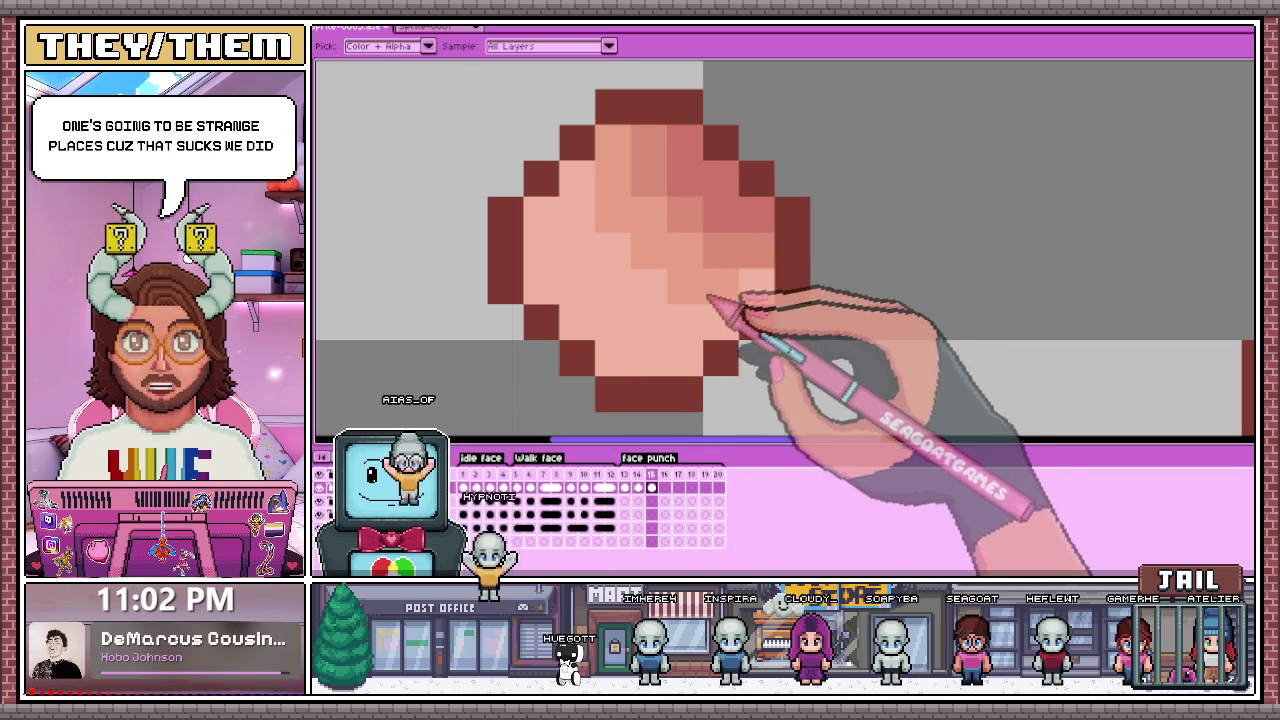
key("b")
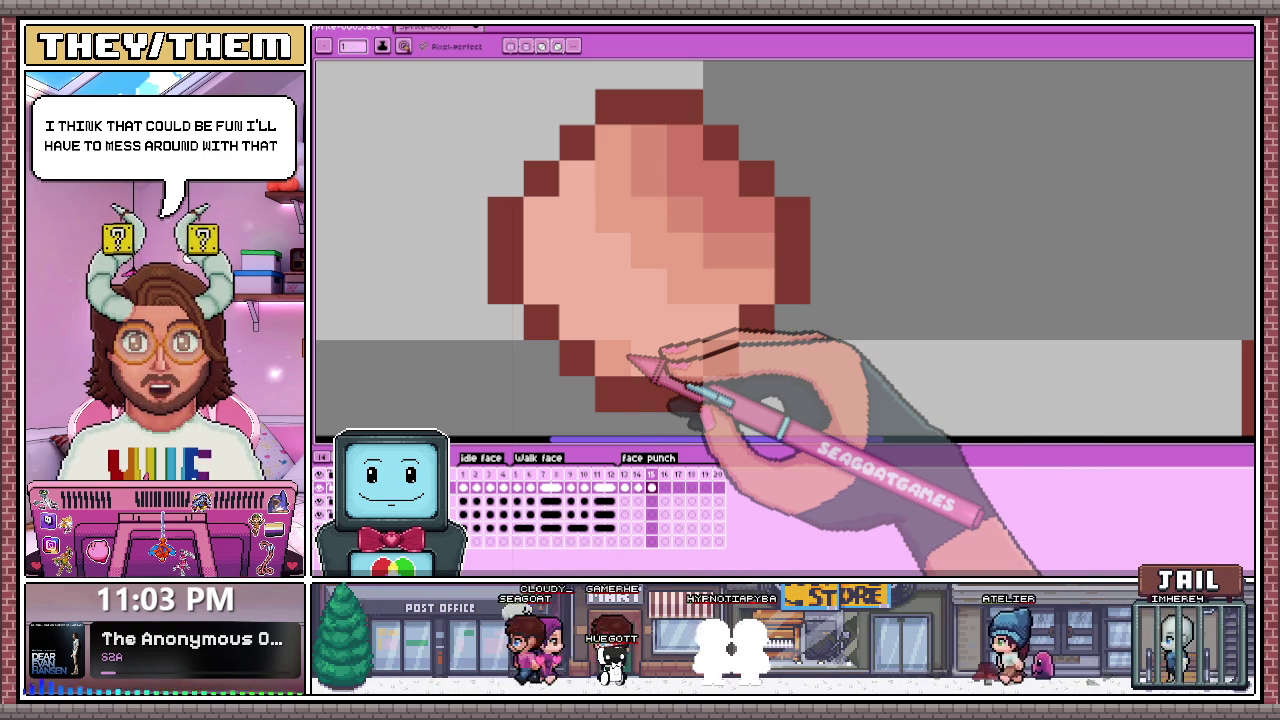
left_click(577, 142)
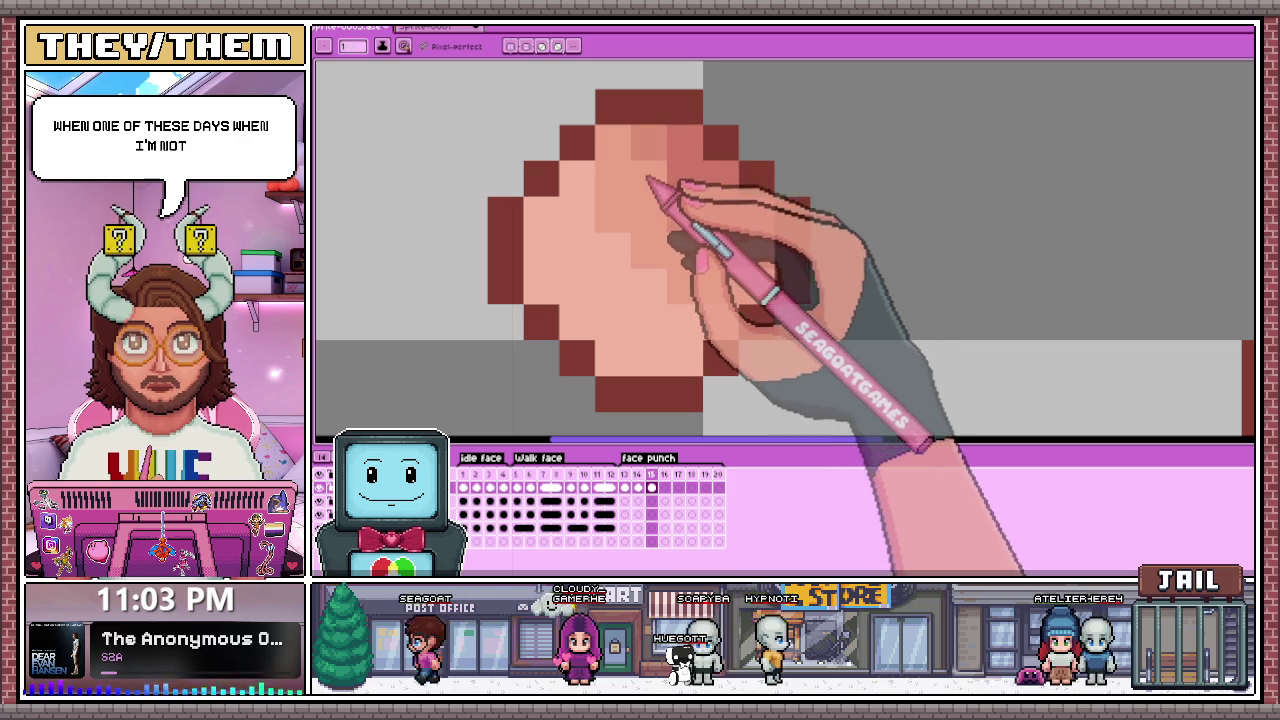
Step: Select the left peach blob, nudge it right by one pixel, and deselect with Ctrl+D
scroll(628, 160, "down", 1)
scroll(628, 162, "up", 1)
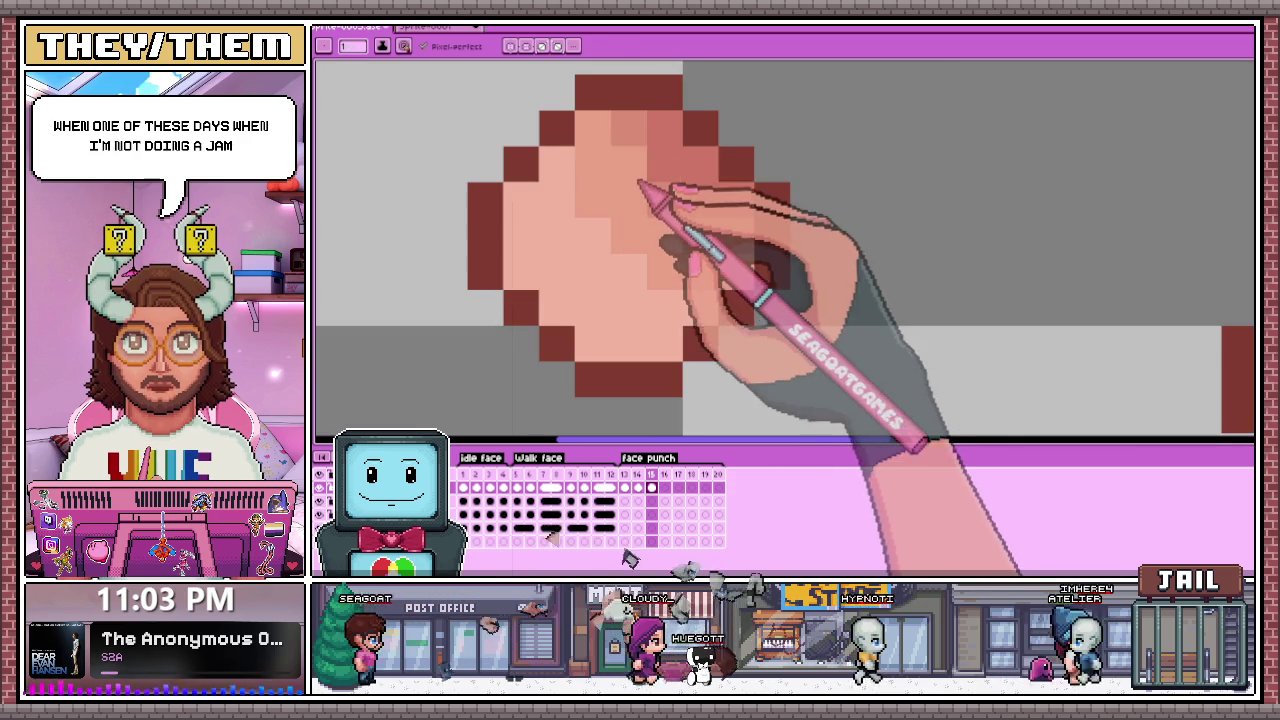
scroll(700, 235, "down", 4)
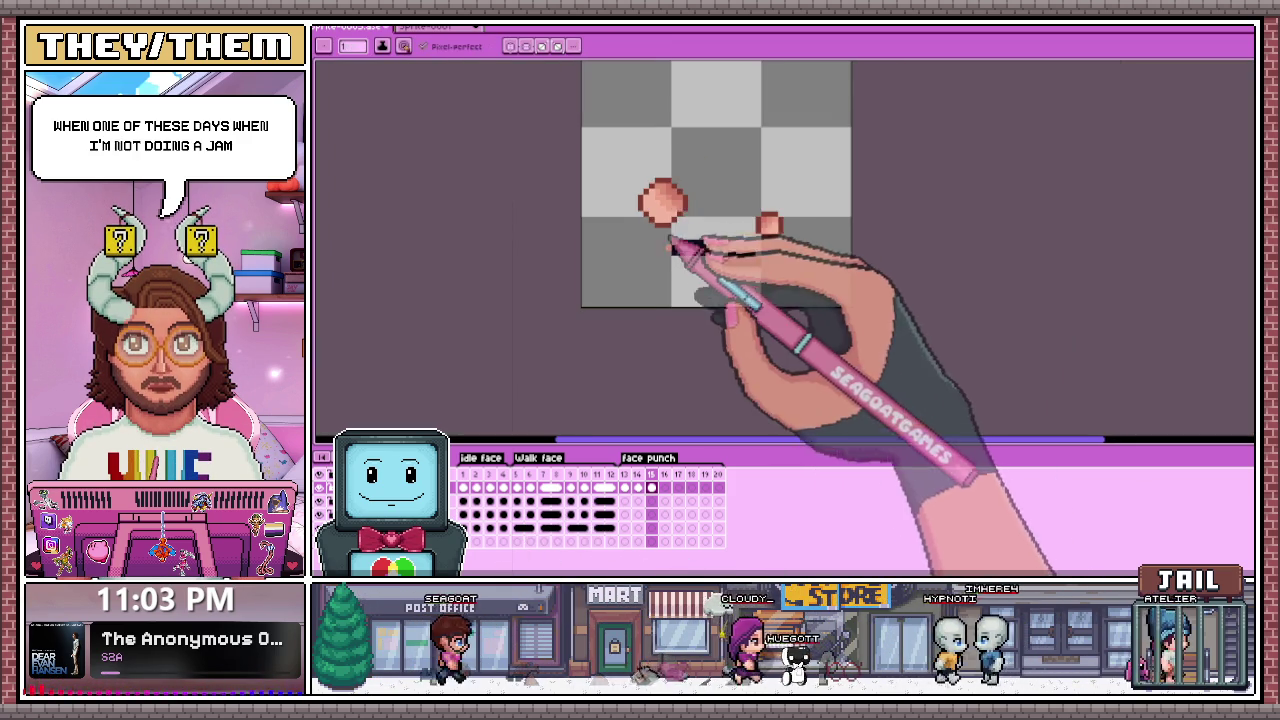
scroll(684, 275, "up", 2)
scroll(684, 290, "up", 1)
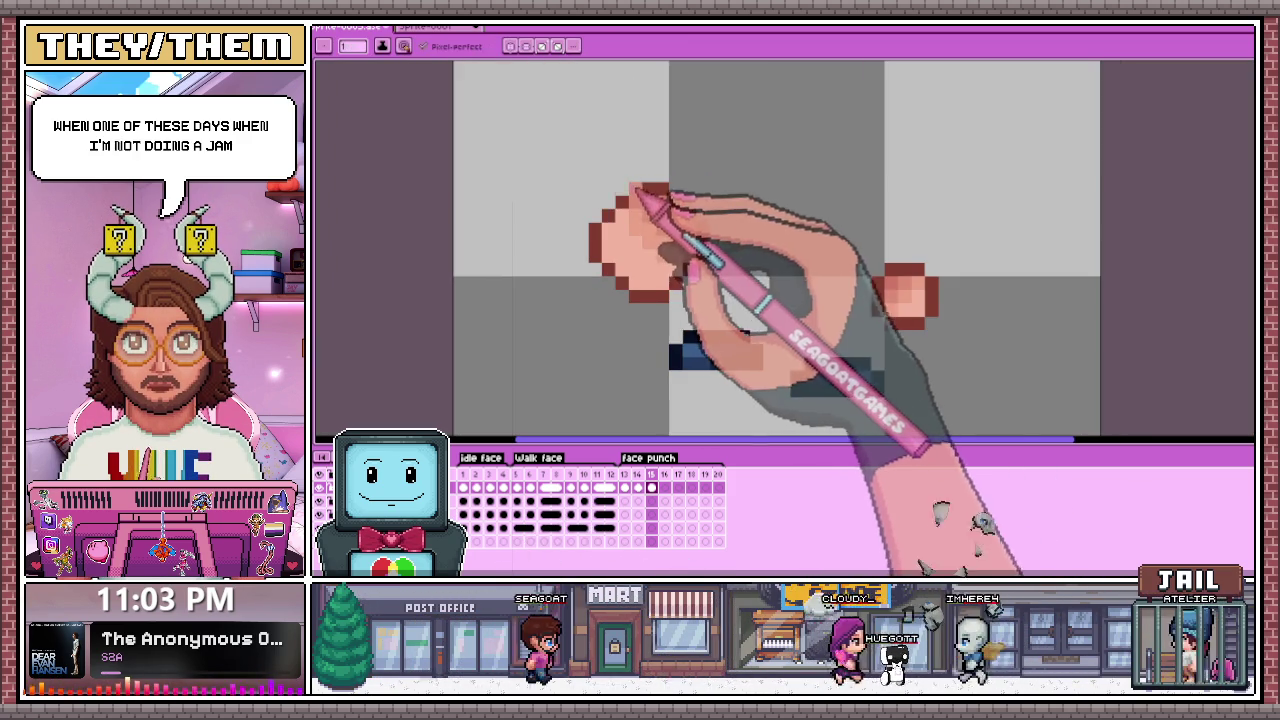
left_click_drag(680, 322, 725, 305)
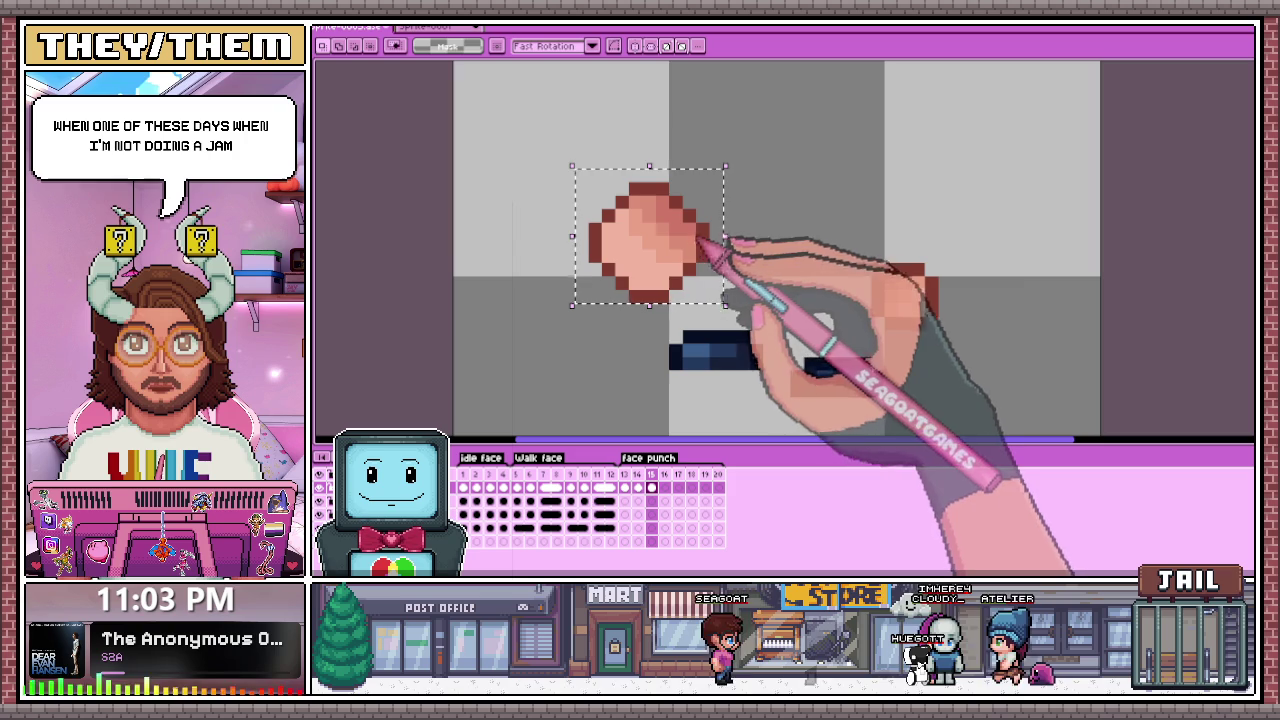
left_click_drag(680, 268, 719, 276)
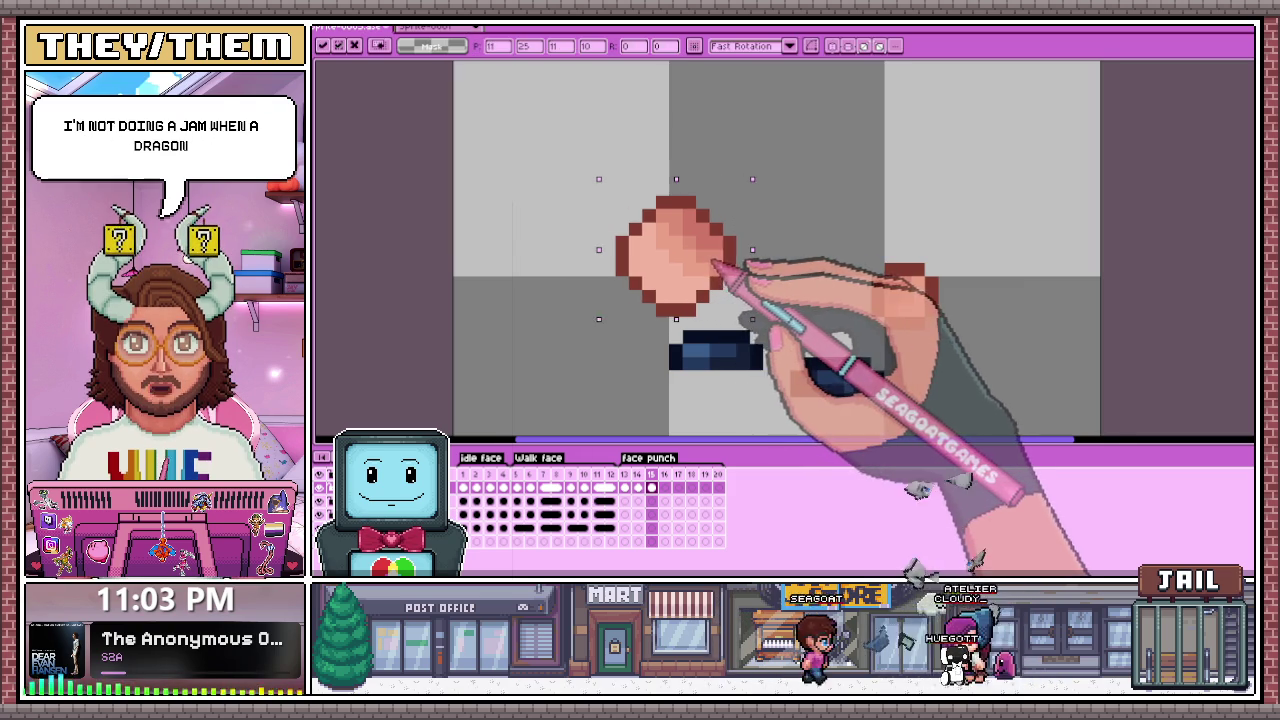
scroll(688, 312, "down", 1)
scroll(688, 315, "down", 2)
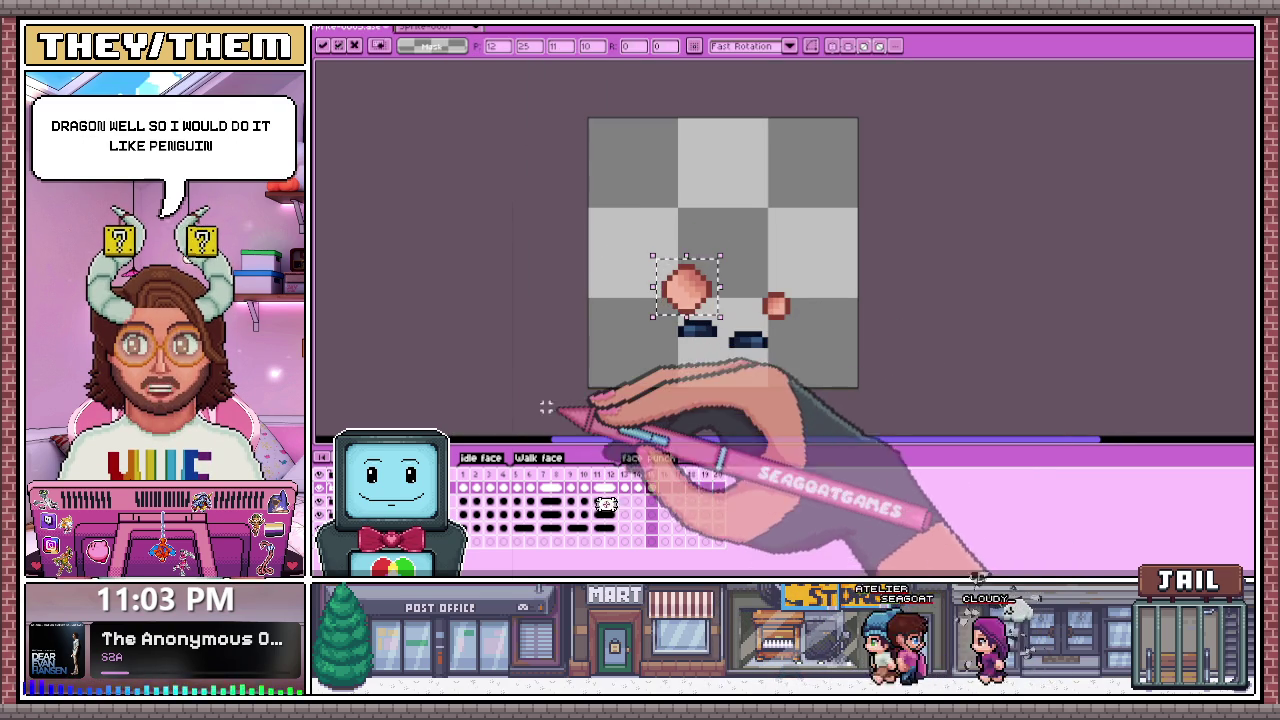
key("ctrl+d")
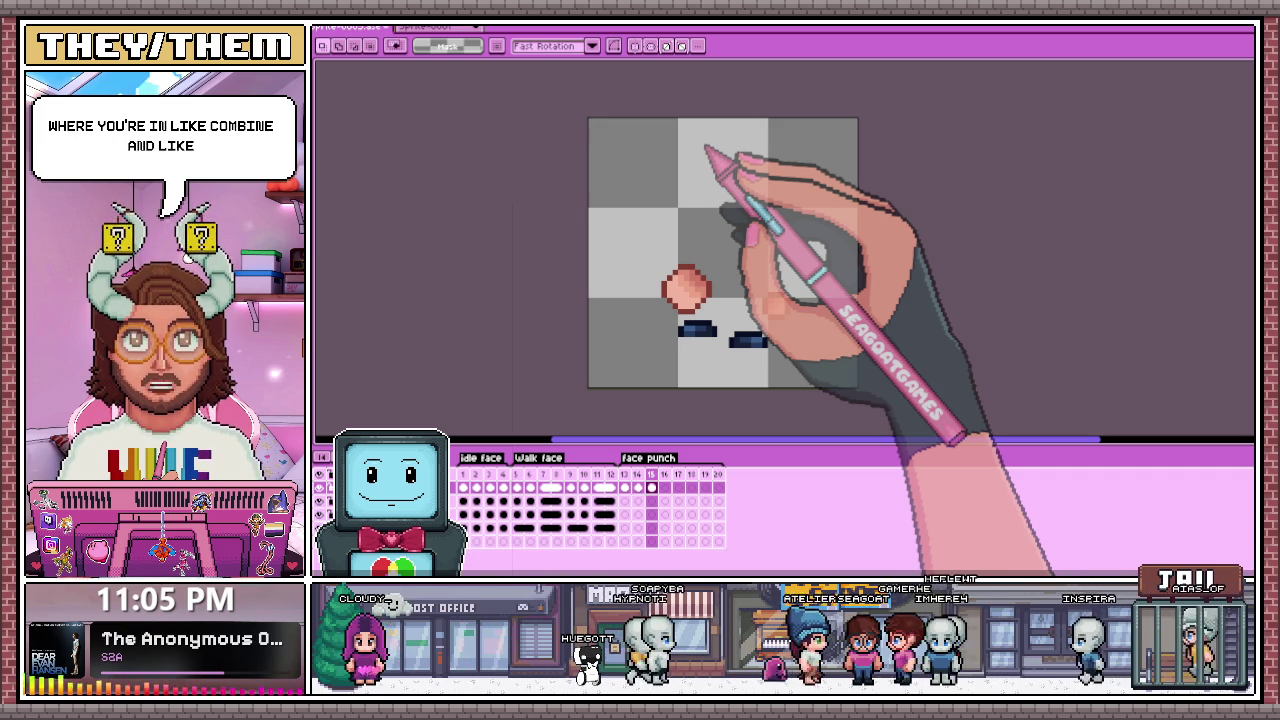
Step: Place a small peach blob on the face punch canvas
left_click(775, 305)
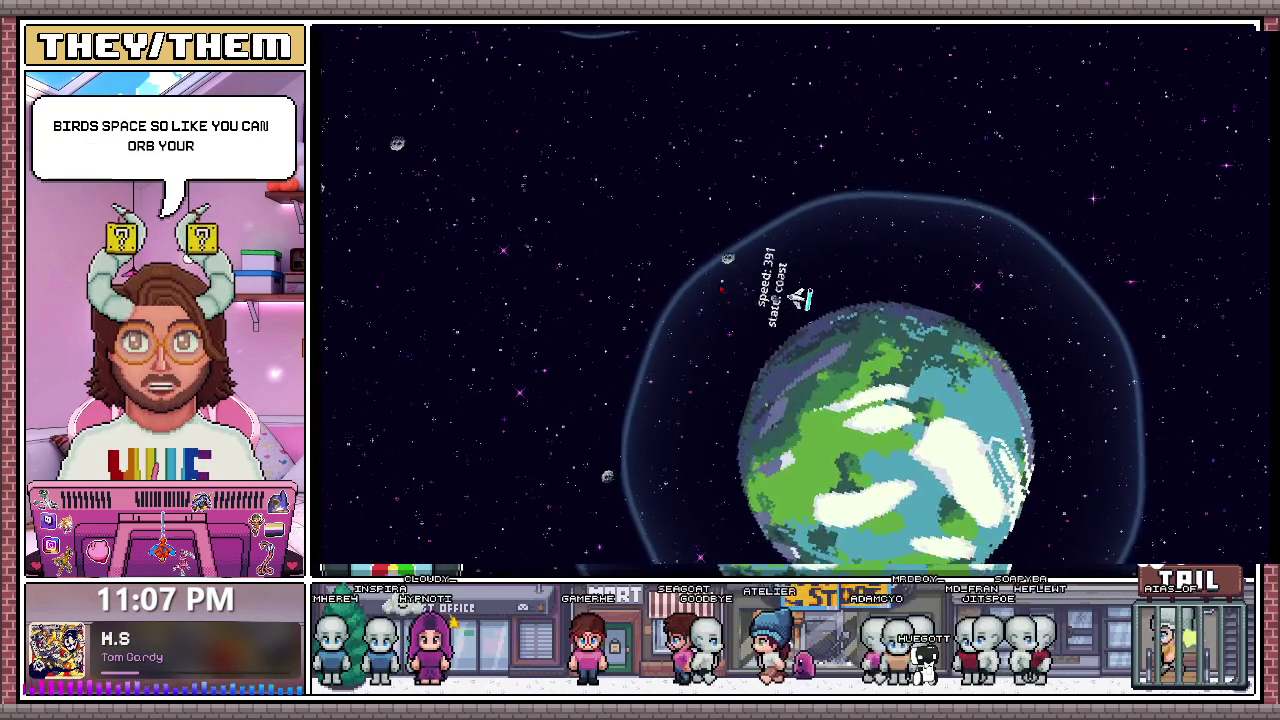
Step: Thrust the ship with W to accelerate away from the green planet
key("w")
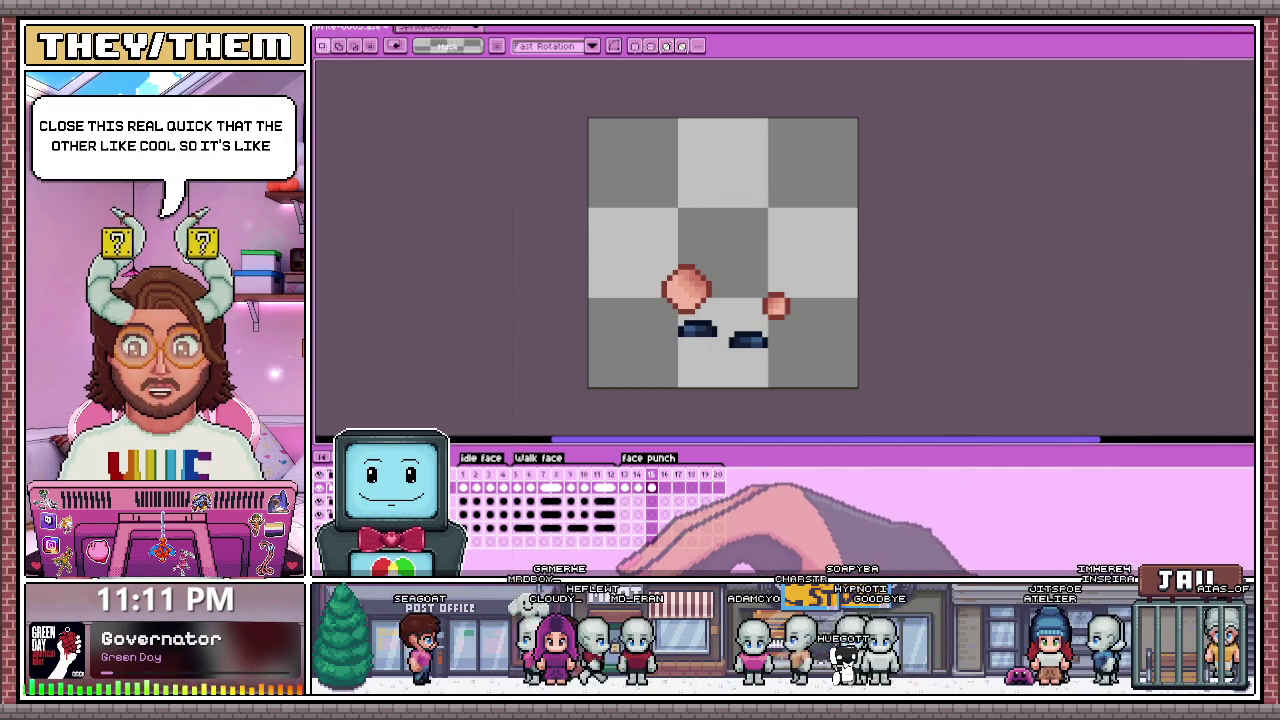
Step: Open the Canvas Presets dialog with Ctrl+N over the face punch sprite
key("ctrl+n")
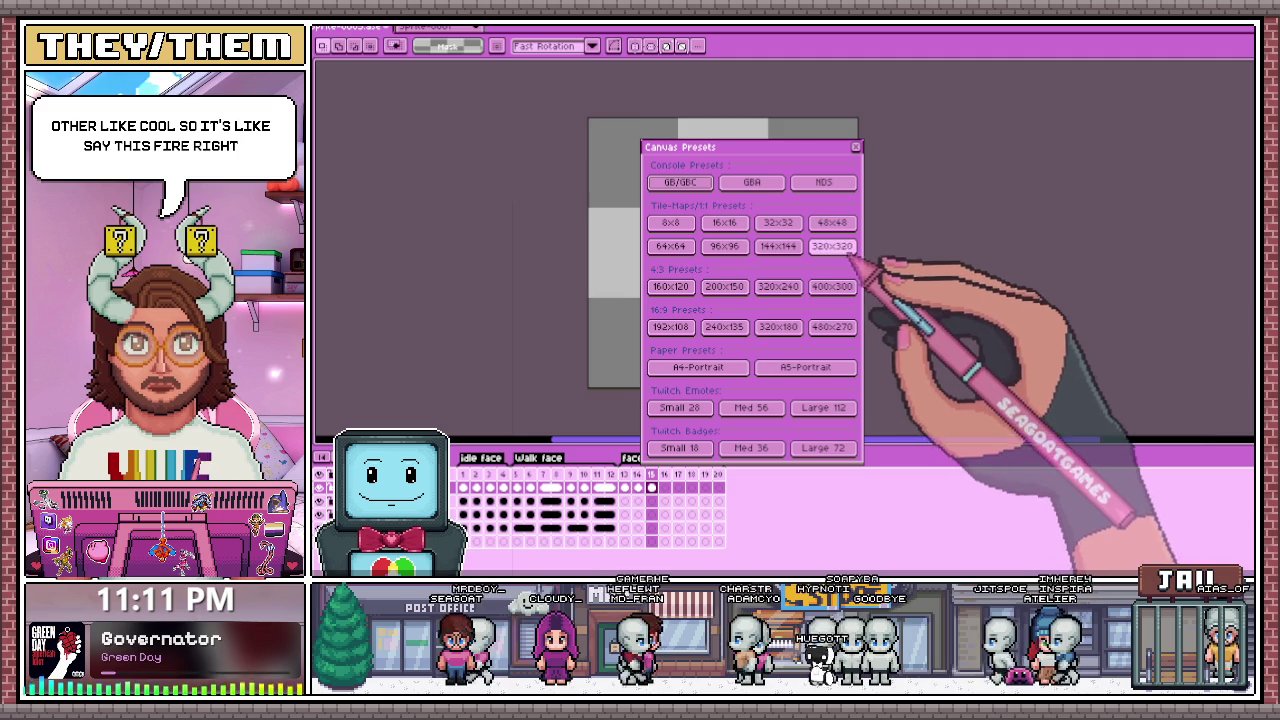
Step: Create a new sprite from a preset size and place five orange room dots
left_click(820, 250)
left_click(852, 145)
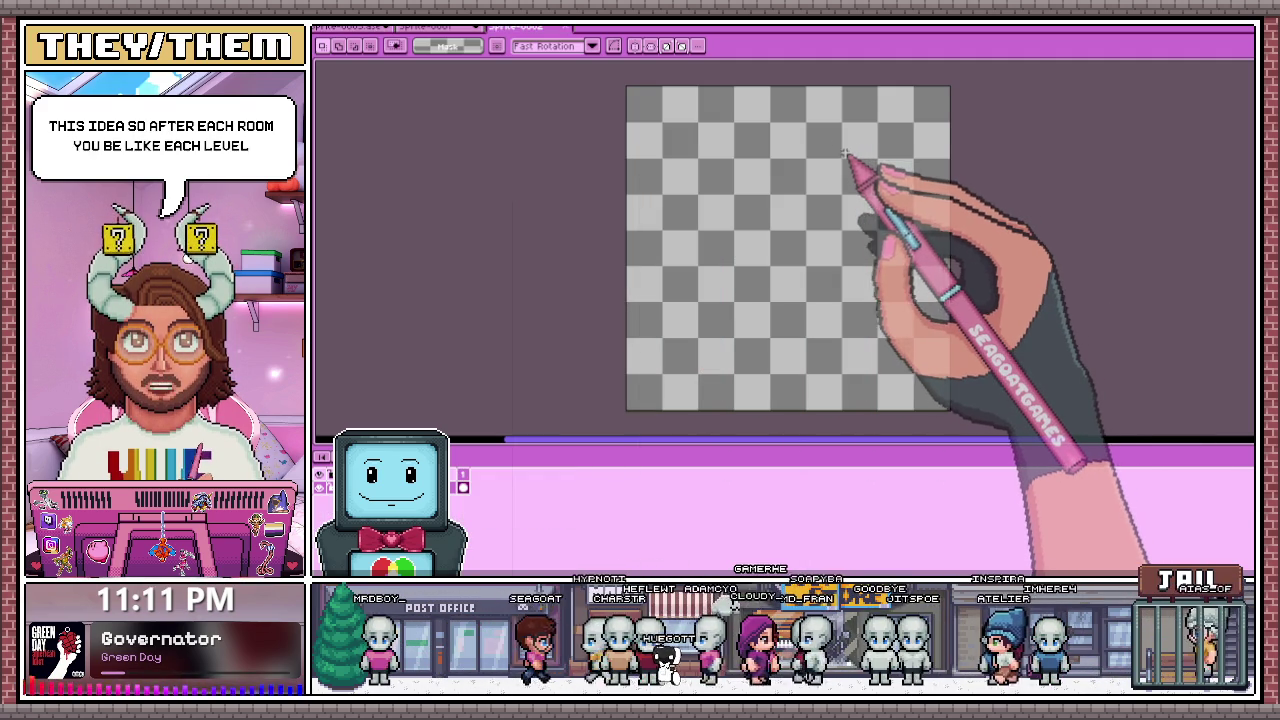
key("b")
left_click(759, 371)
left_click(703, 324)
left_click(820, 288)
left_click(743, 223)
left_click(784, 177)
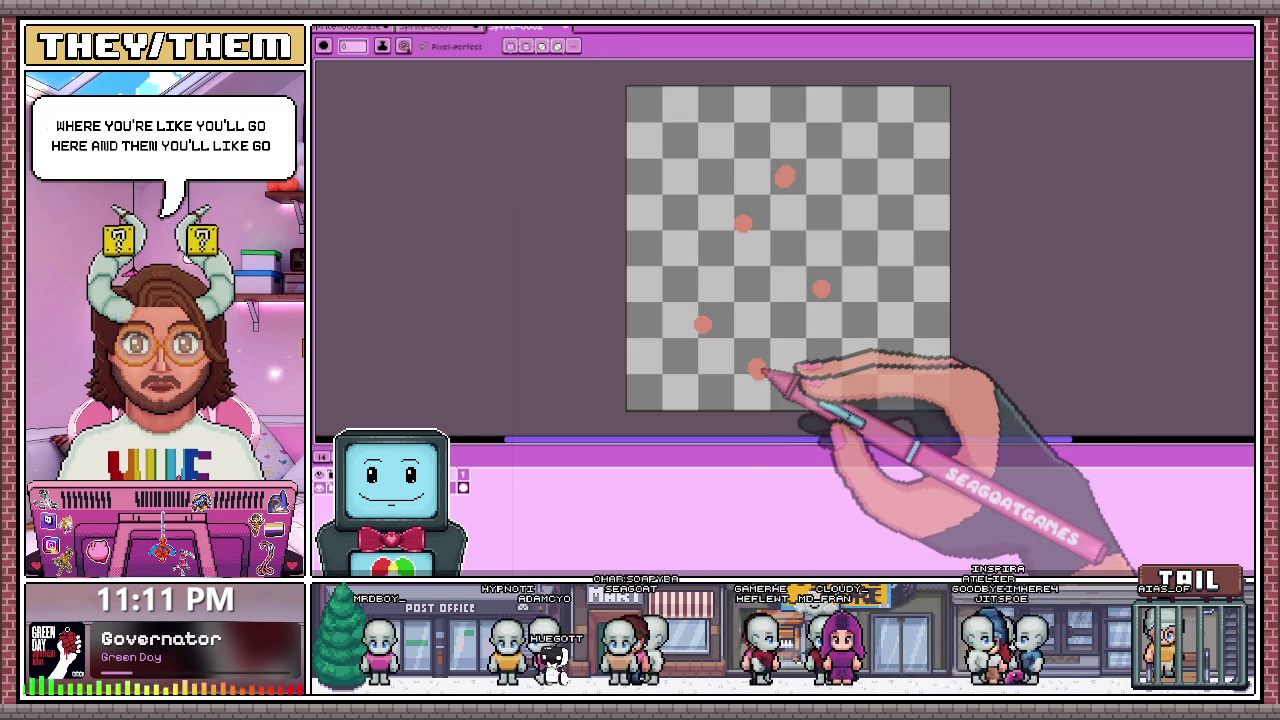
Step: Join the five room dots with lines into a branching path, then delete the sketch
left_click(703, 324)
left_click(759, 371, "shift")
left_click(820, 288, "shift")
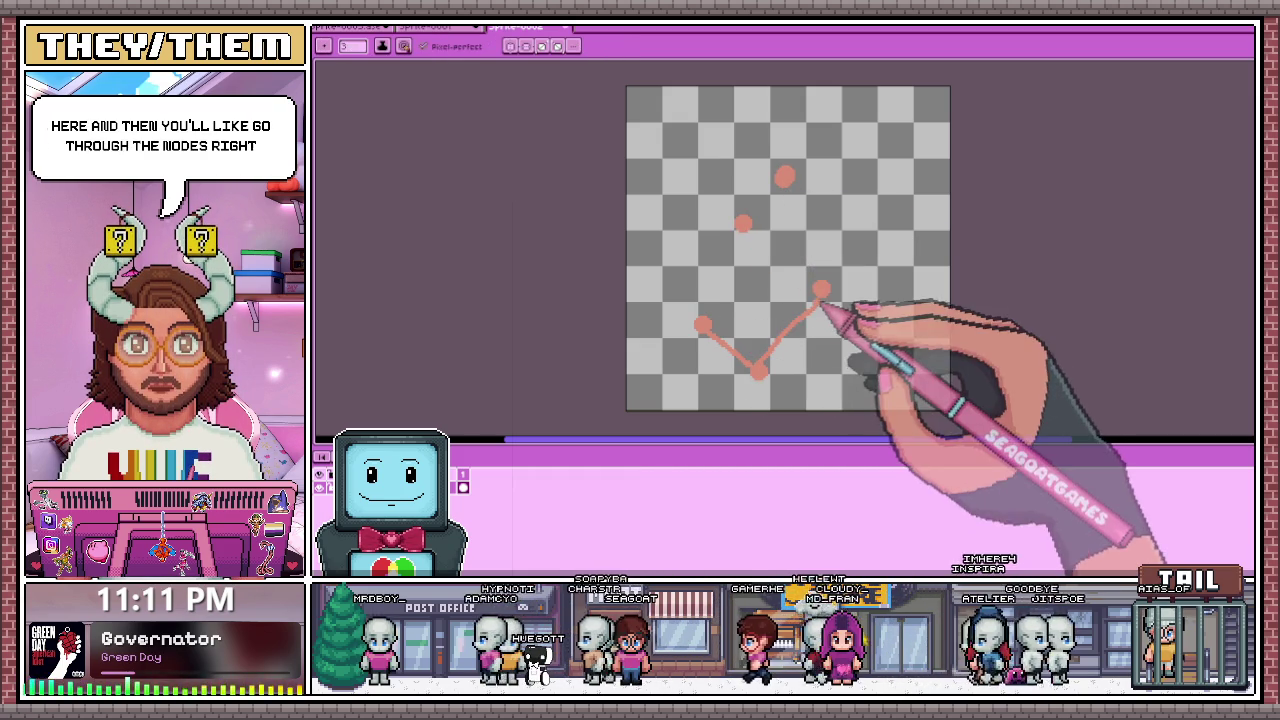
left_click(743, 223, "shift")
left_click(784, 177, "shift")
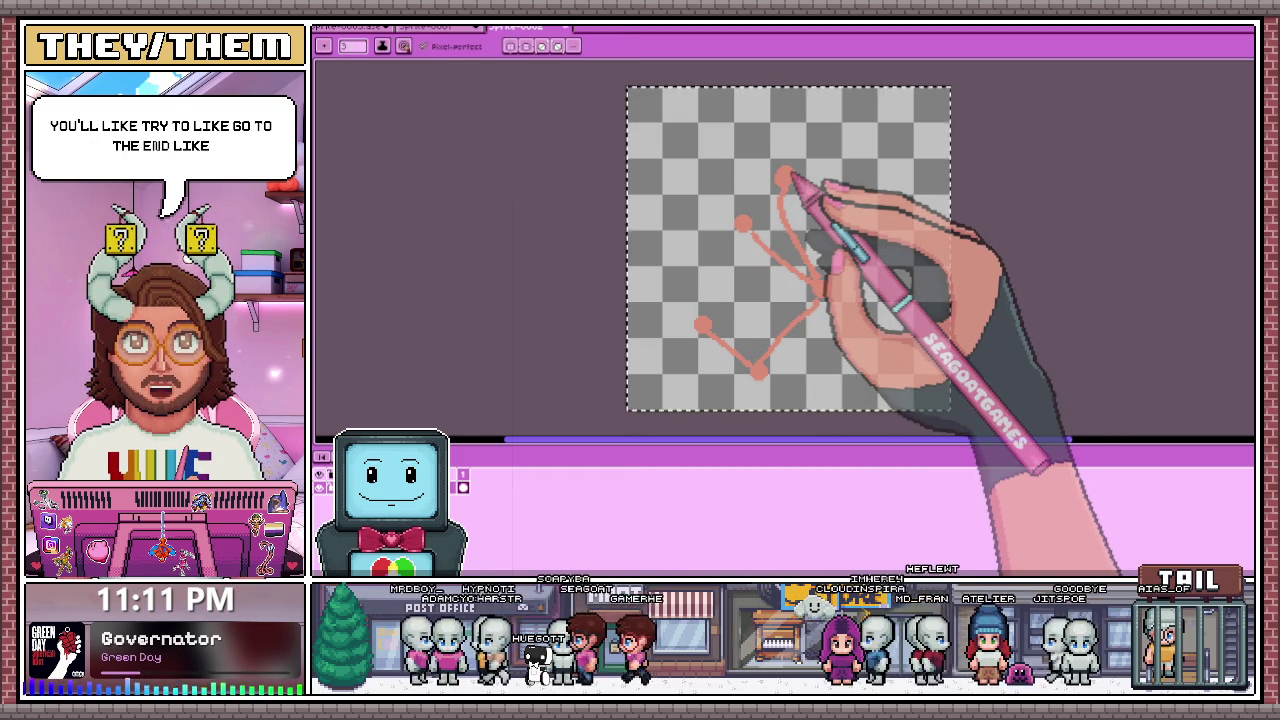
key("Delete")
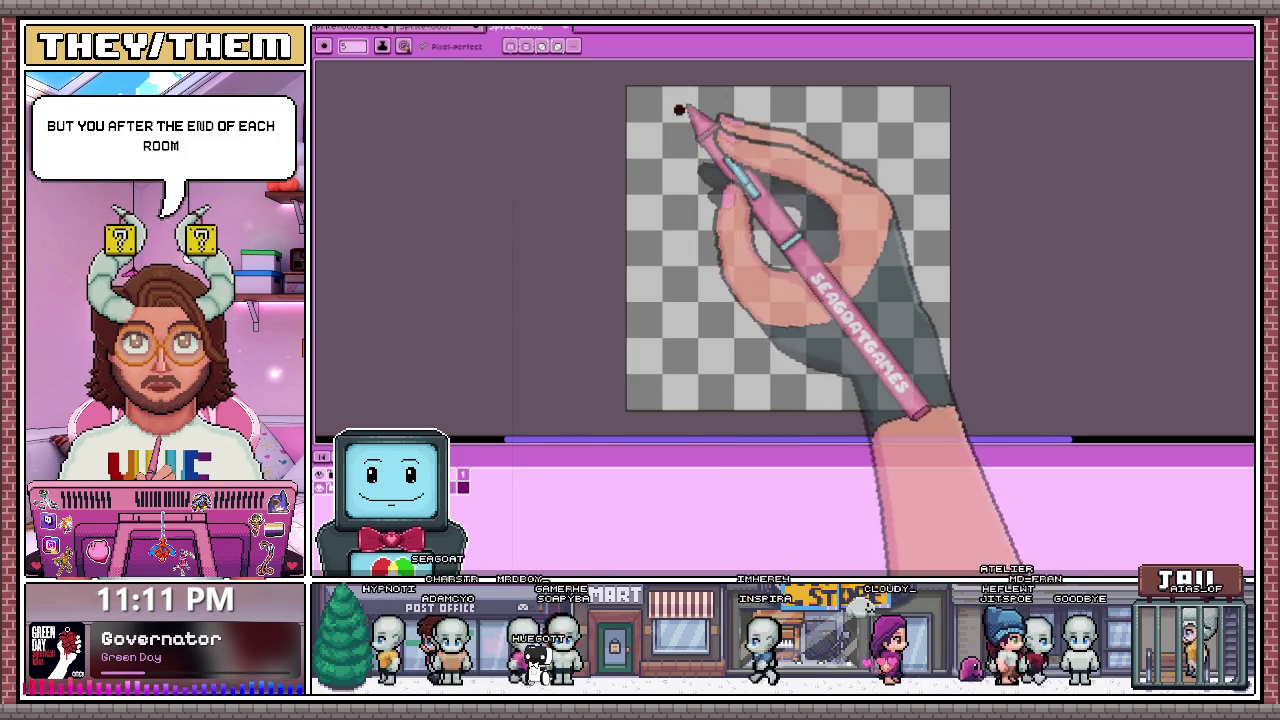
Step: Draw the backpack box's left side and bottom, plus a curved stroke inside it
scroll(684, 128, "up", 2)
left_click_drag(660, 122, 652, 386)
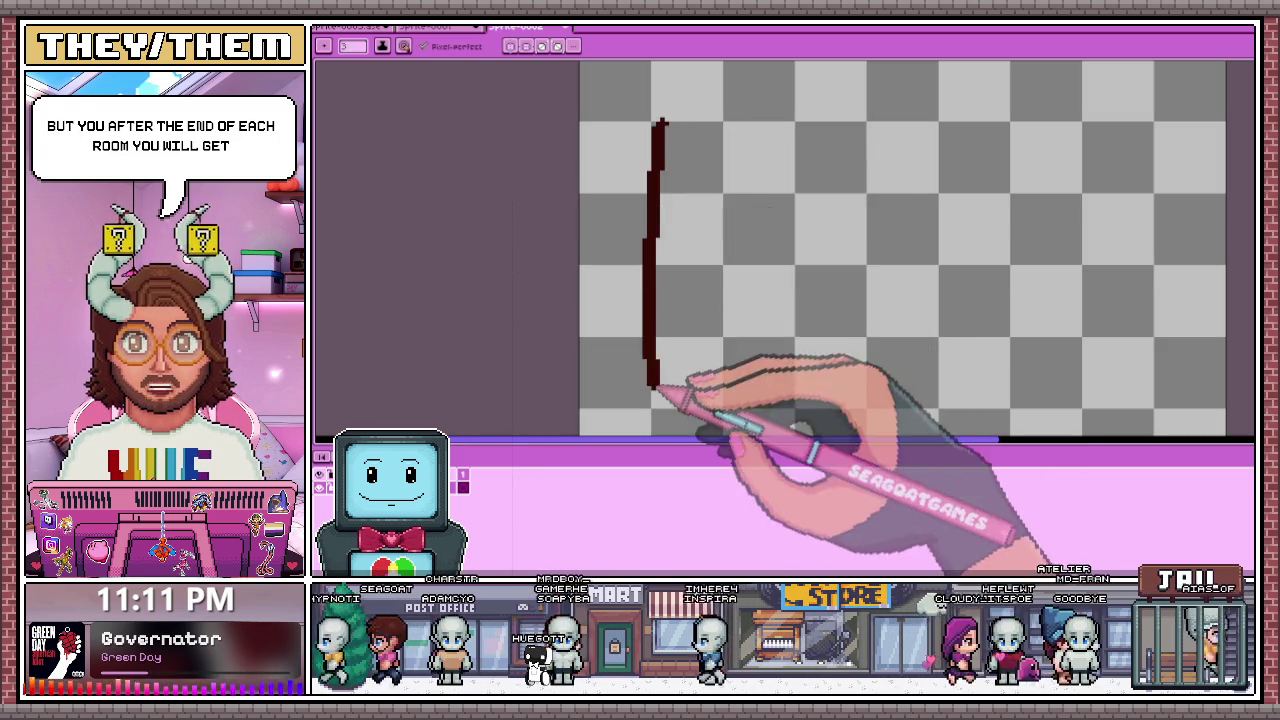
scroll(656, 392, "down", 1)
mouse_move(648, 272)
left_mouse_down()
mouse_move(657, 334)
mouse_move(838, 337)
mouse_move(855, 312)
mouse_move(851, 90)
mouse_move(668, 86)
left_mouse_up()
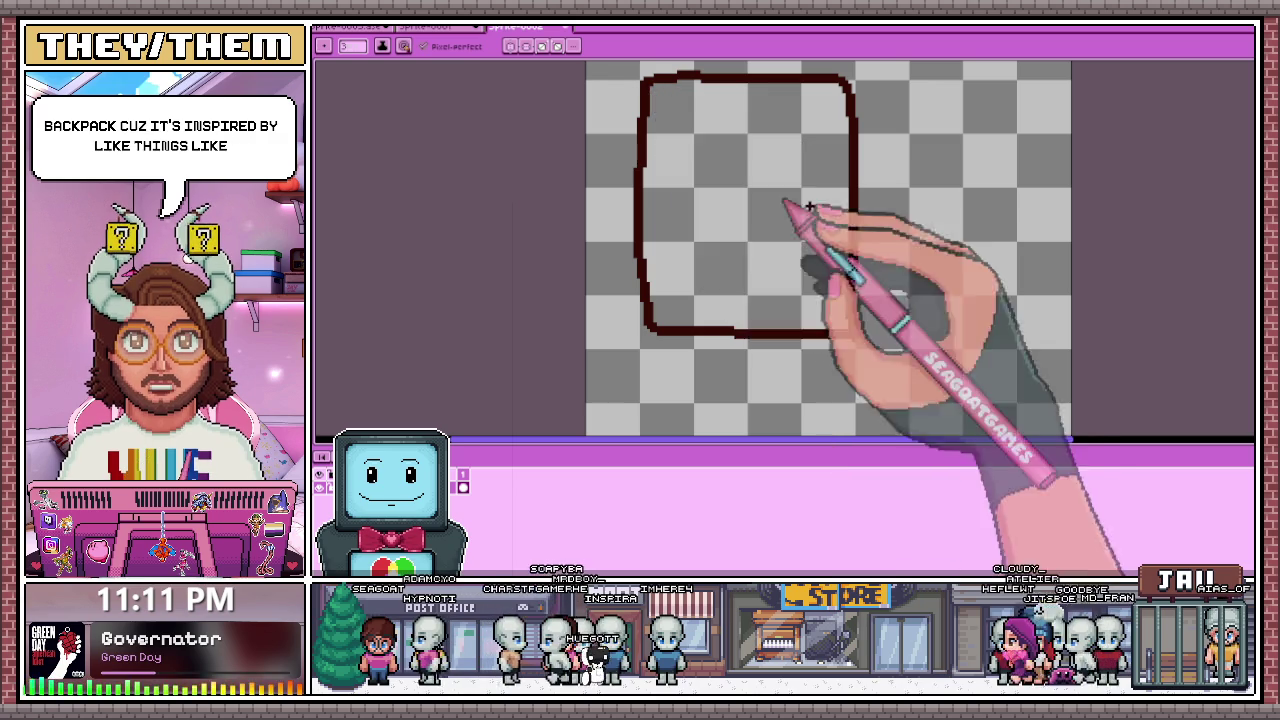
scroll(735, 135, "up", 1)
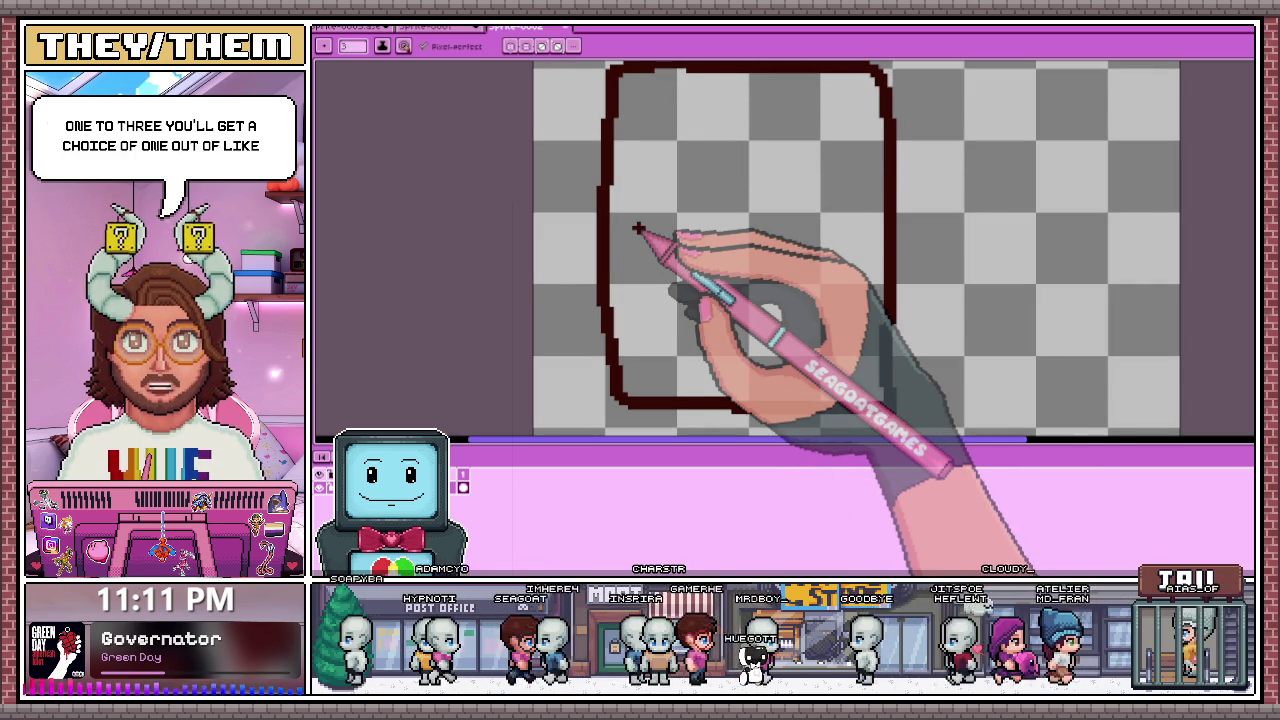
scroll(700, 180, "down", 1)
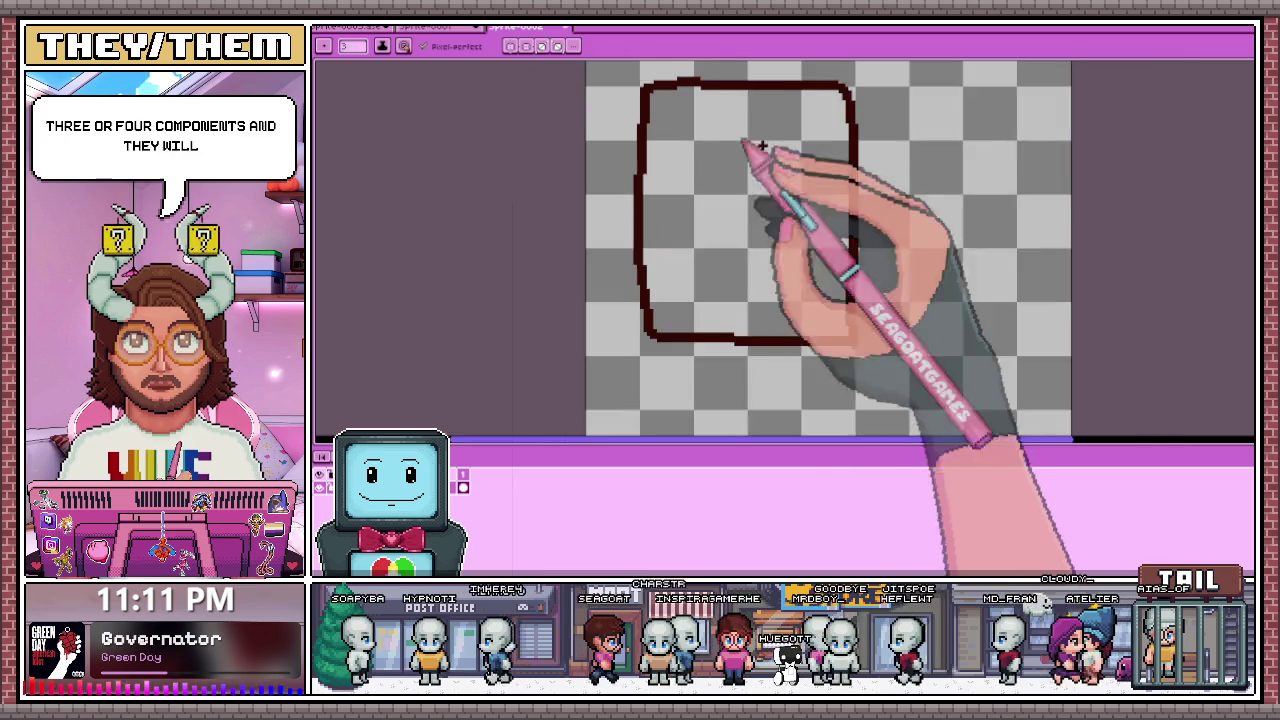
scroll(660, 150, "up", 1)
scroll(640, 149, "up", 1)
mouse_move(651, 134)
left_mouse_down()
mouse_move(660, 206)
mouse_move(748, 212)
mouse_move(738, 124)
mouse_move(686, 157)
mouse_move(714, 189)
left_mouse_up()
scroll(686, 157, "up", 1)
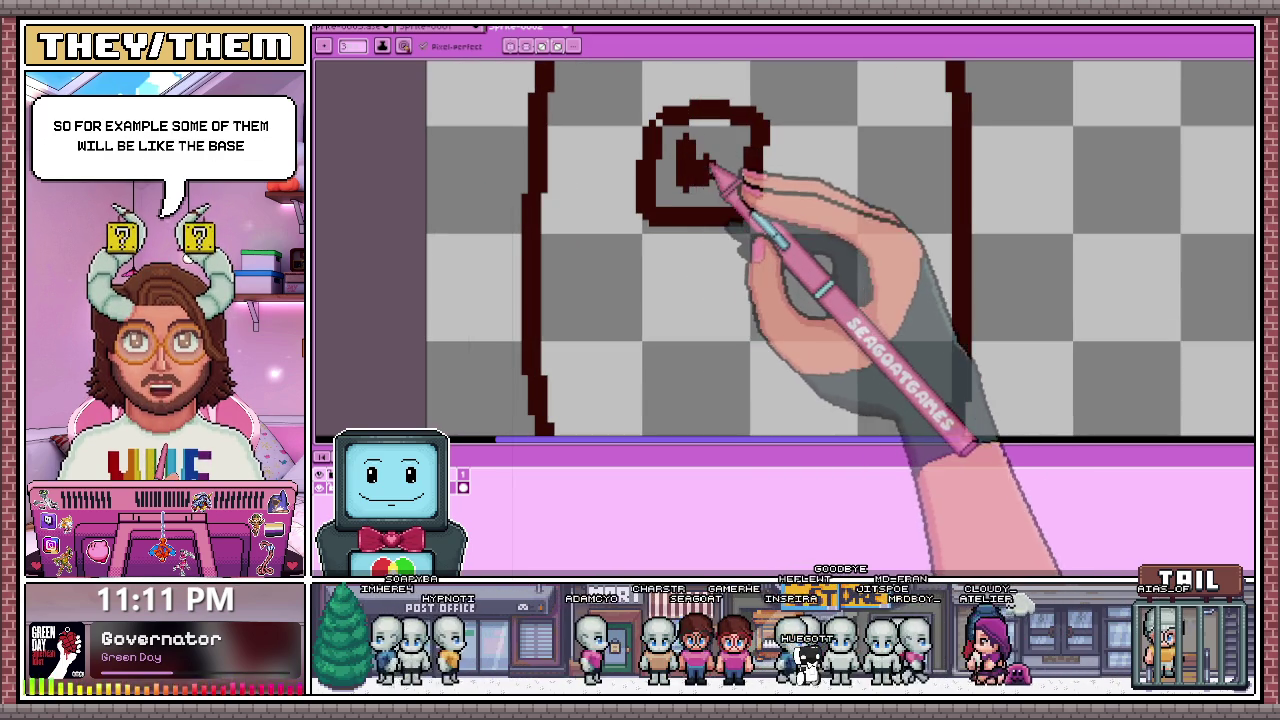
scroll(714, 189, "down", 2)
scroll(768, 188, "up", 1)
scroll(553, 207, "up", 1)
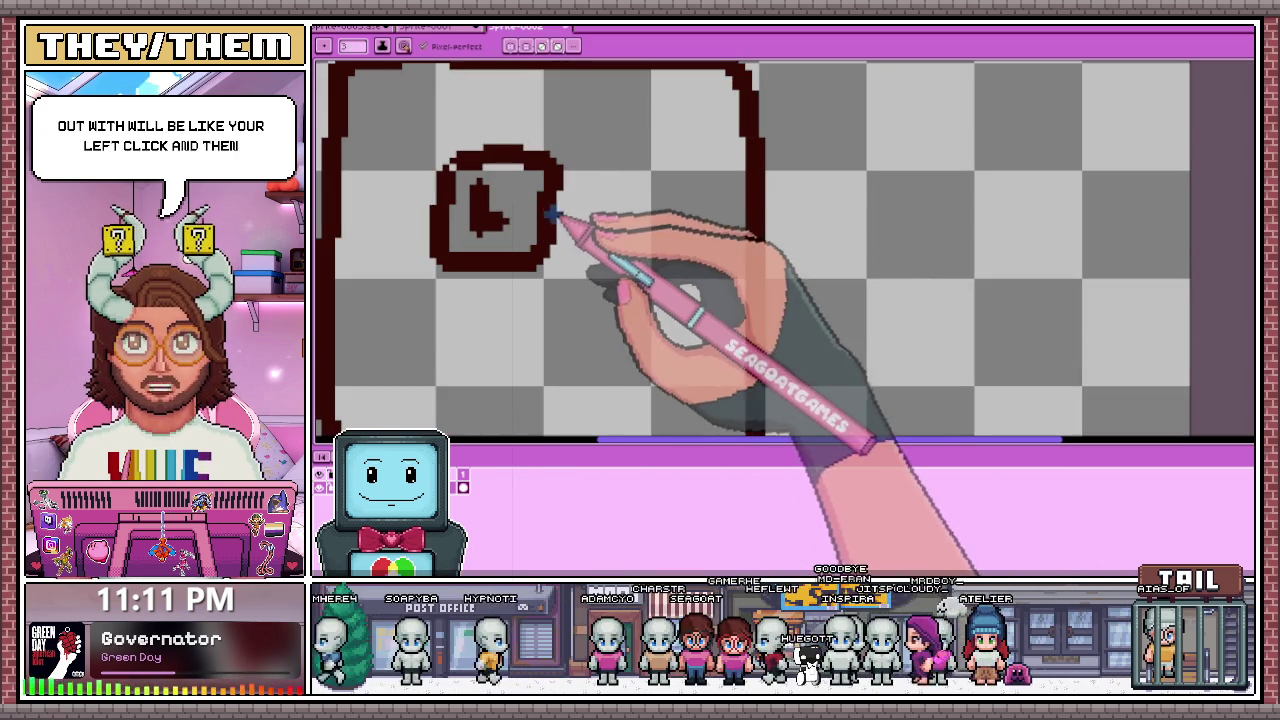
scroll(677, 263, "down", 1)
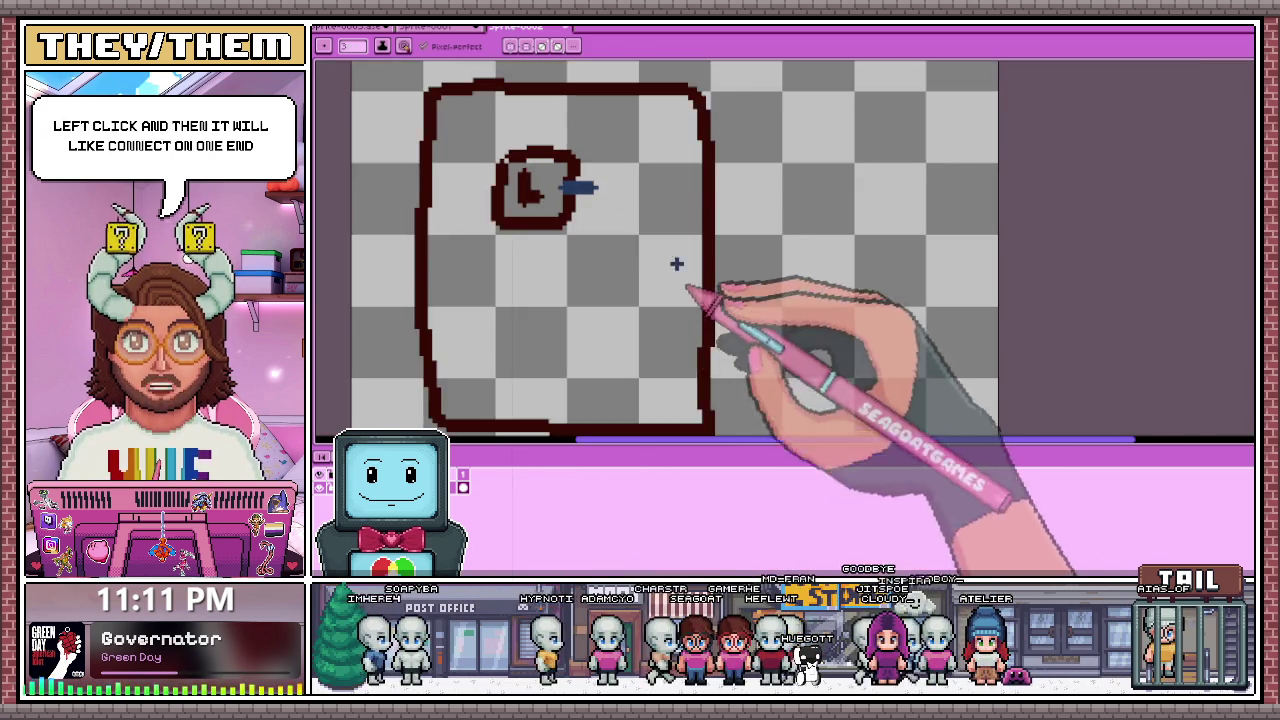
scroll(720, 200, "down", 1)
Step: Move the box's right side further right and close the top and bottom outline gaps
key("m")
left_click_drag(676, 86, 743, 335)
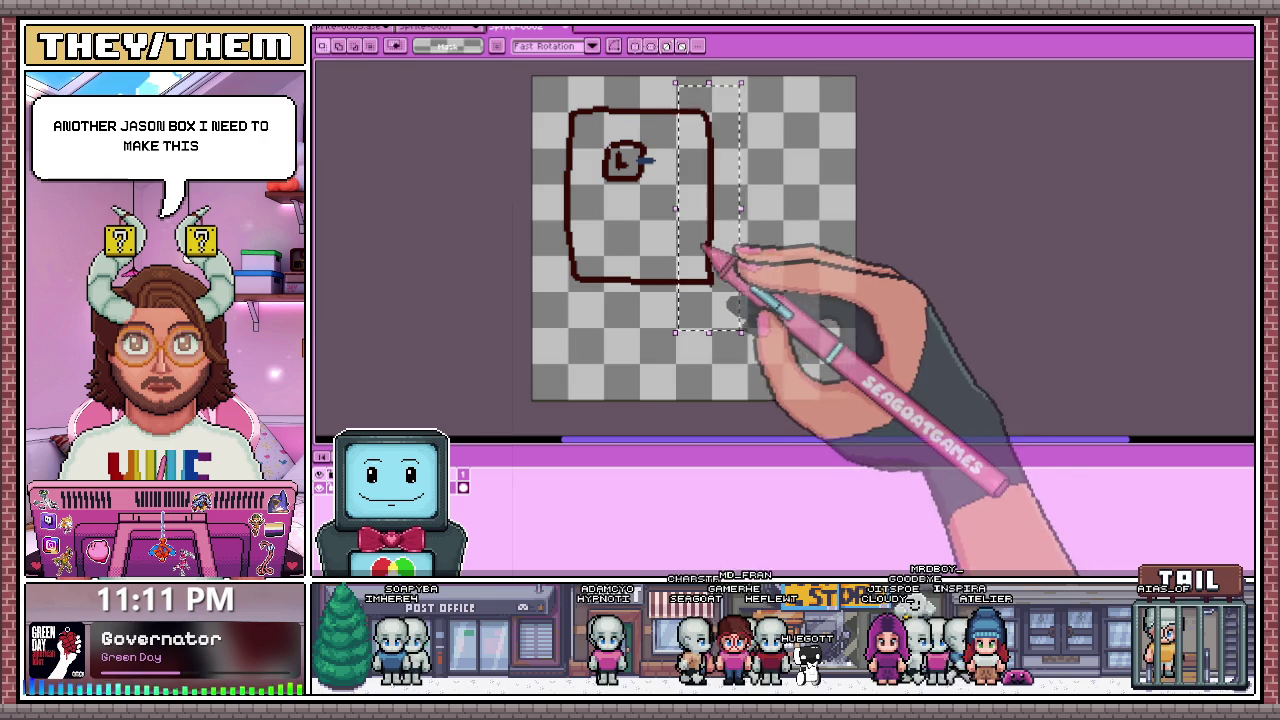
left_click_drag(714, 260, 787, 253)
scroll(843, 150, "up", 1)
key("b")
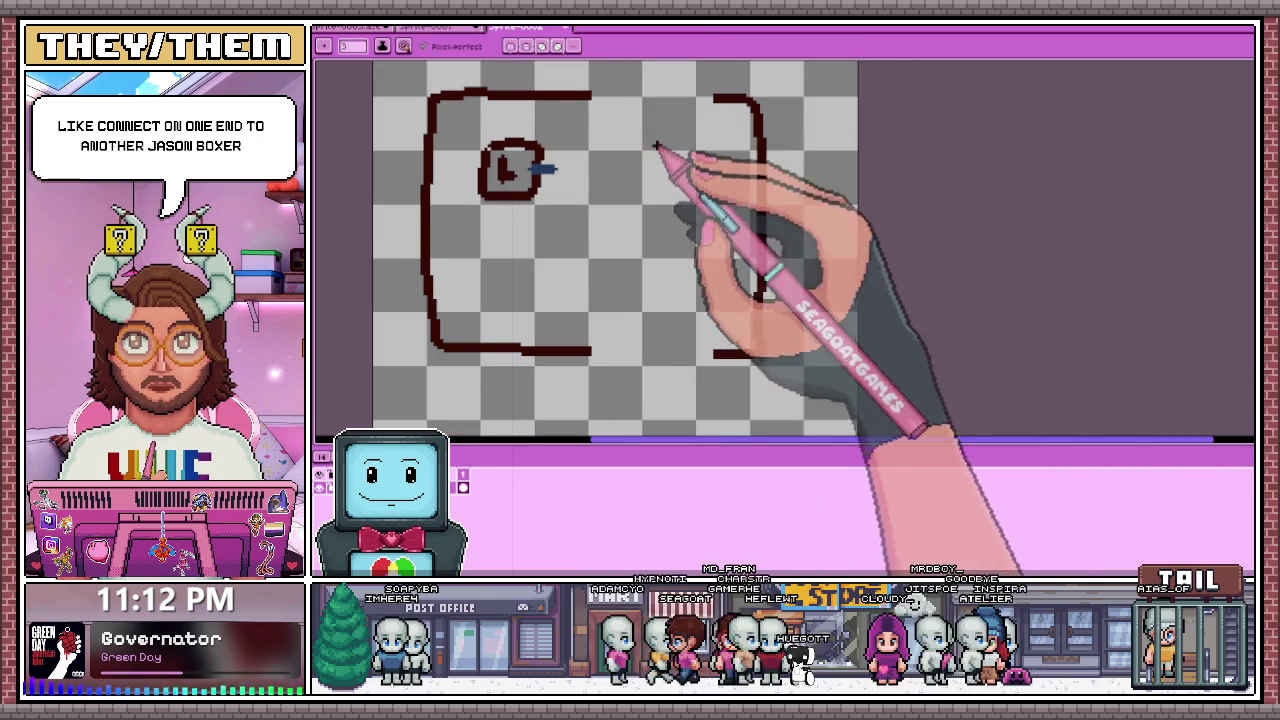
left_click_drag(577, 92, 714, 97)
left_click_drag(590, 350, 714, 352)
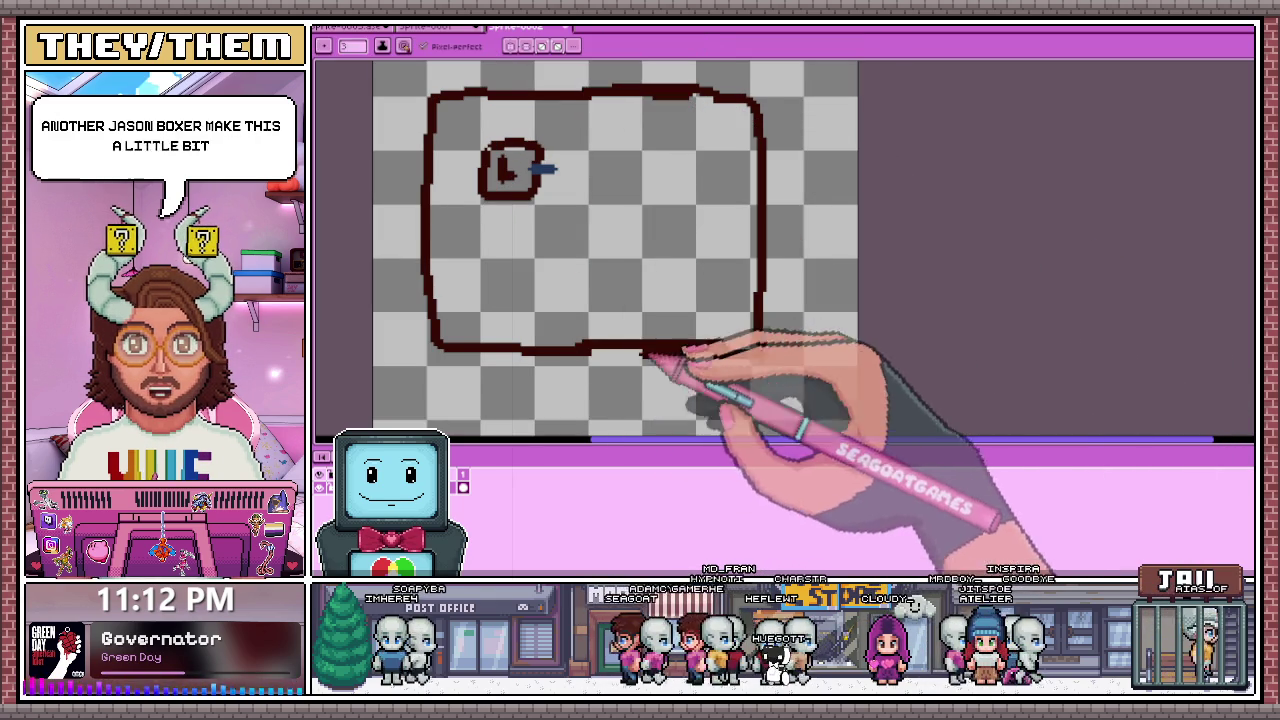
Step: Close the clock circle, draw its hands, and begin a green oval beside it
scroll(609, 200, "down", 1)
scroll(573, 160, "up", 1)
scroll(573, 160, "up", 1)
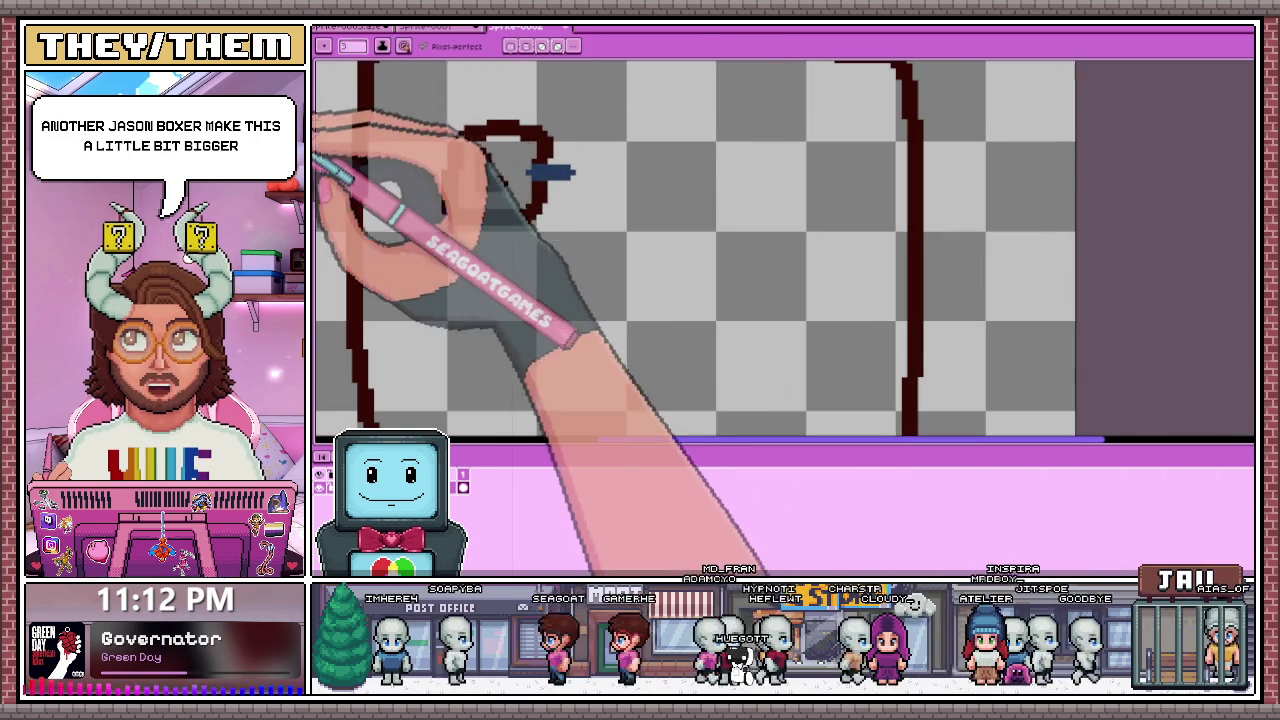
mouse_move(535, 215)
left_mouse_down()
mouse_move(468, 130)
mouse_move(505, 182)
left_mouse_up()
mouse_move(562, 145)
left_mouse_down()
mouse_move(555, 308)
mouse_move(571, 400)
mouse_move(643, 366)
mouse_move(634, 143)
mouse_move(570, 135)
left_mouse_up()
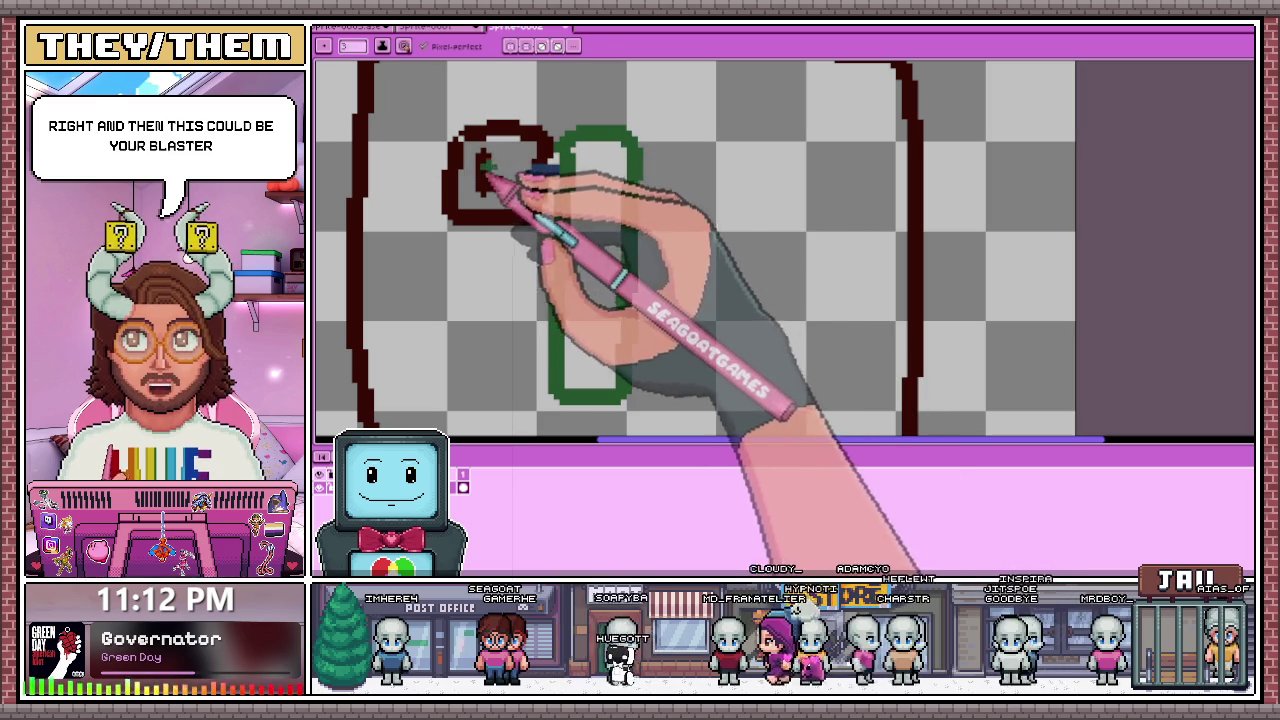
Step: Sample a colour, then draw a line inside the green oval and a green square at upper right
key("i")
left_click(536, 171)
key("b")
scroll(500, 157, "down", 1)
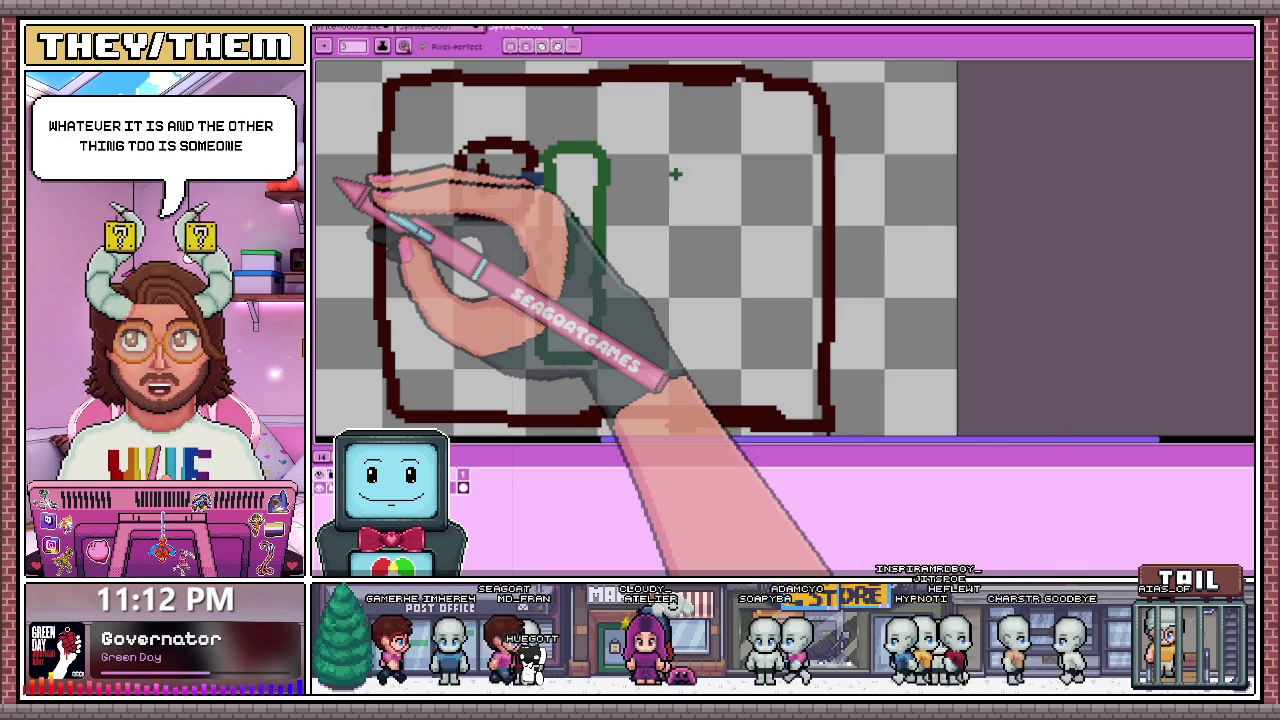
left_click_drag(570, 215, 570, 275)
mouse_move(686, 108)
left_mouse_down()
mouse_move(686, 212)
mouse_move(785, 112)
mouse_move(686, 104)
left_mouse_up()
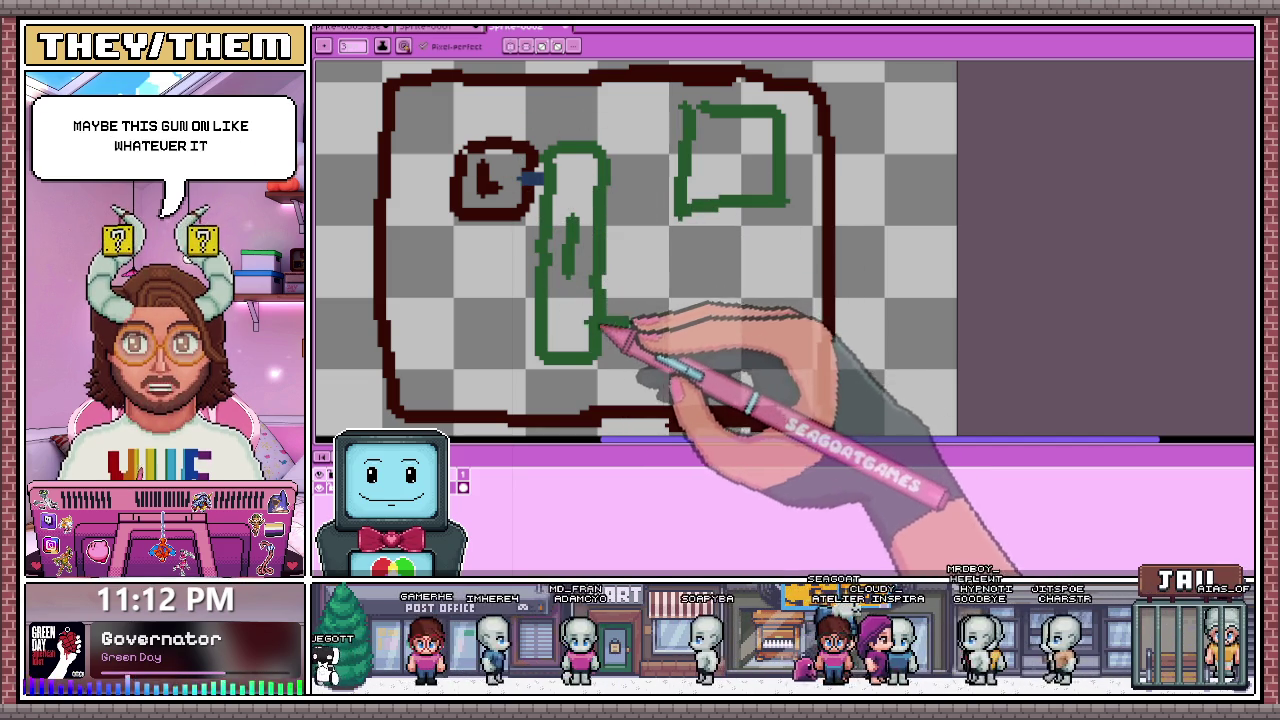
Step: Add two cyan dashes by the oval, a cyan square below the green one, and start a teal R
left_click_drag(588, 322, 630, 324)
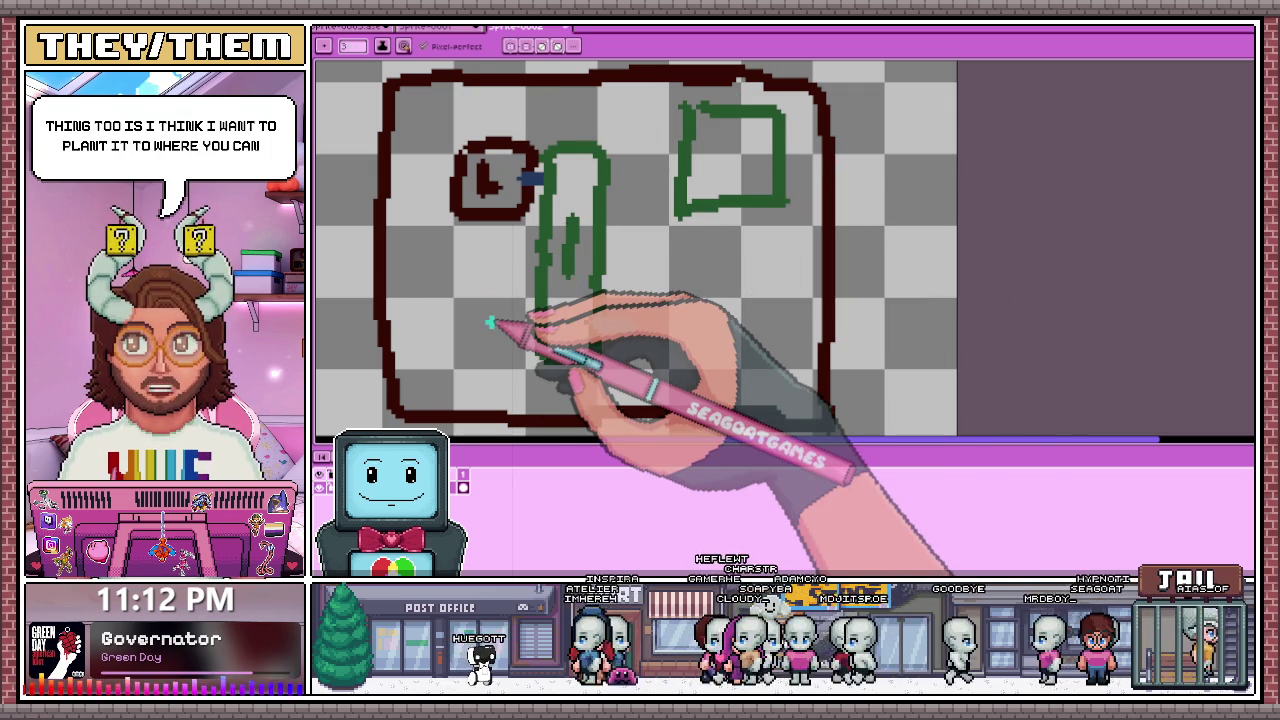
left_click_drag(590, 322, 632, 322)
mouse_move(678, 245)
left_mouse_down()
mouse_move(750, 344)
mouse_move(700, 258)
left_mouse_up()
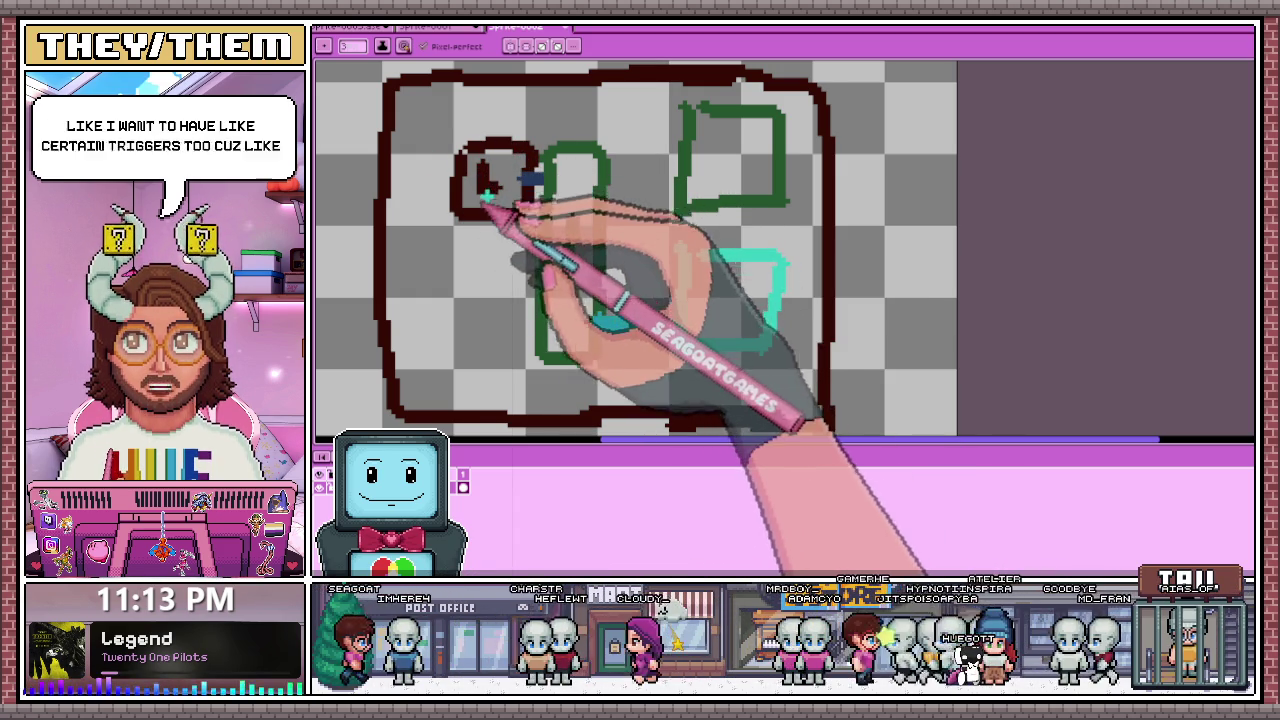
left_click_drag(465, 290, 497, 286)
Step: Add a small teal dot beside the R, then bring up the palette options menu
left_click(512, 290)
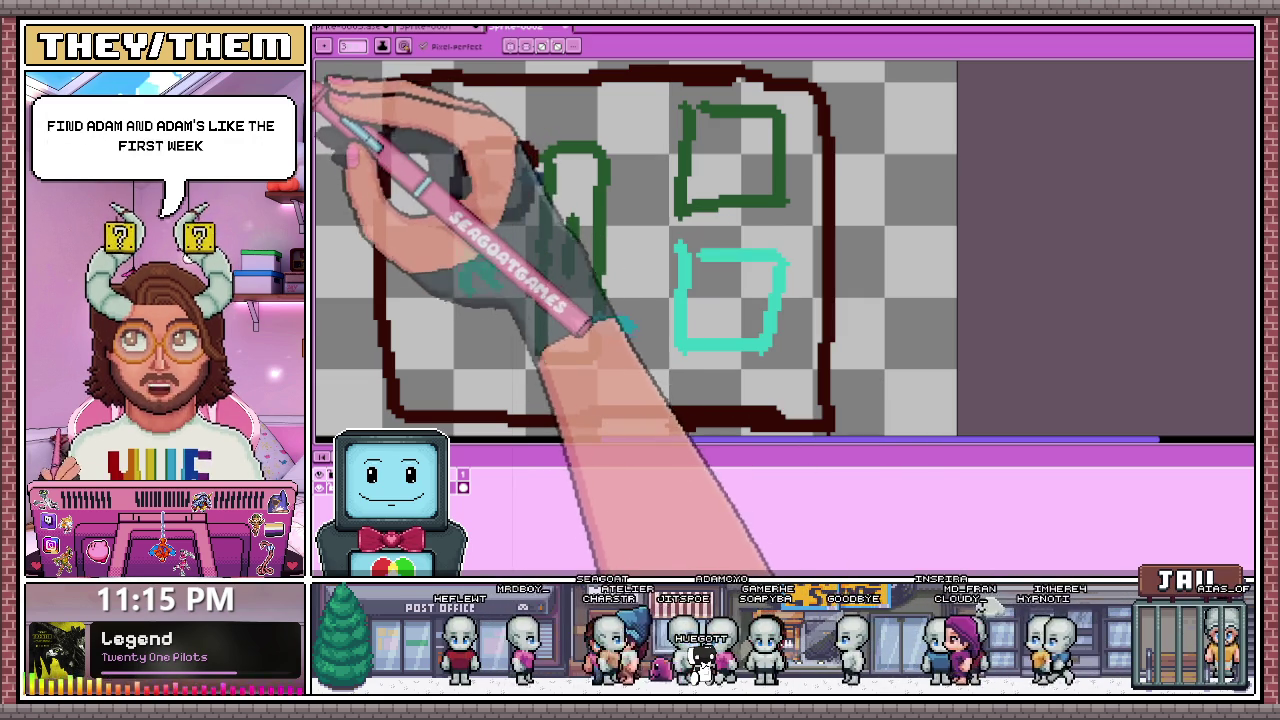
left_click(320, 60)
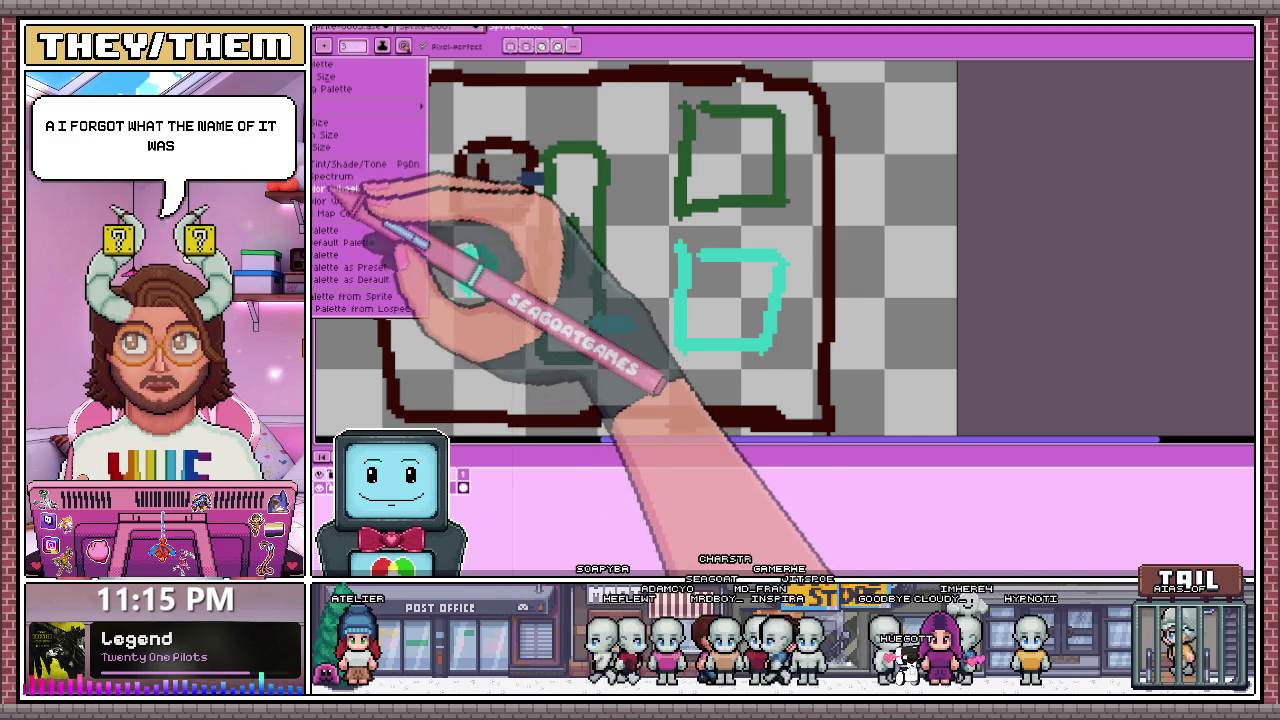
Step: Float the palette as a narrow, tall window at the top right, then switch to the horned face sprite
left_click(338, 92)
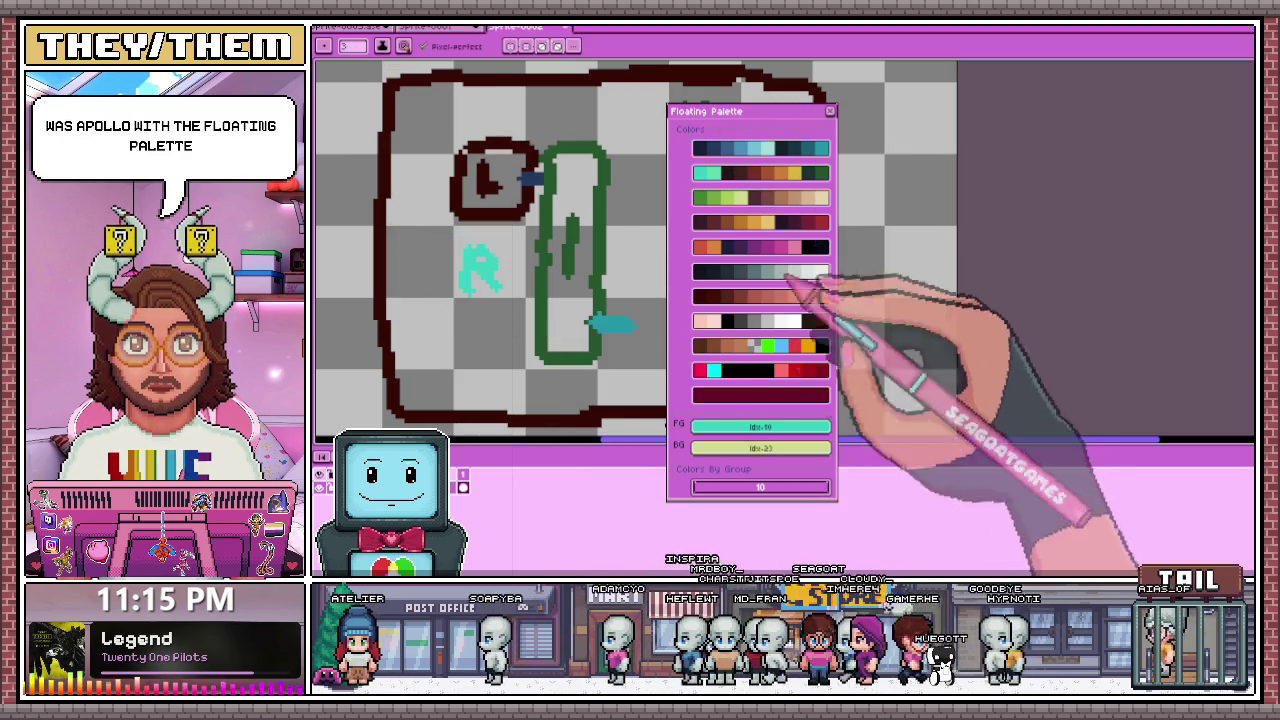
left_click_drag(766, 498, 776, 562)
left_click_drag(742, 111, 971, 64)
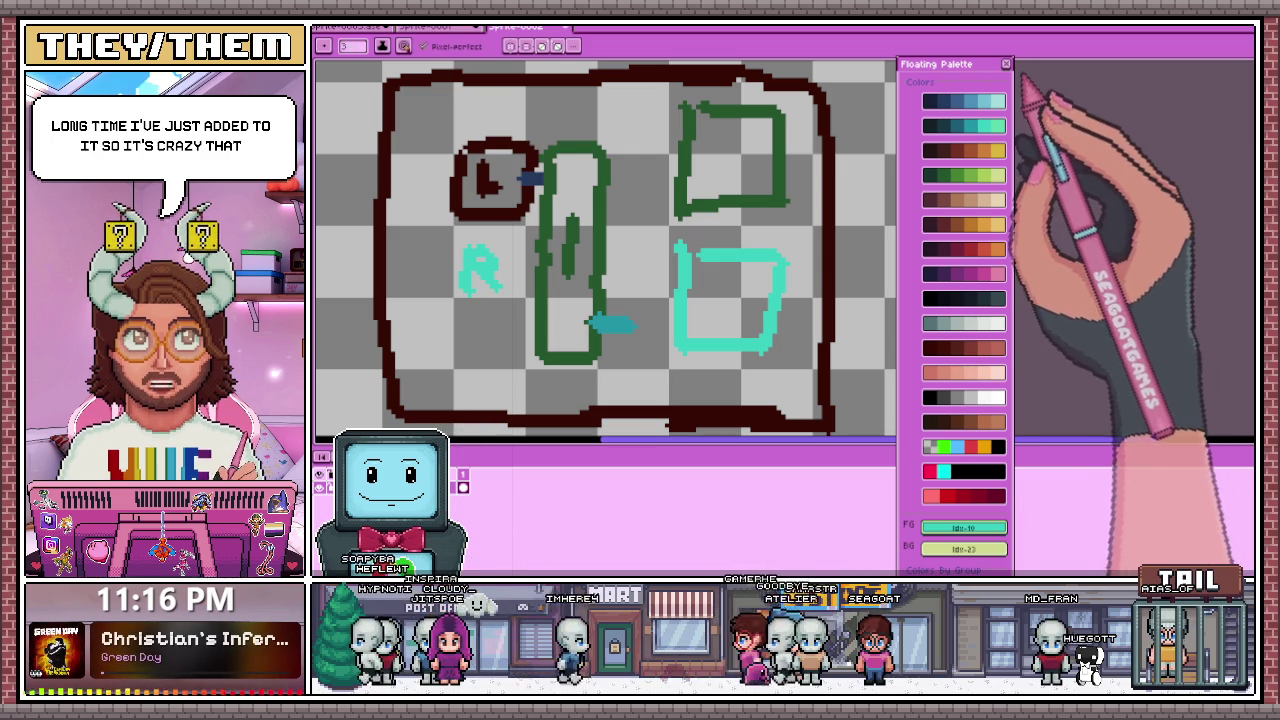
left_click_drag(950, 64, 997, 35)
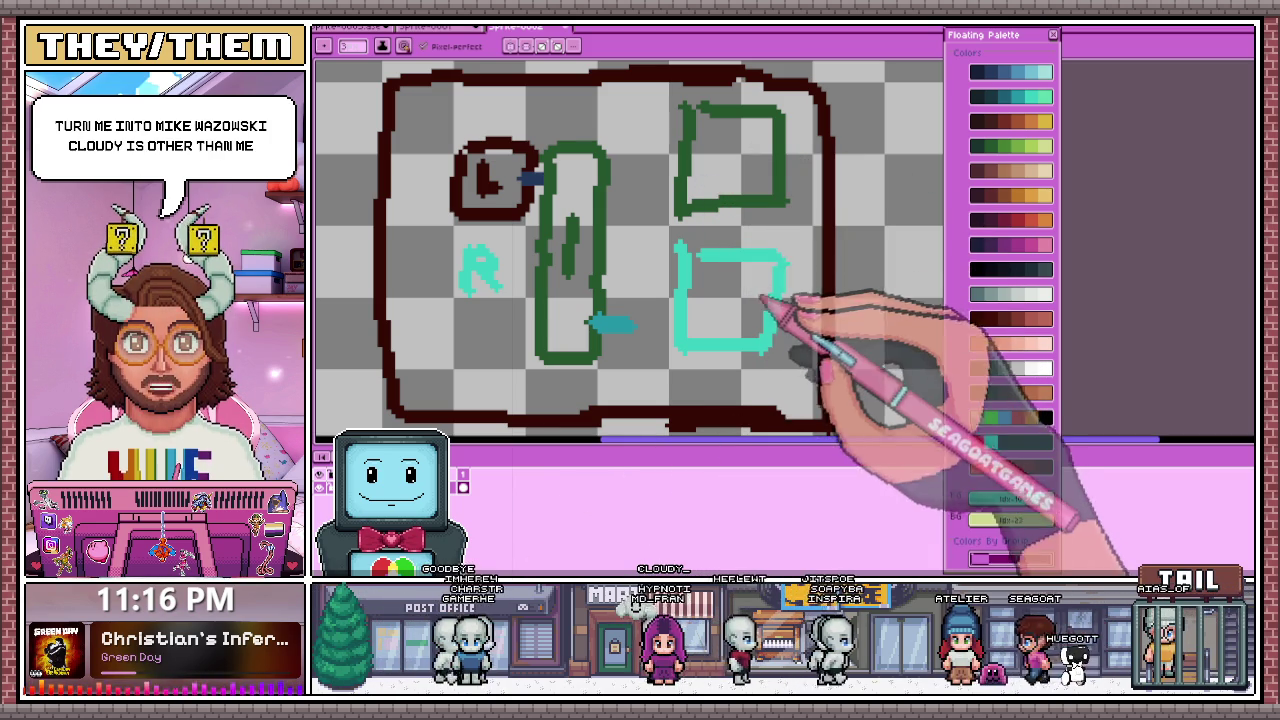
left_click_drag(829, 329, 543, 257)
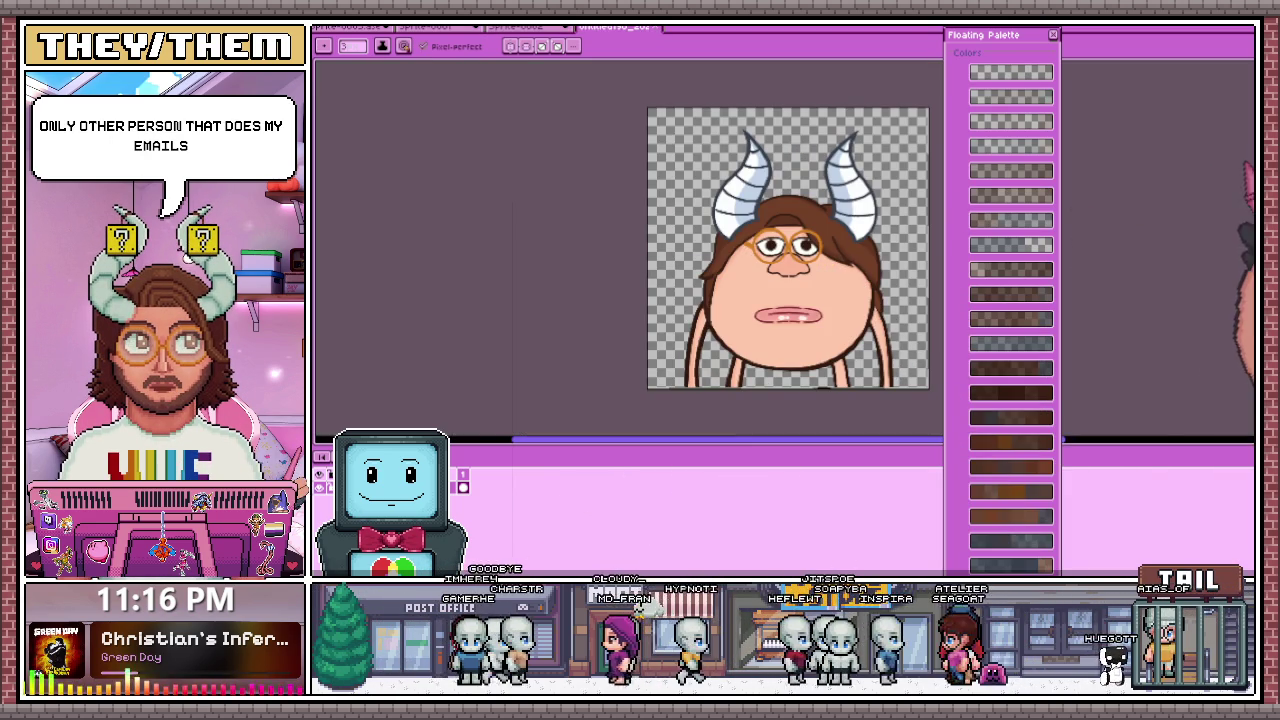
Step: Close the floating palette window, leaving the horned cartoon portrait on its canvas
scroll(850, 300, "down", 1)
scroll(830, 340, "up", 1)
scroll(840, 335, "up", 1)
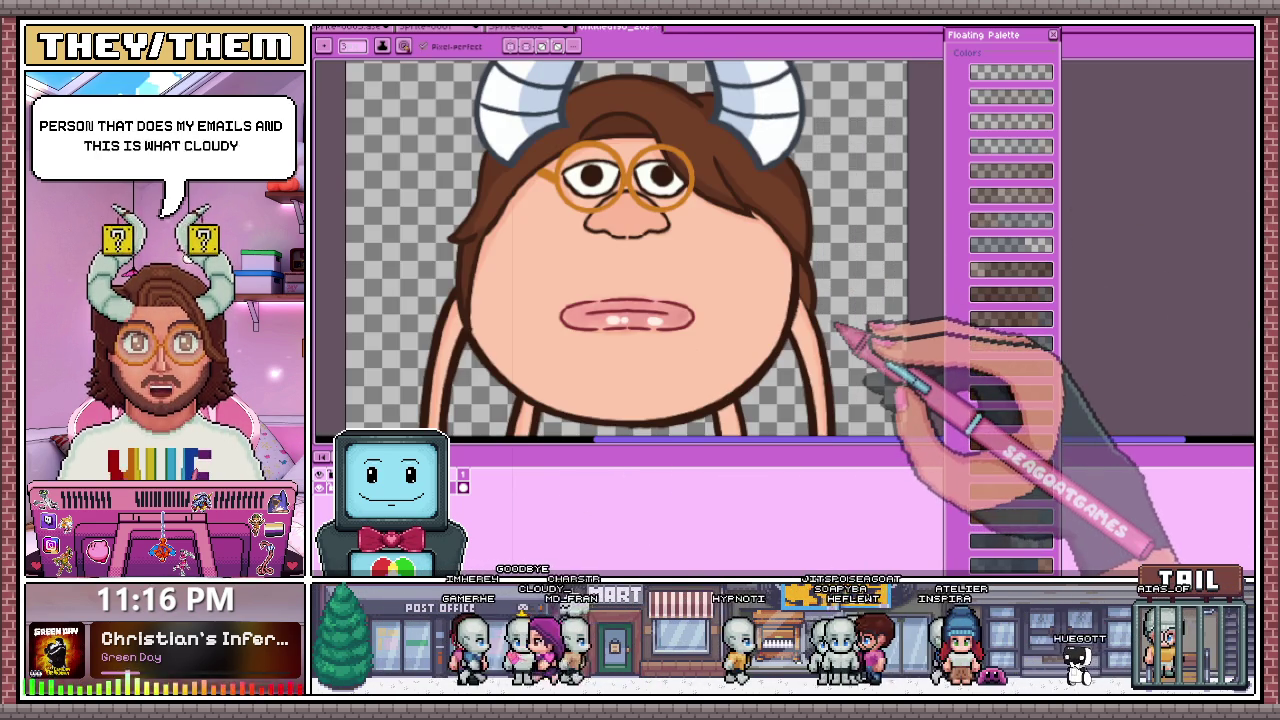
scroll(820, 362, "down", 1)
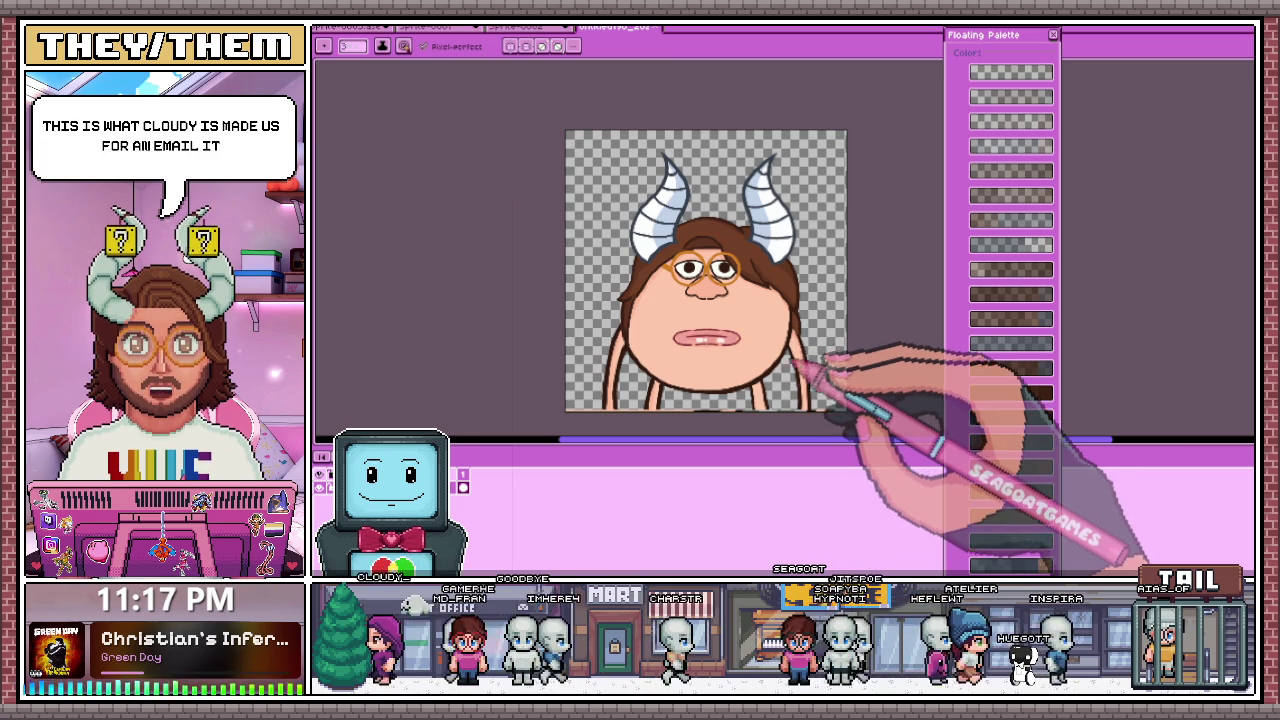
scroll(805, 362, "down", 1)
scroll(805, 362, "up", 1)
scroll(785, 372, "up", 1)
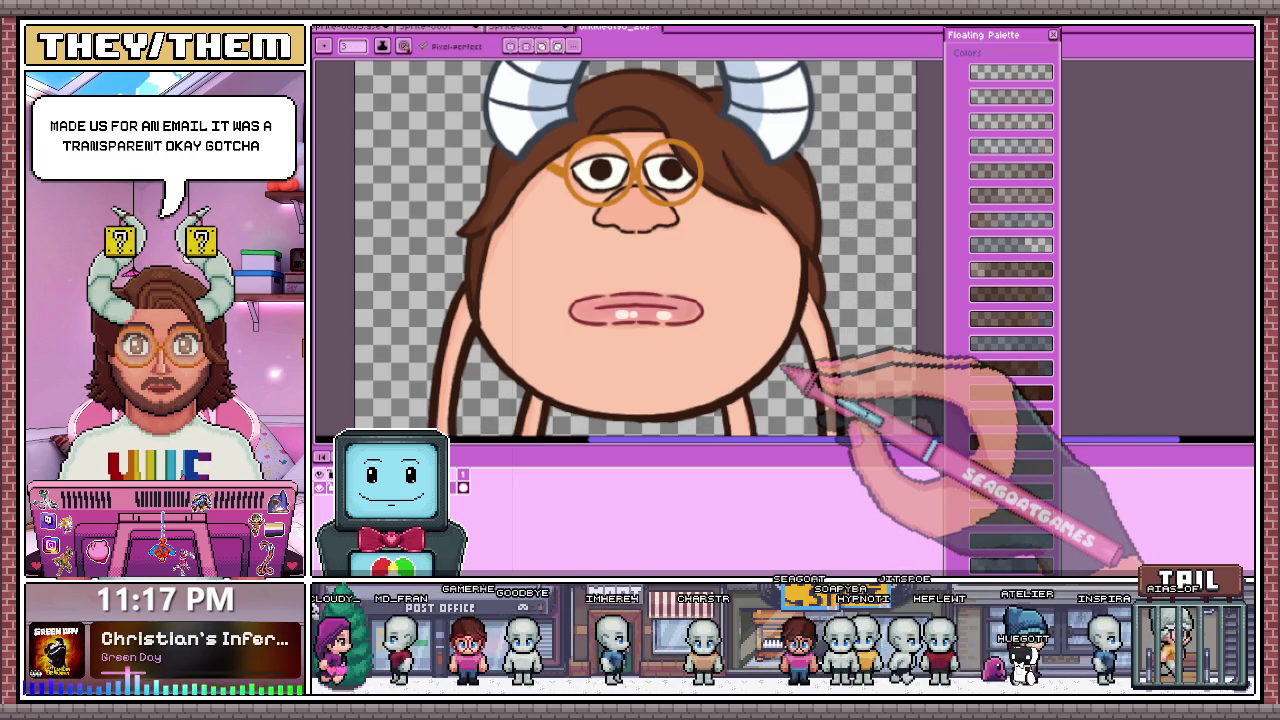
left_click(1052, 34)
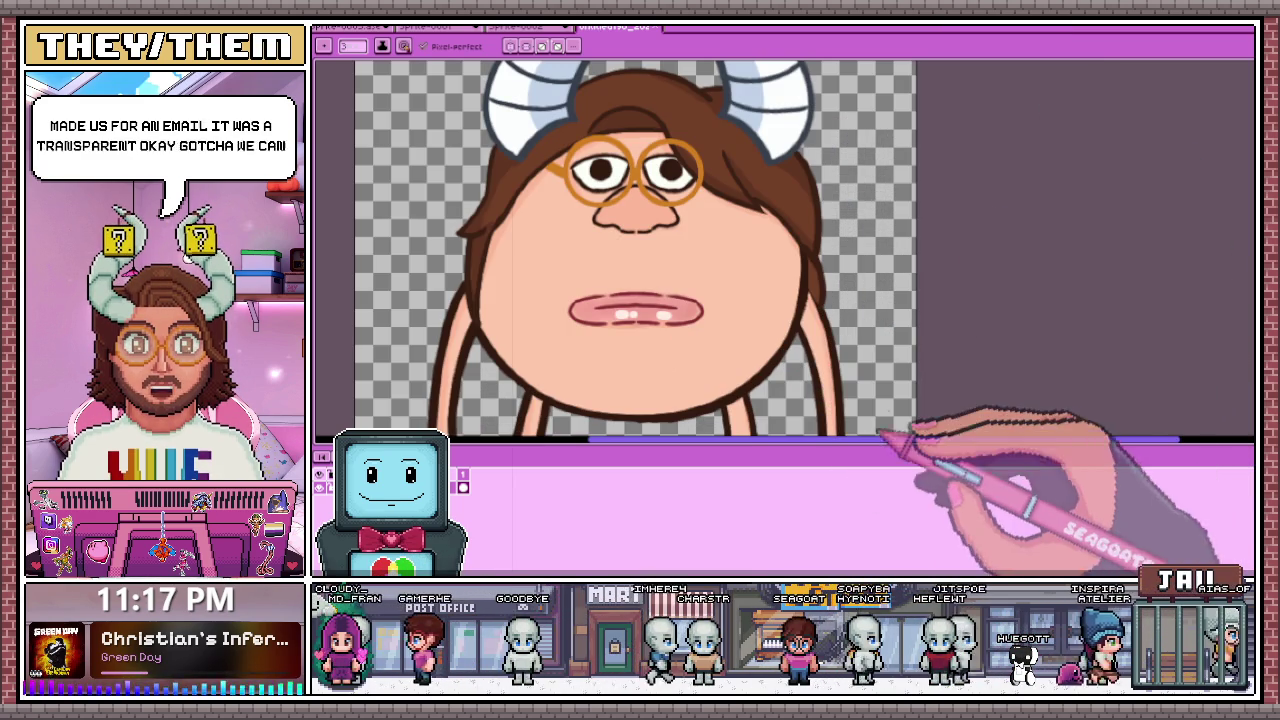
scroll(868, 443, "down", 1)
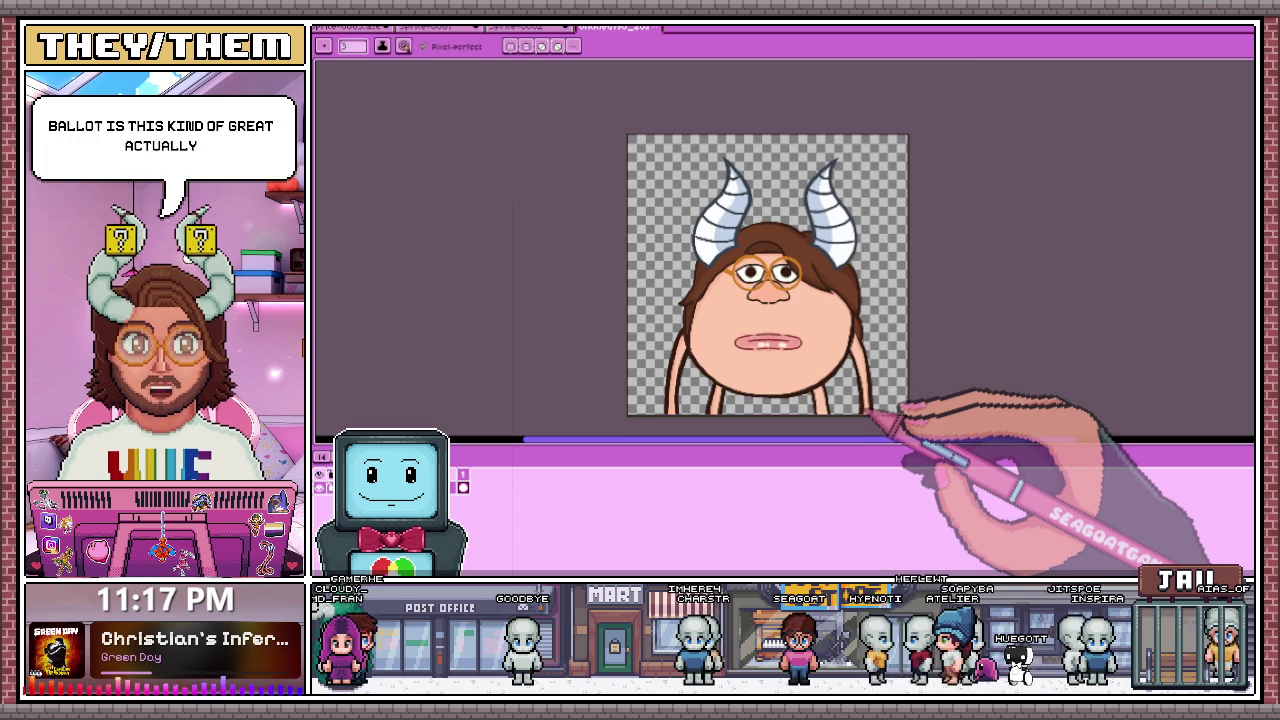
scroll(866, 412, "up", 1)
scroll(858, 420, "down", 1)
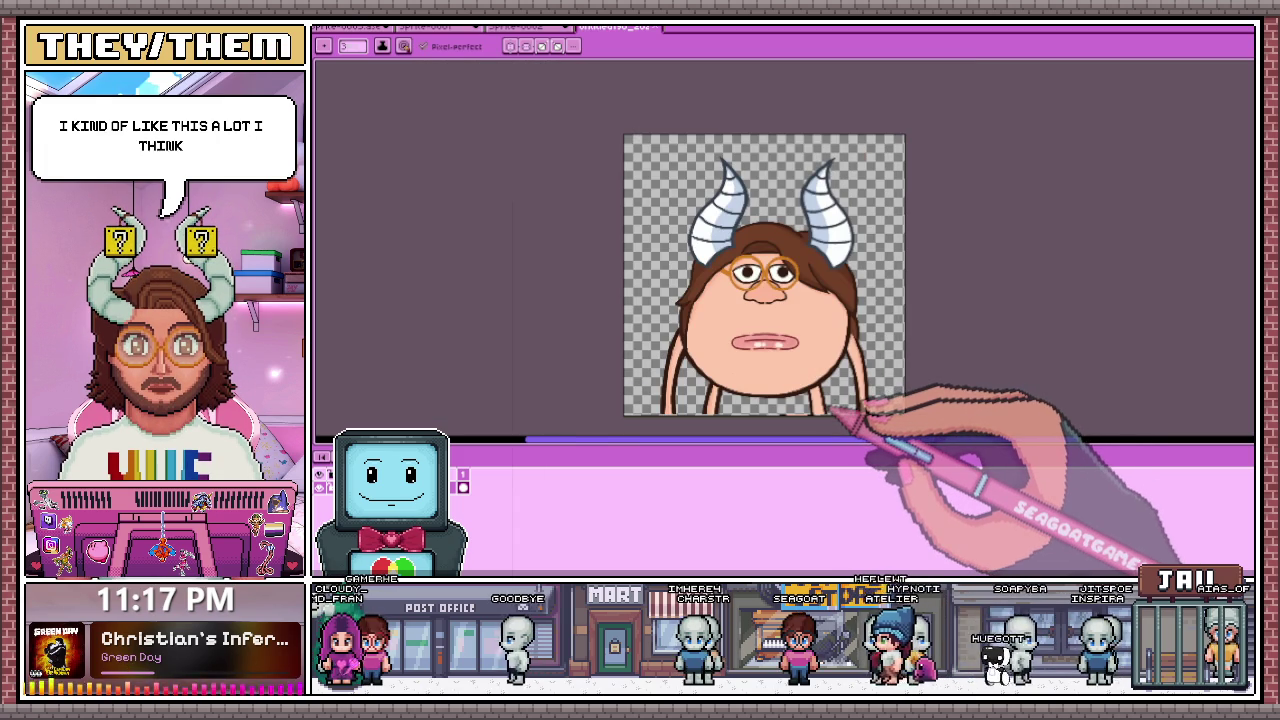
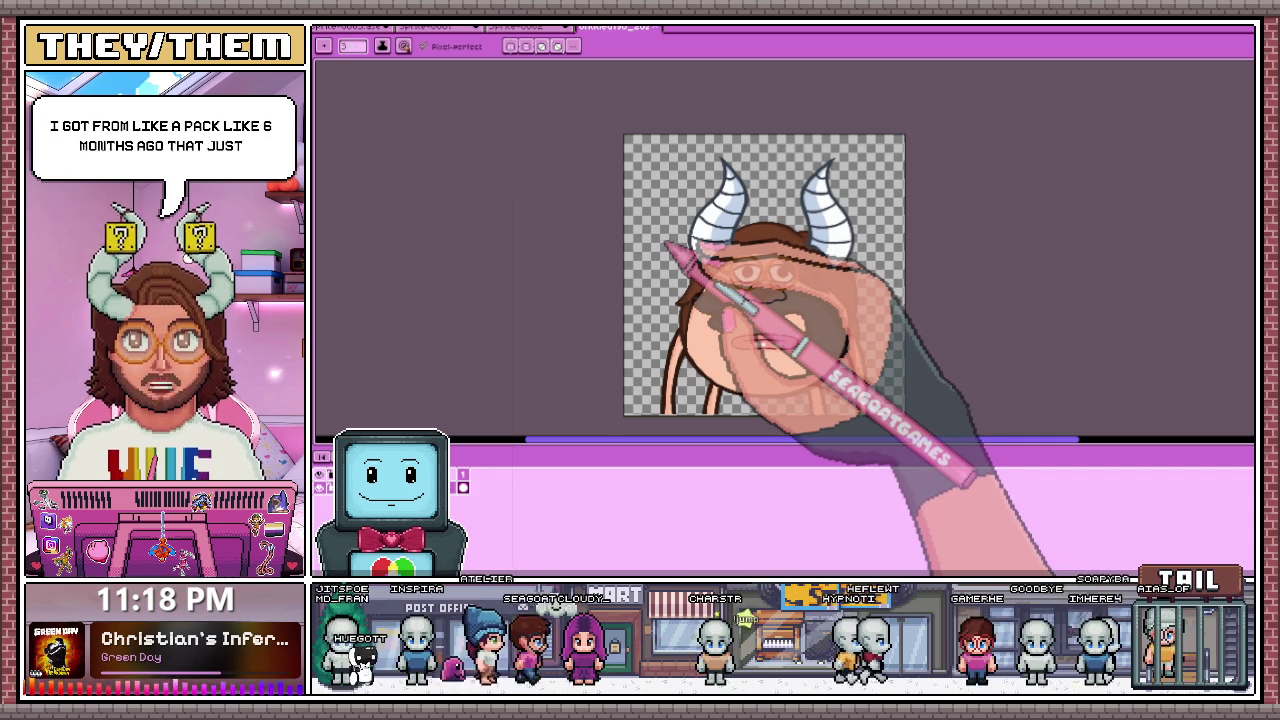
Step: Switch to the face punch sprite and preview its idle and walk face loops
scroll(830, 395, "up", 2)
scroll(768, 293, "up", 2)
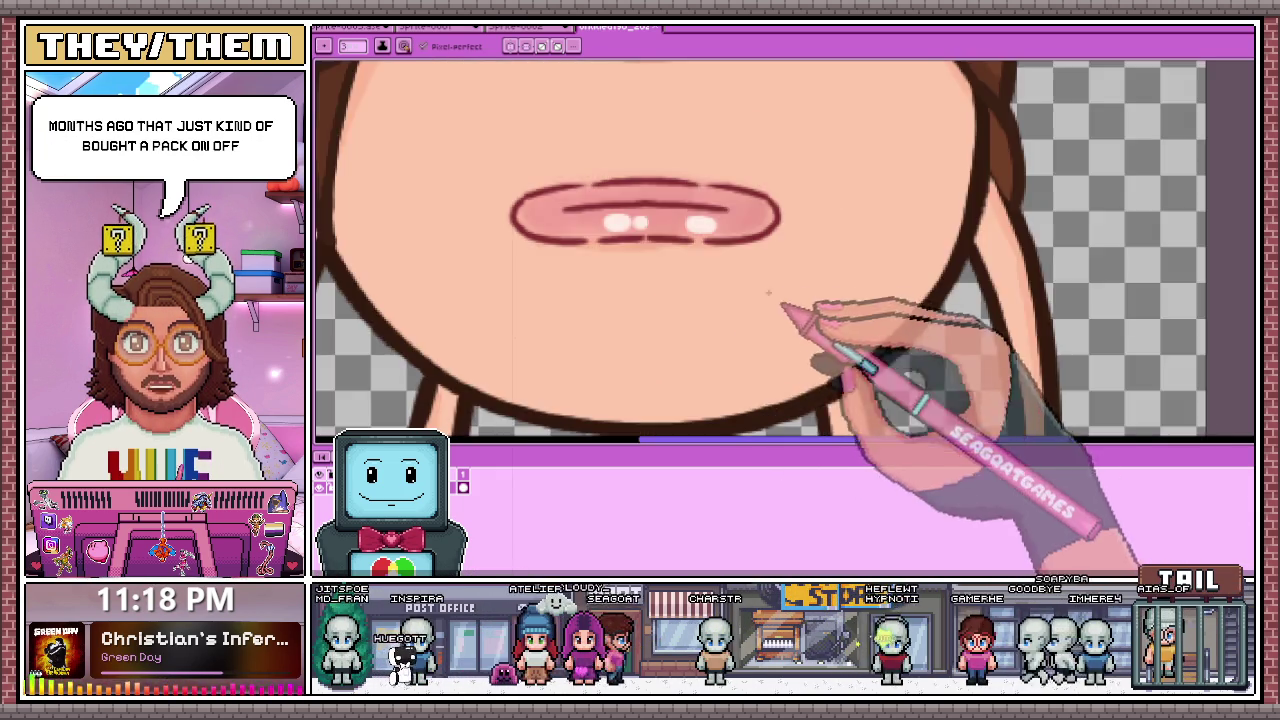
scroll(768, 293, "down", 4)
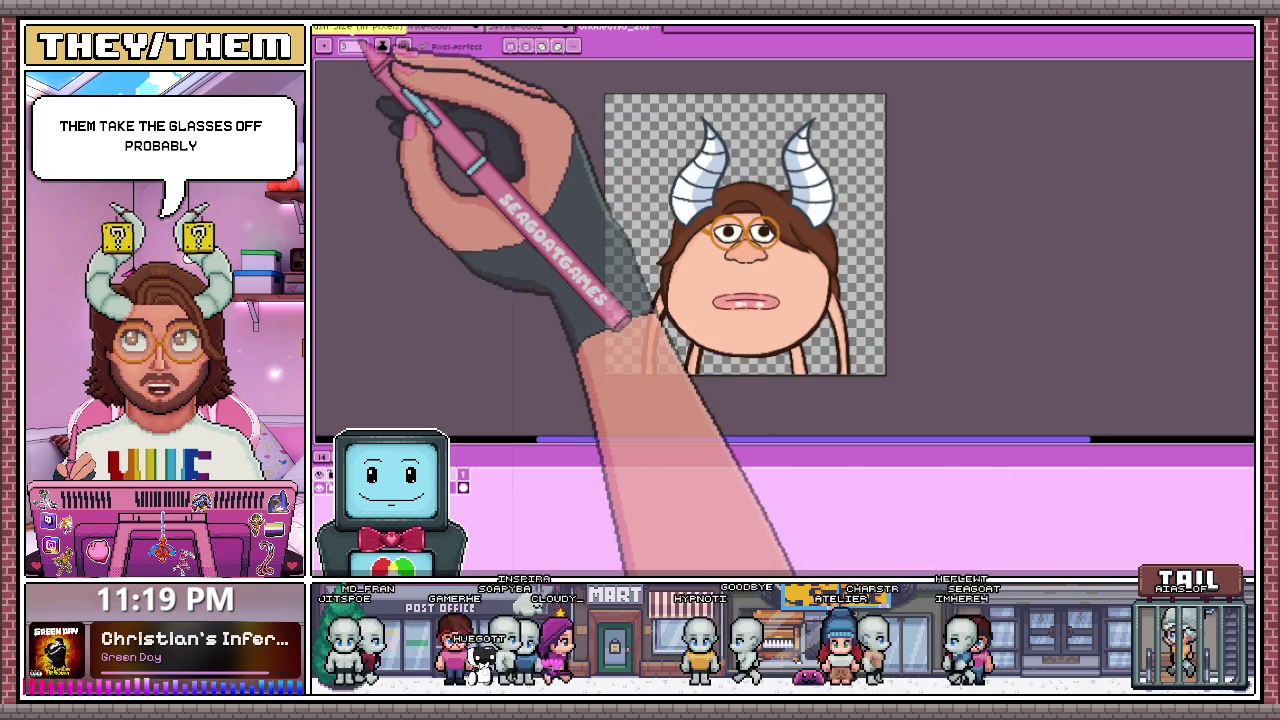
left_click(362, 30)
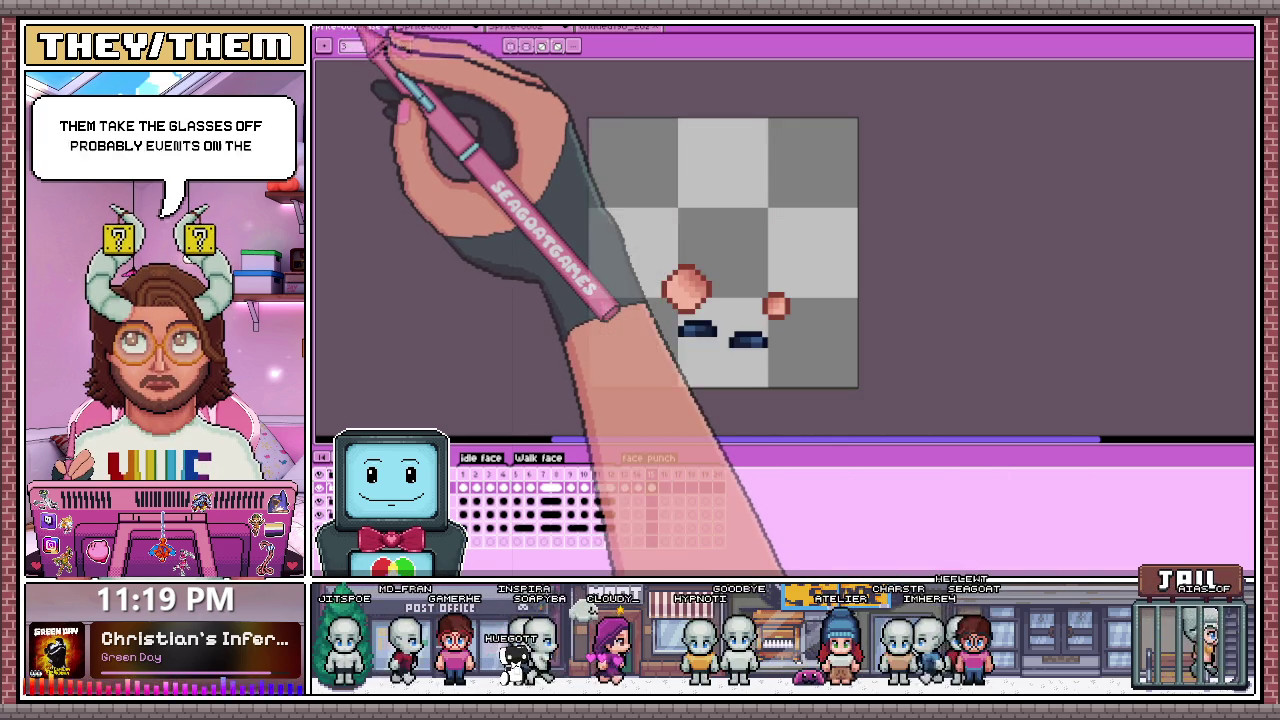
left_click(503, 488)
key("Return")
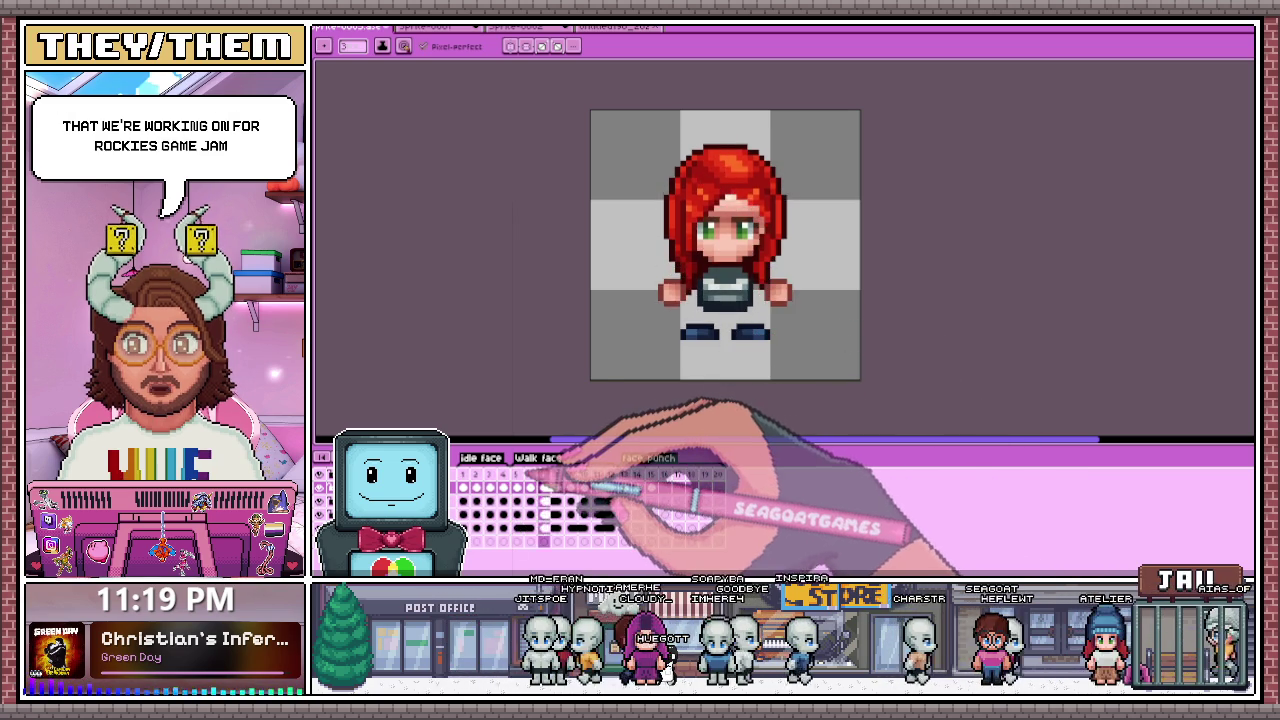
left_click(585, 457)
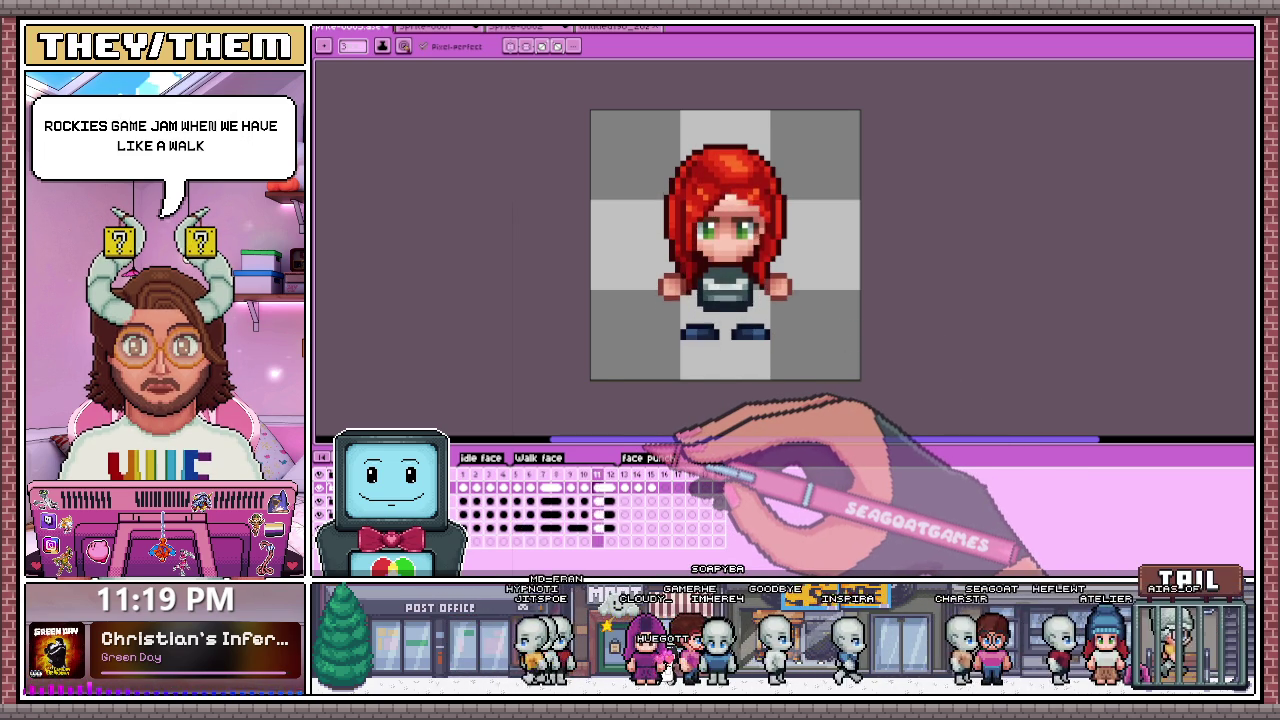
Step: Step through the face punch frames to the enlarged-fist frame and select the whole sprite
left_click(638, 482)
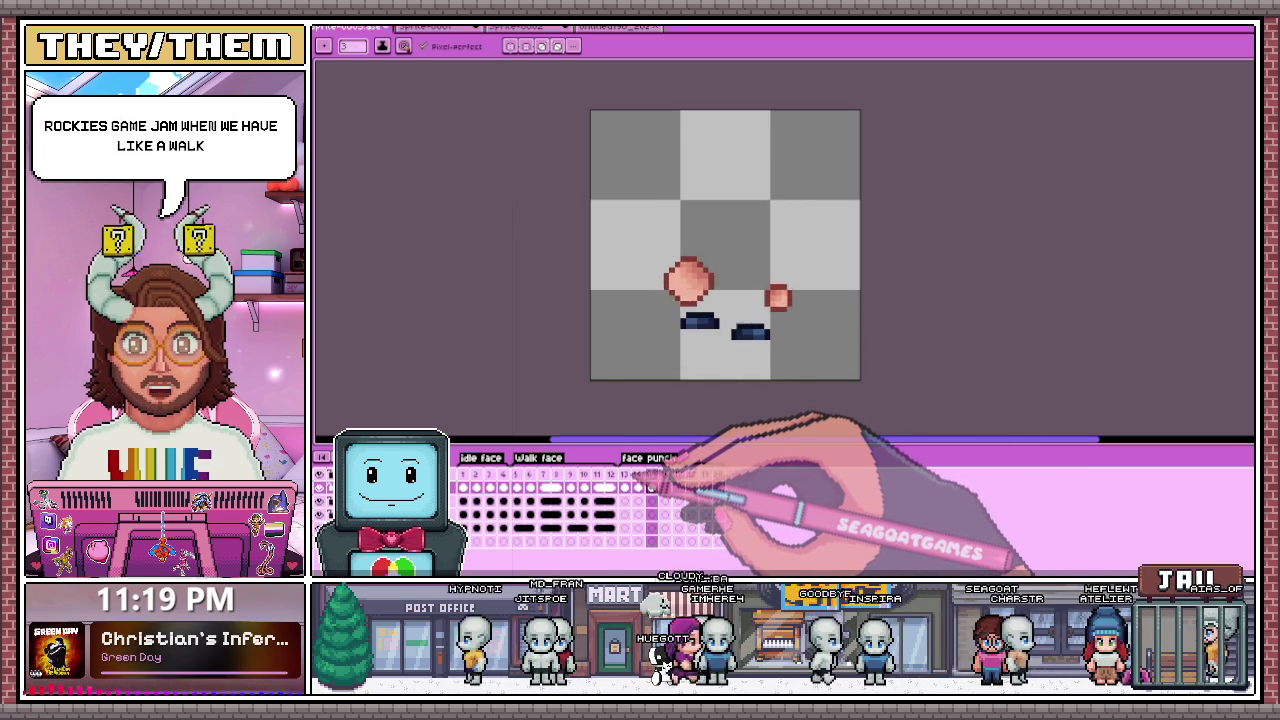
left_click(678, 482)
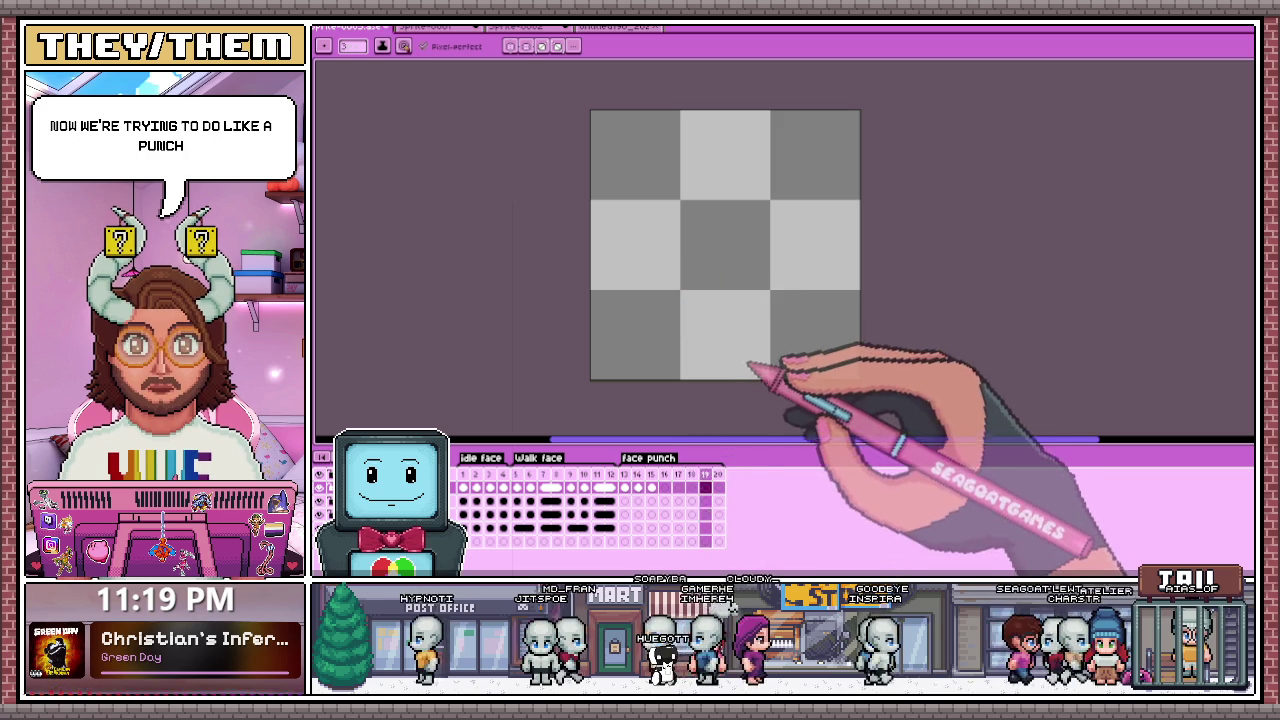
left_click(638, 487)
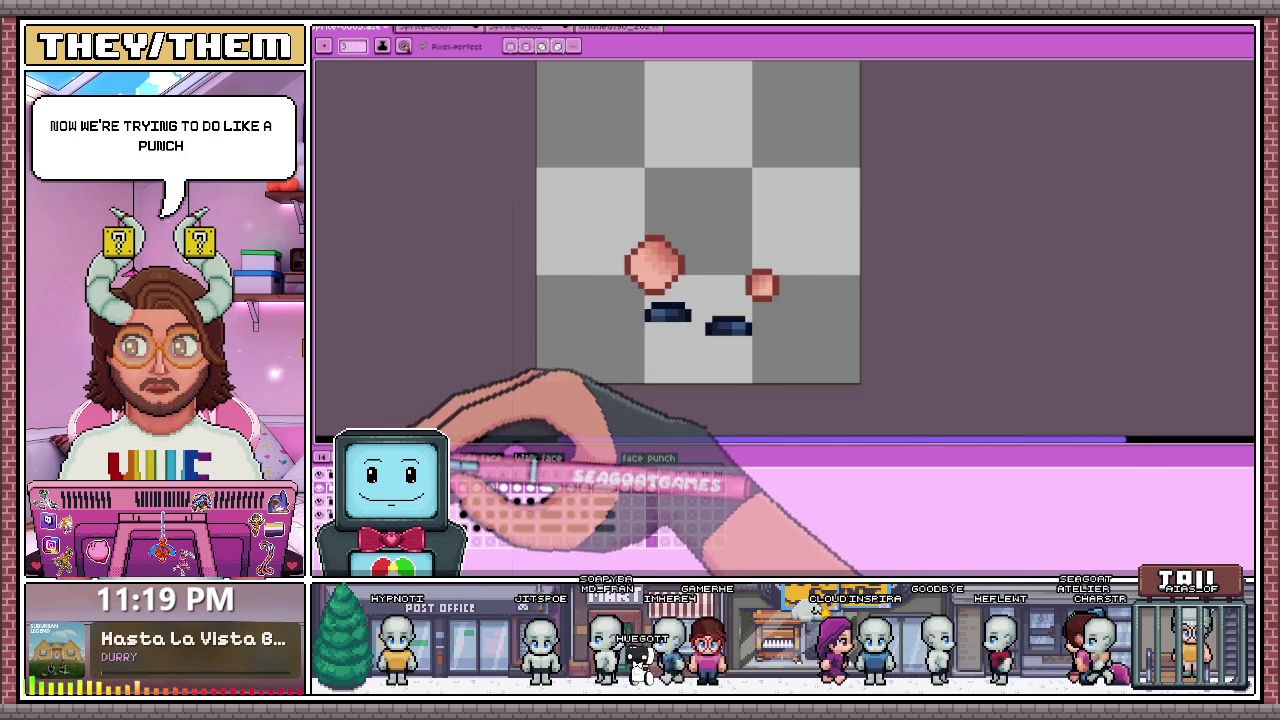
left_click(651, 487)
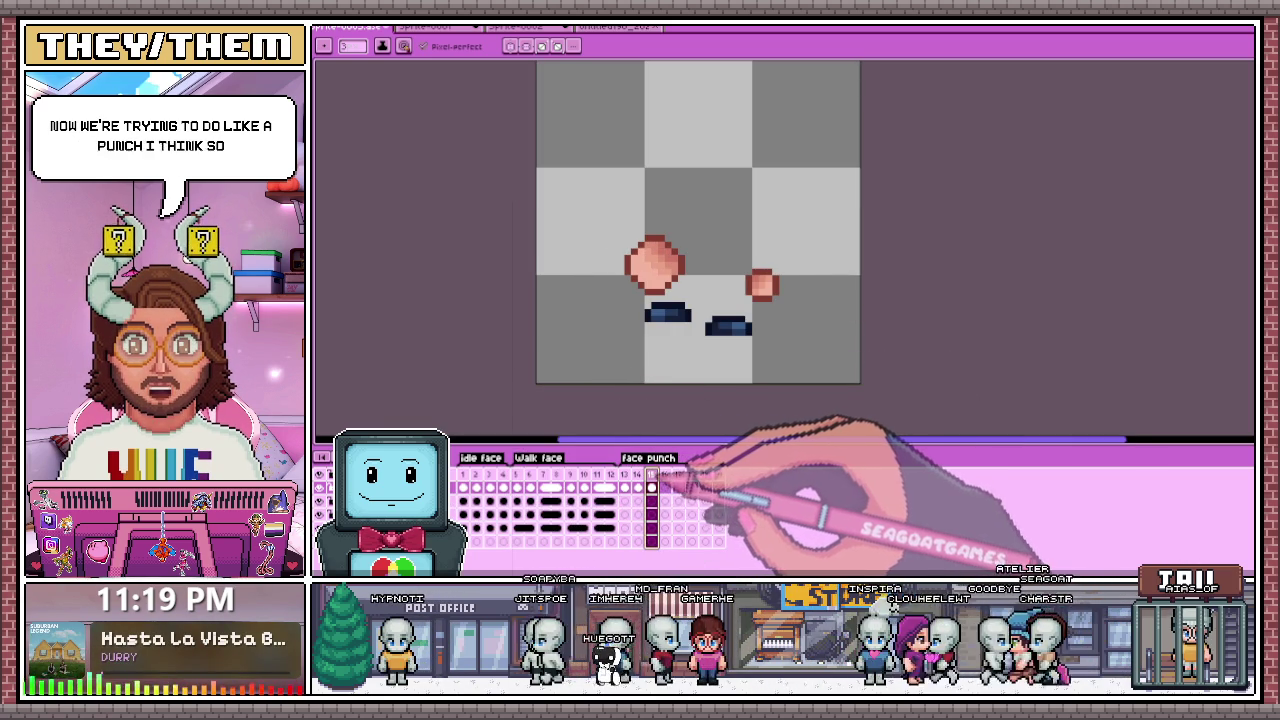
left_click_drag(548, 126, 862, 384)
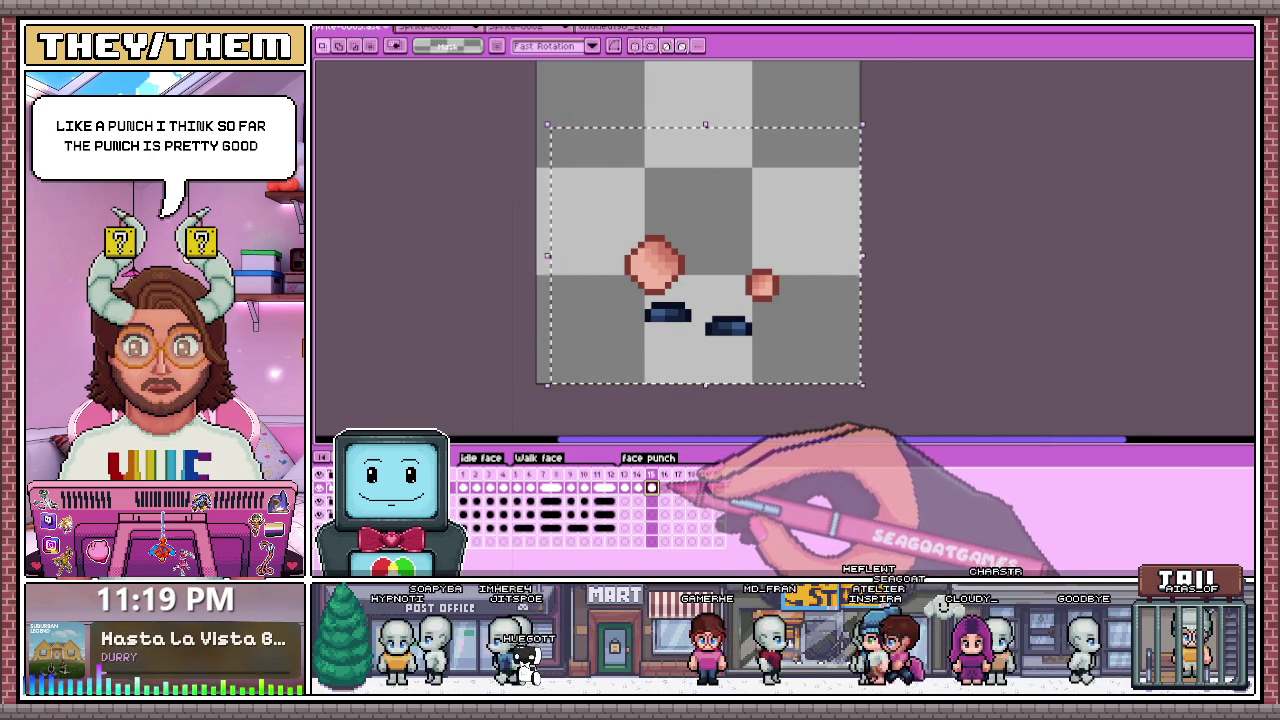
Step: On frame 16, redraw the fist's left and upper-left outline larger with the pencil
key("Right")
scroll(590, 232, "up", 2)
scroll(590, 232, "down", 2)
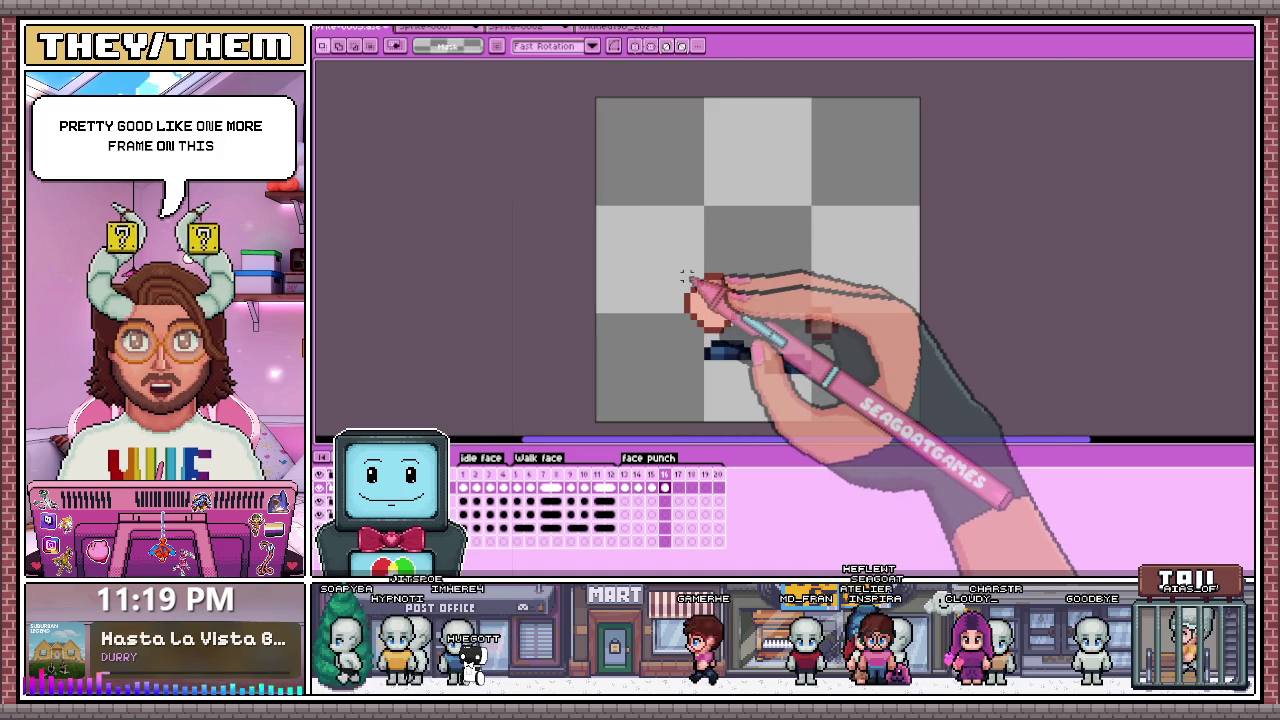
scroll(686, 277, "up", 1)
scroll(686, 277, "up", 1)
key("b")
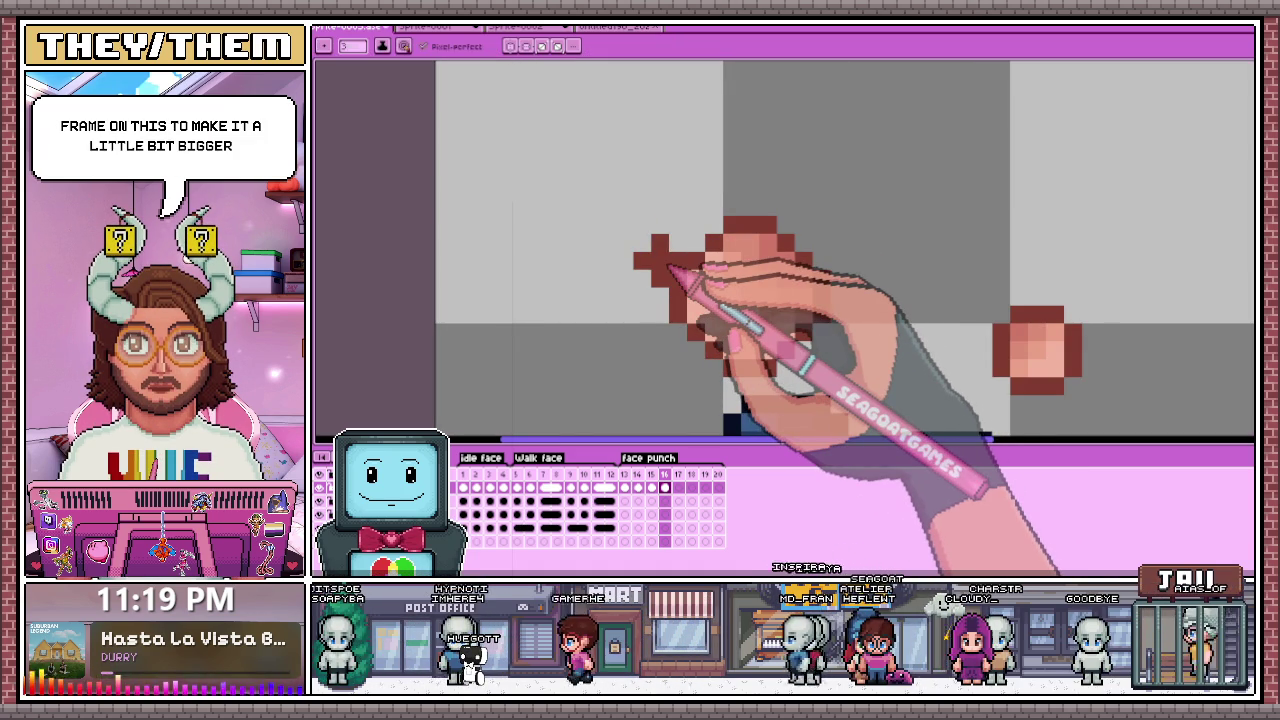
left_click_drag(672, 270, 695, 298)
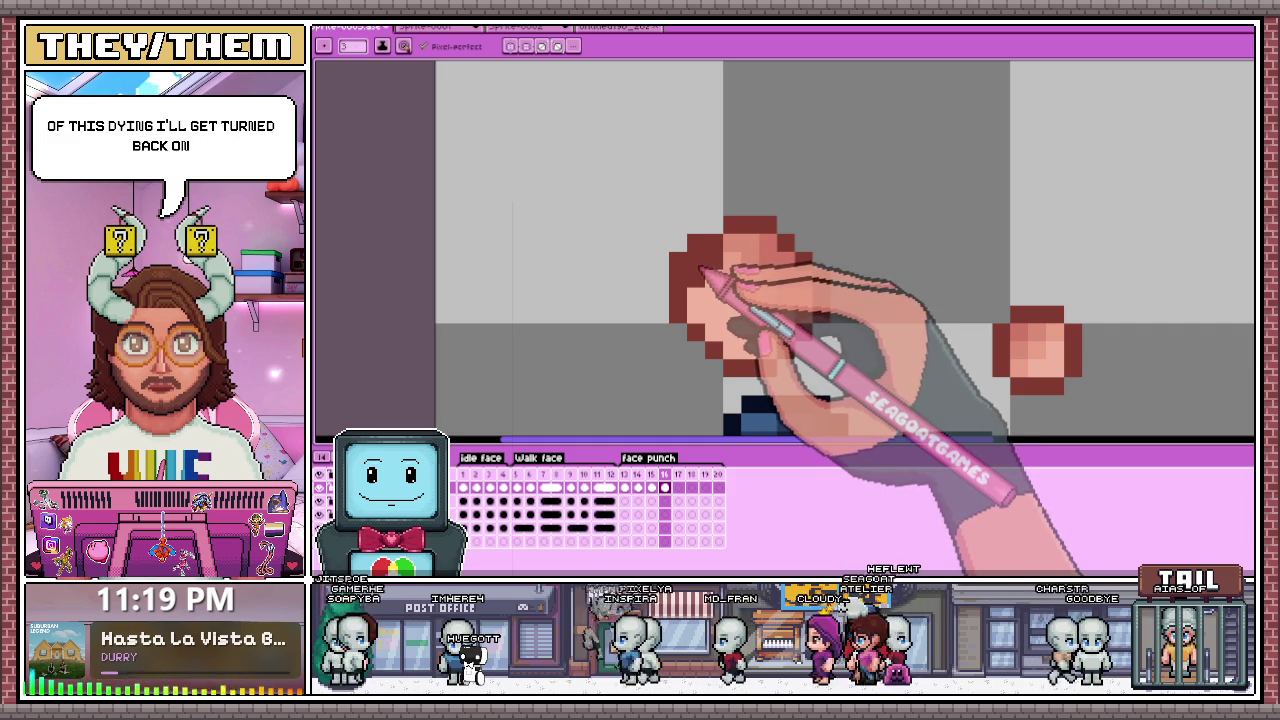
left_click_drag(714, 244, 669, 280)
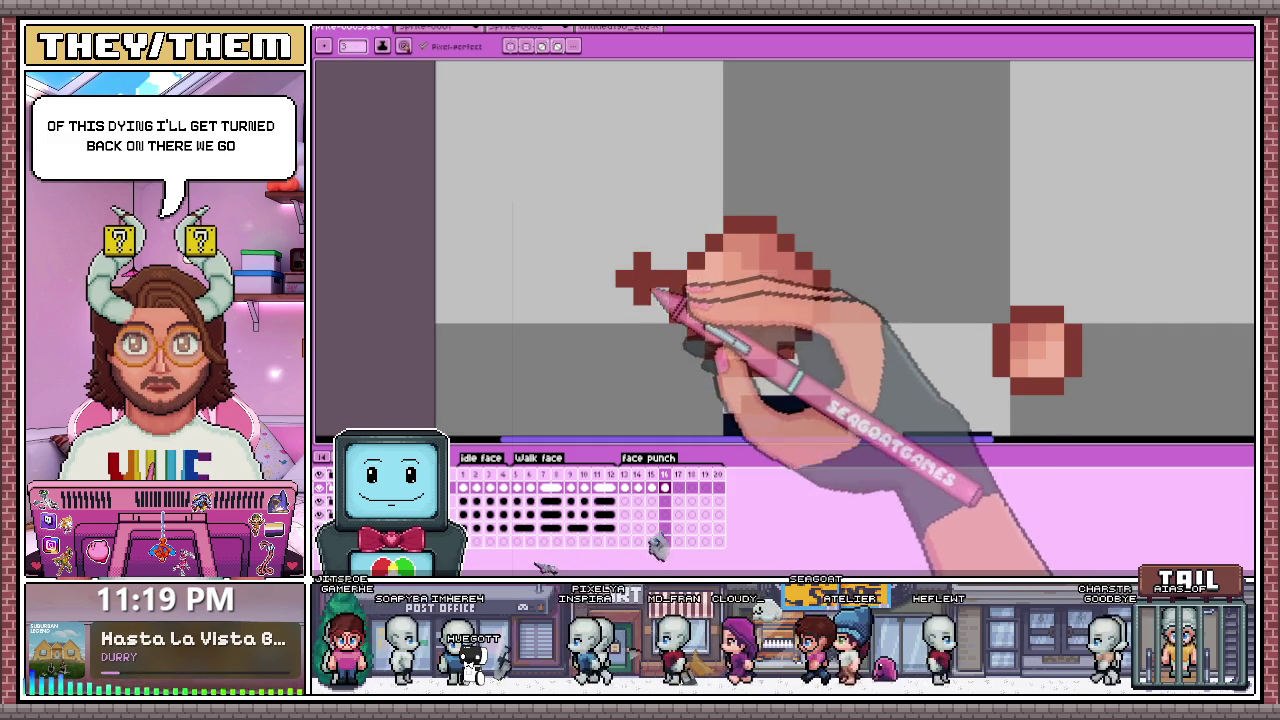
scroll(645, 290, "down", 1)
scroll(660, 300, "up", 1)
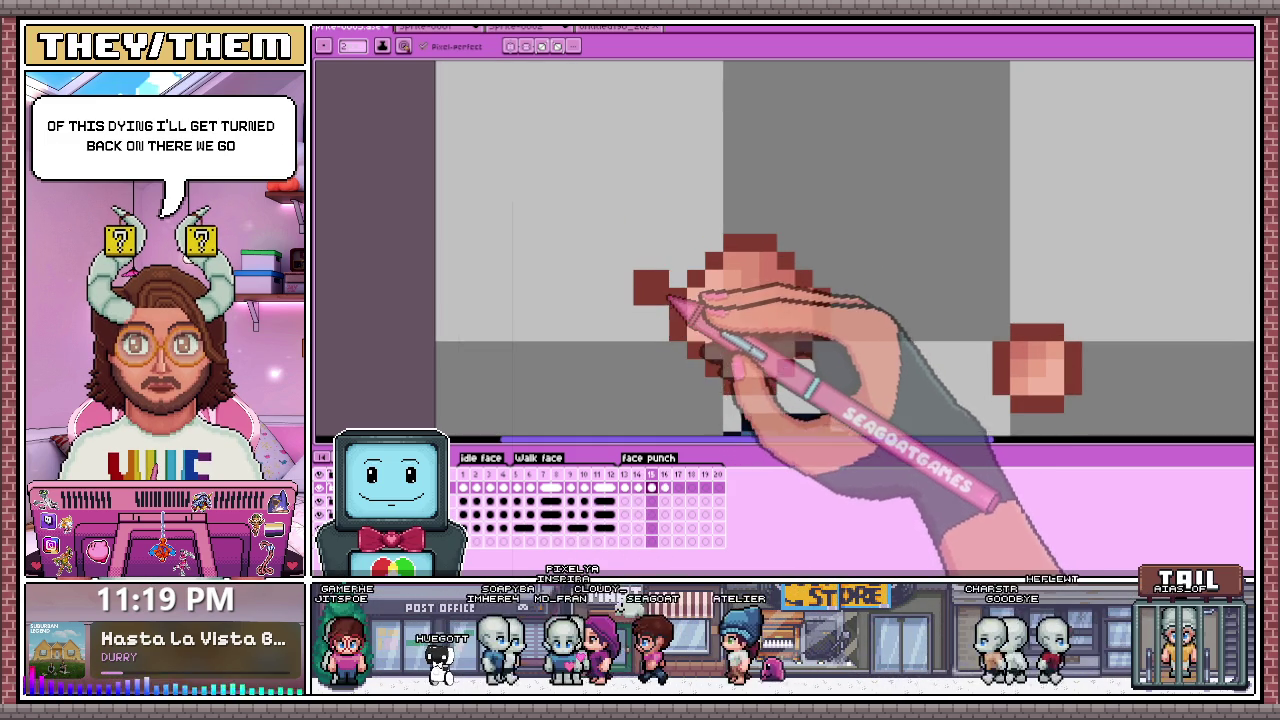
Step: Clear stray pixels beside the fist and darken its left outline using a size 1–2 brush
key("Right")
key("Right")
left_click_drag(688, 262, 662, 268)
key("b")
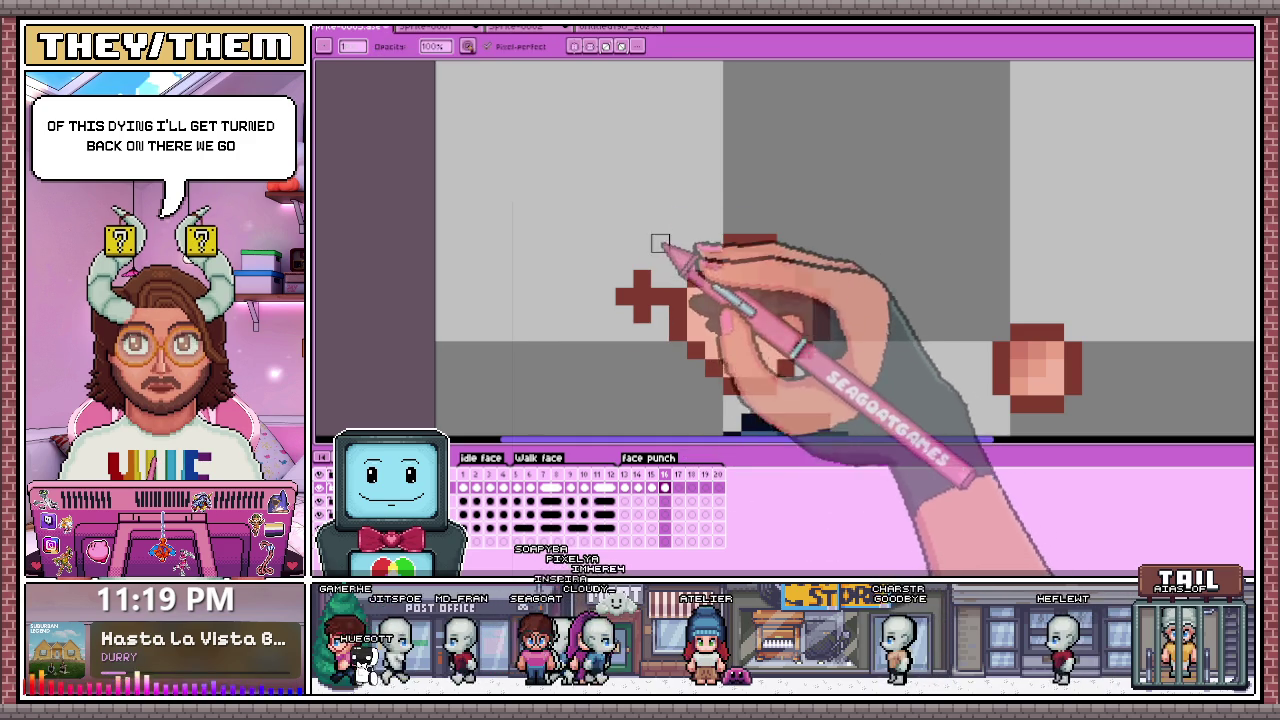
key("ctrl+z")
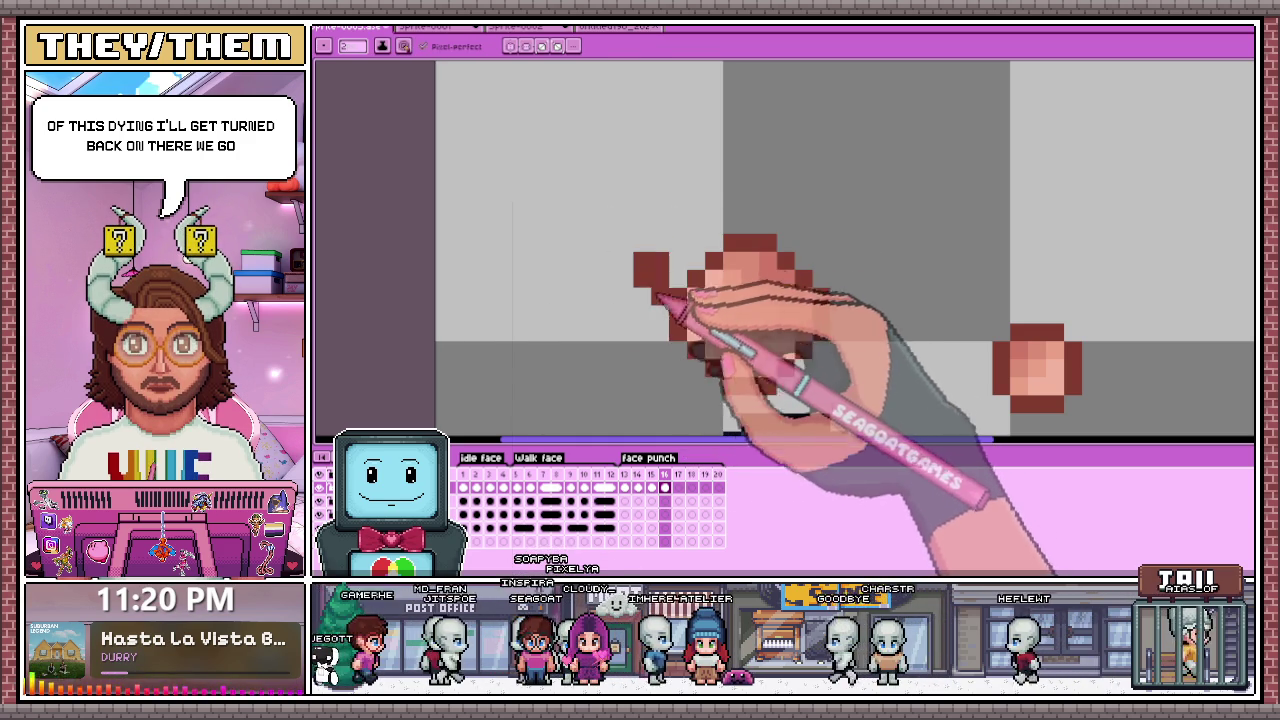
left_click(324, 46)
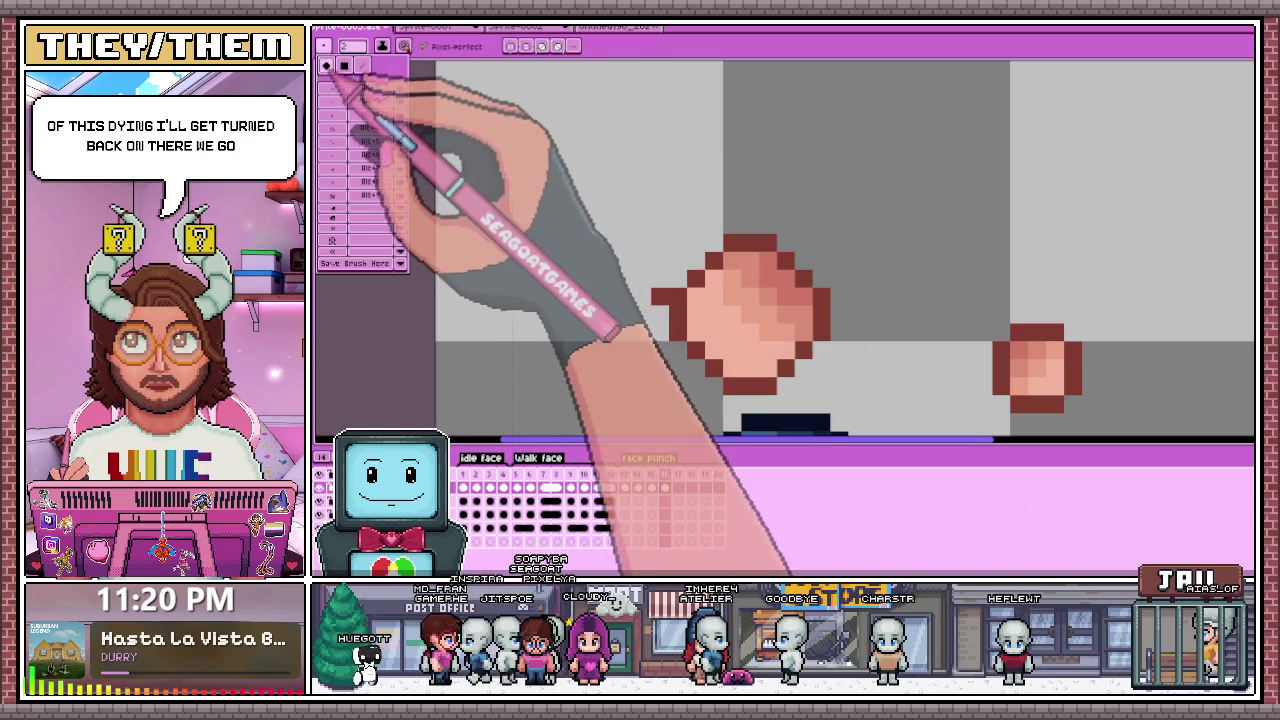
left_click(543, 268)
left_click_drag(669, 297, 735, 365)
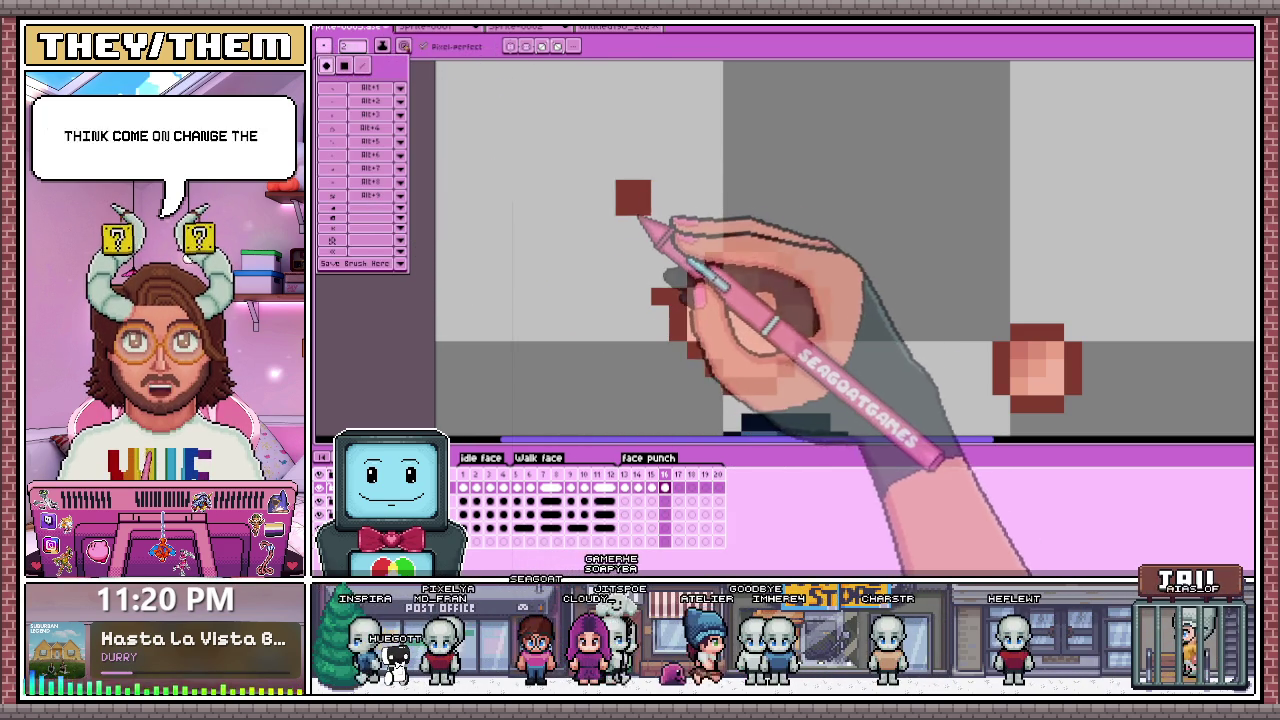
left_click(630, 250)
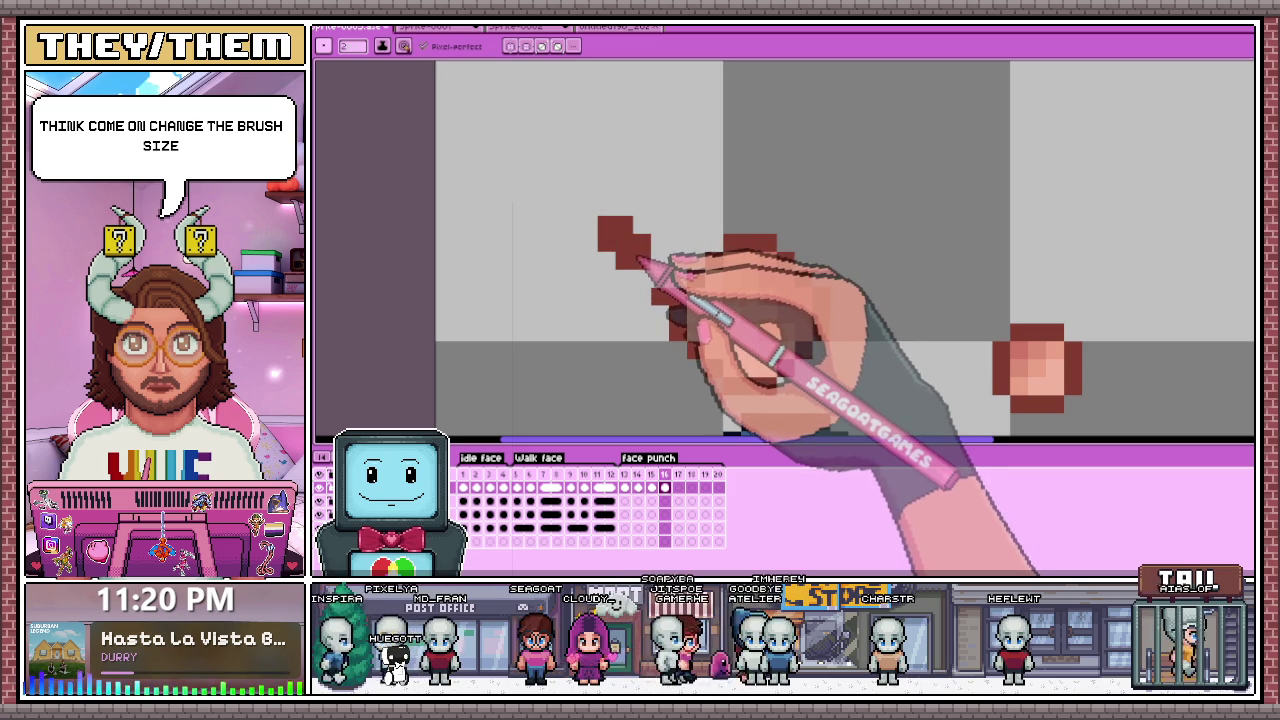
Step: Fill the enlarged fist with skin colour and add dark-red outline pixels at its top-left
left_click_drag(623, 223, 663, 286)
scroll(663, 286, "up", 2)
scroll(722, 310, "down", 3)
scroll(705, 298, "up", 1)
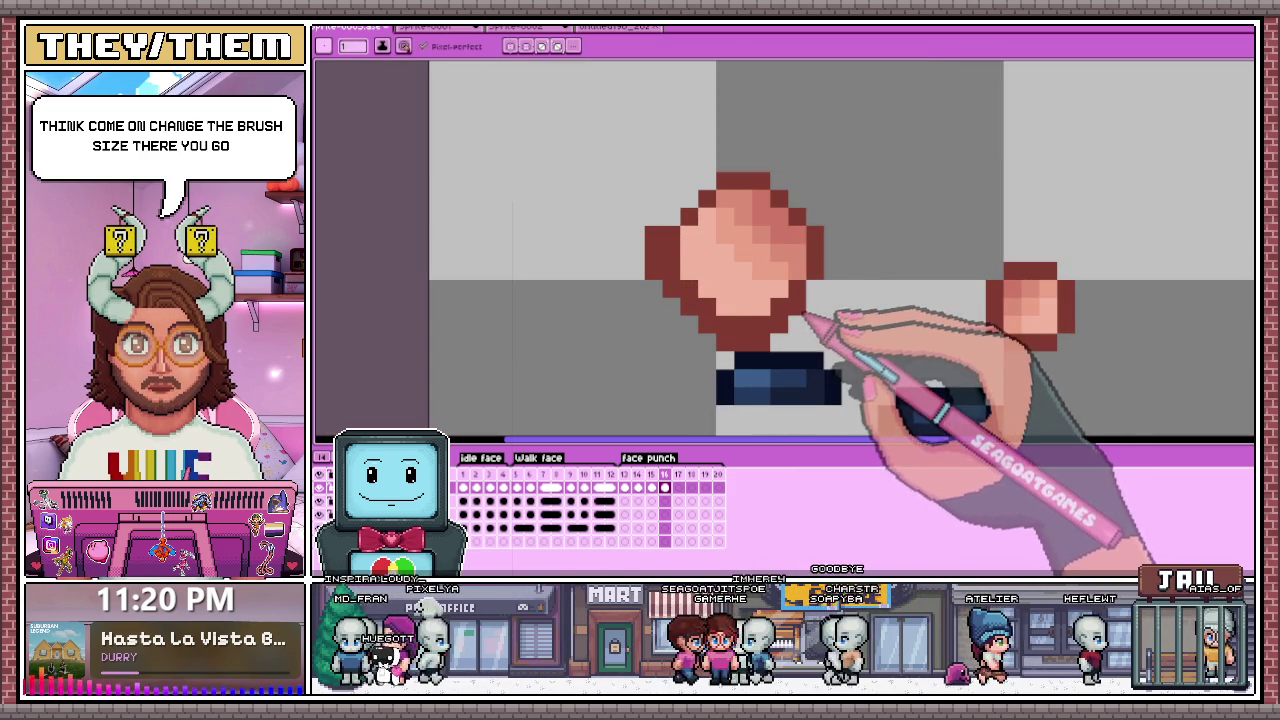
left_click(833, 271)
key("ctrl+z")
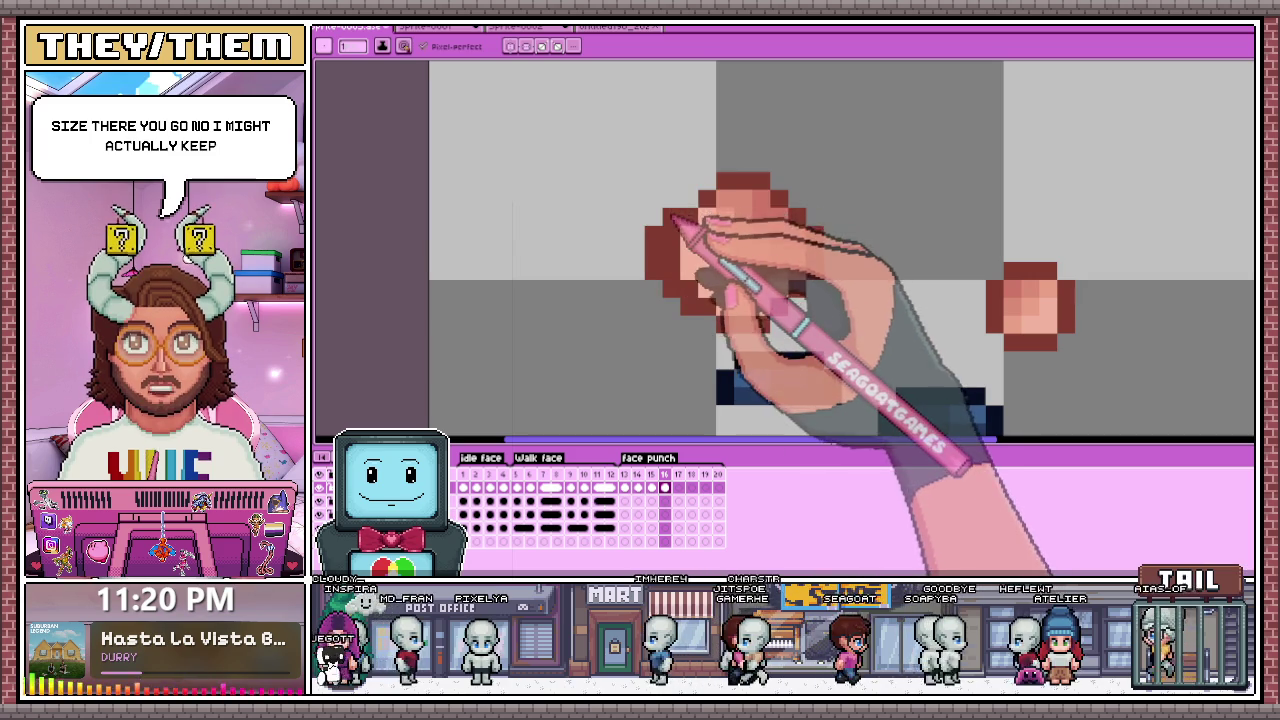
left_click_drag(690, 180, 663, 214)
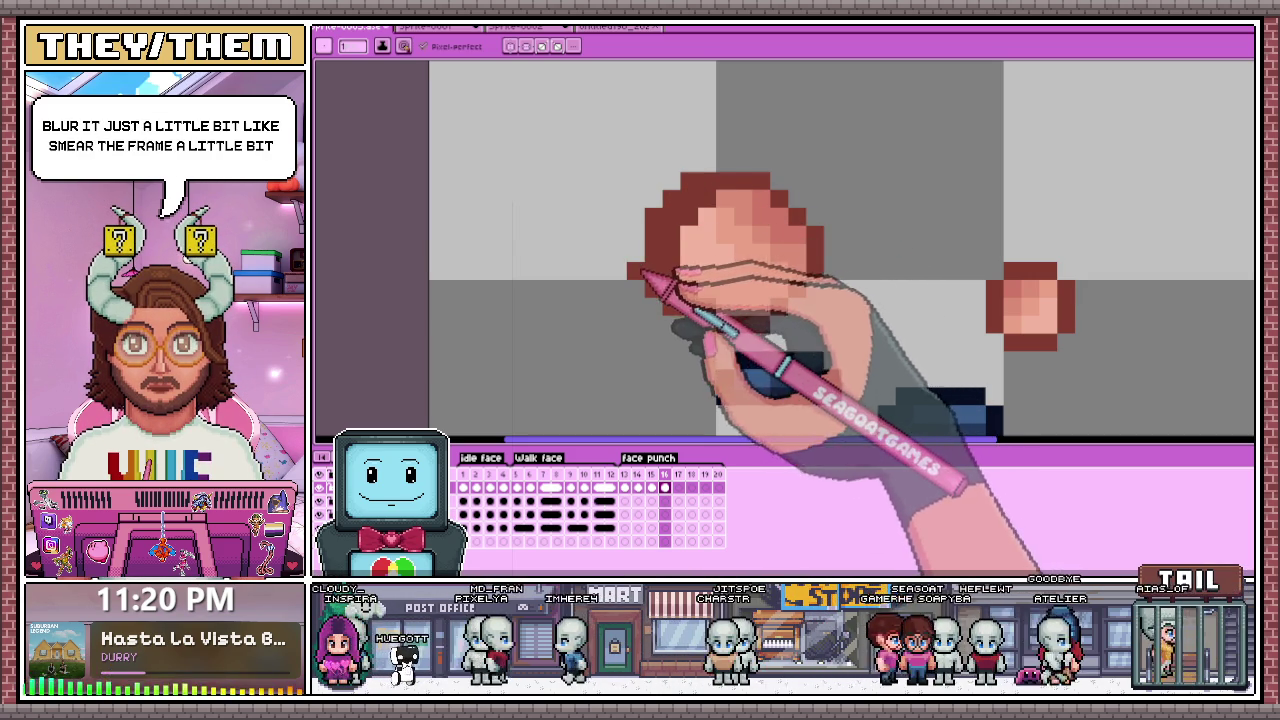
scroll(676, 194, "down", 1)
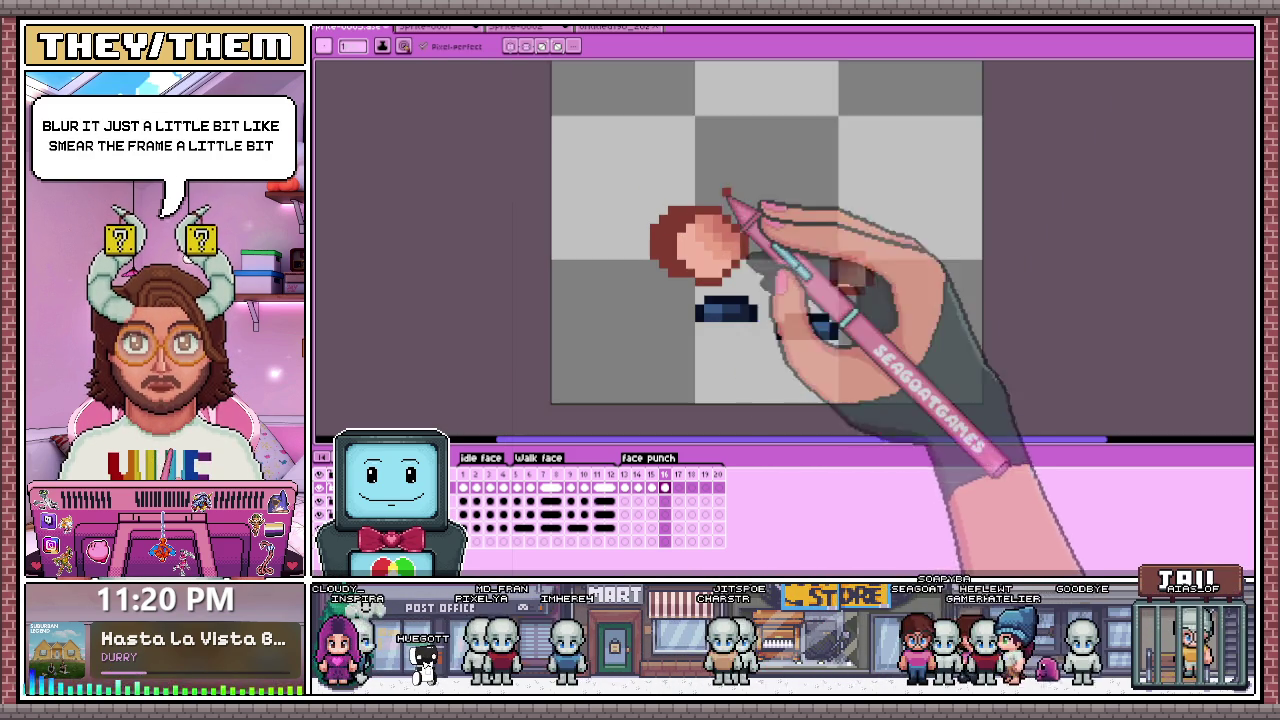
Step: Shift the selected fist slightly right and play the punch animation to review it
key("m")
mouse_move(634, 186)
left_mouse_down()
mouse_move(766, 288)
mouse_move(743, 265)
mouse_move(771, 261)
left_mouse_up()
scroll(775, 265, "down", 1)
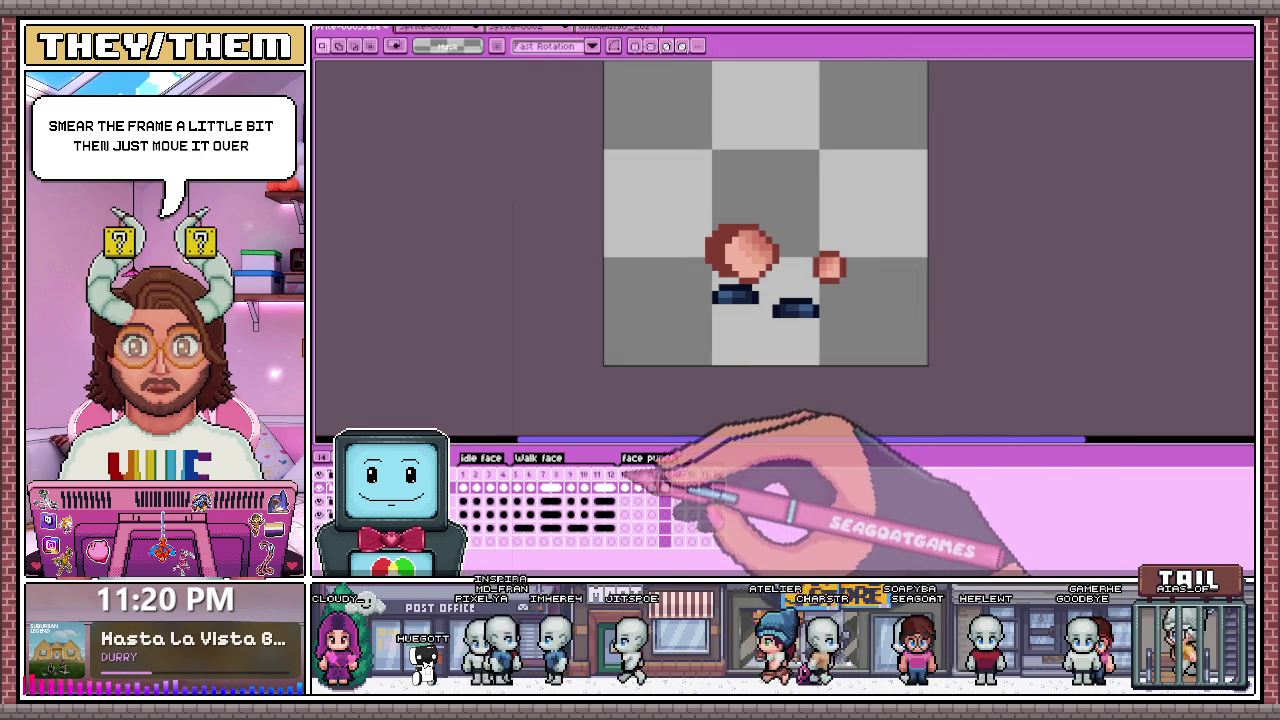
left_click(543, 487)
key("Return")
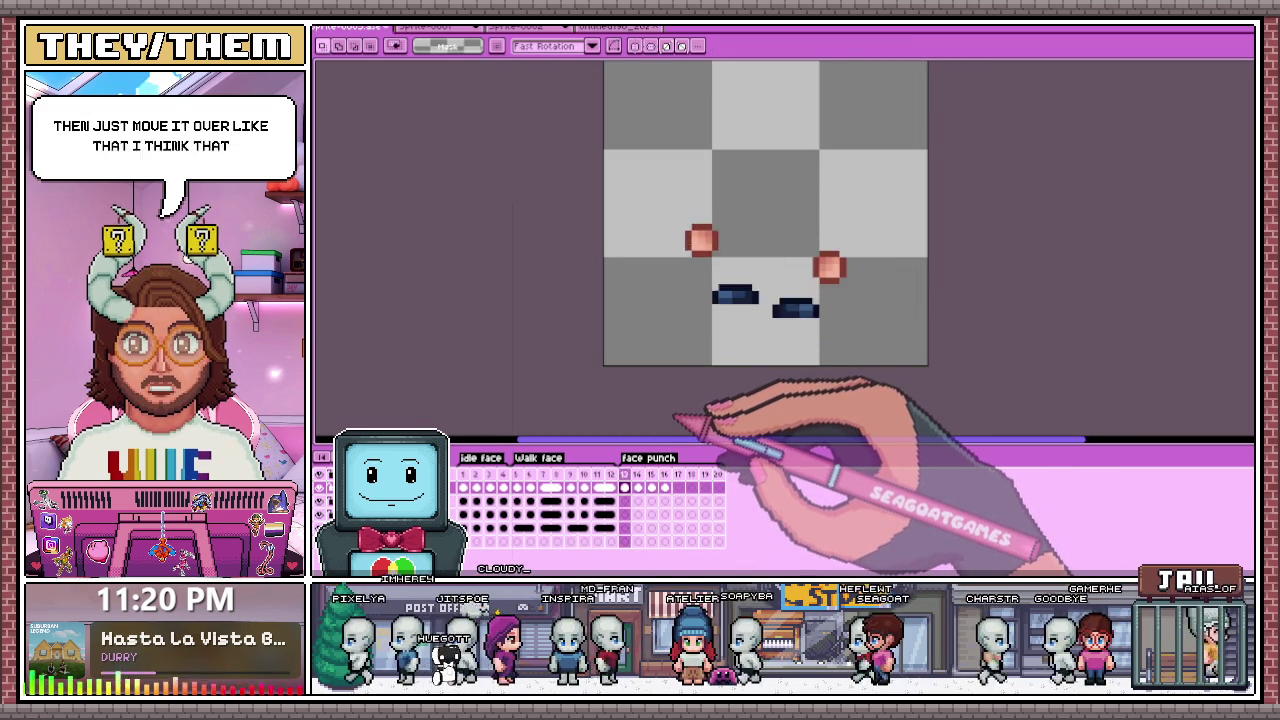
scroll(760, 290, "up", 1)
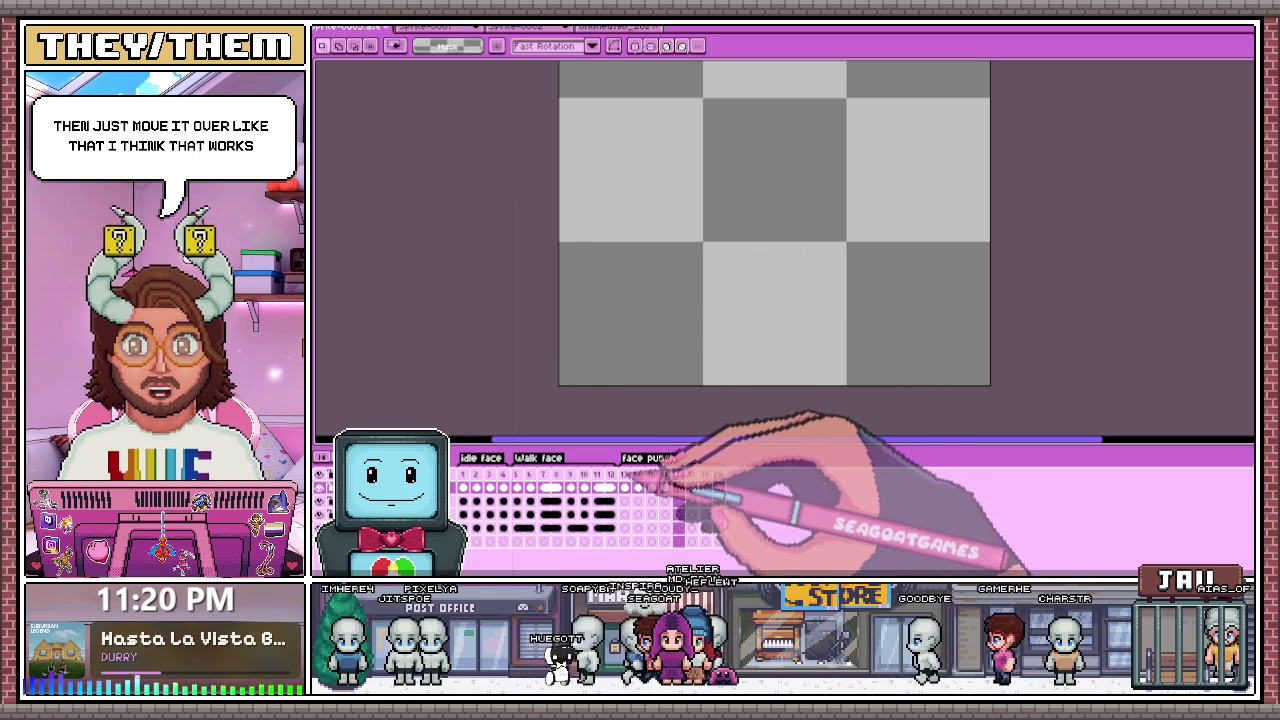
Step: On frame 15, shade the fist's upper right darker and lighten its top edge and corner
left_click(651, 478)
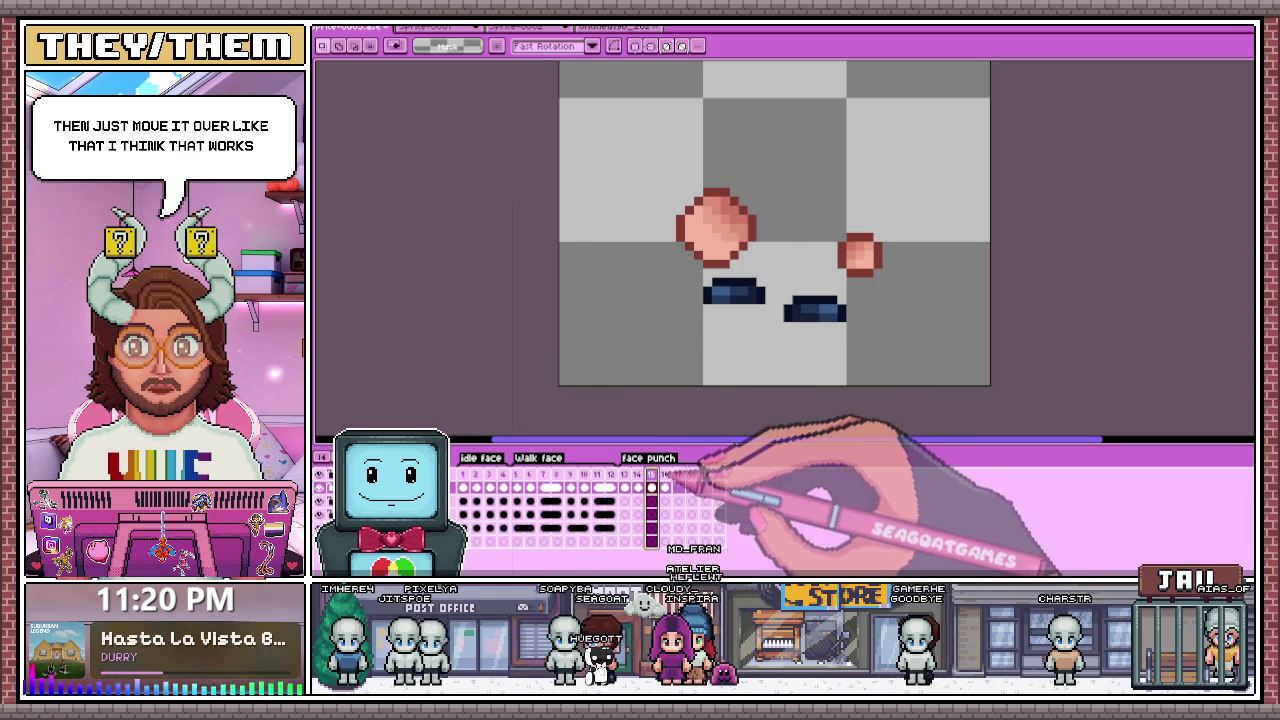
scroll(800, 245, "up", 2)
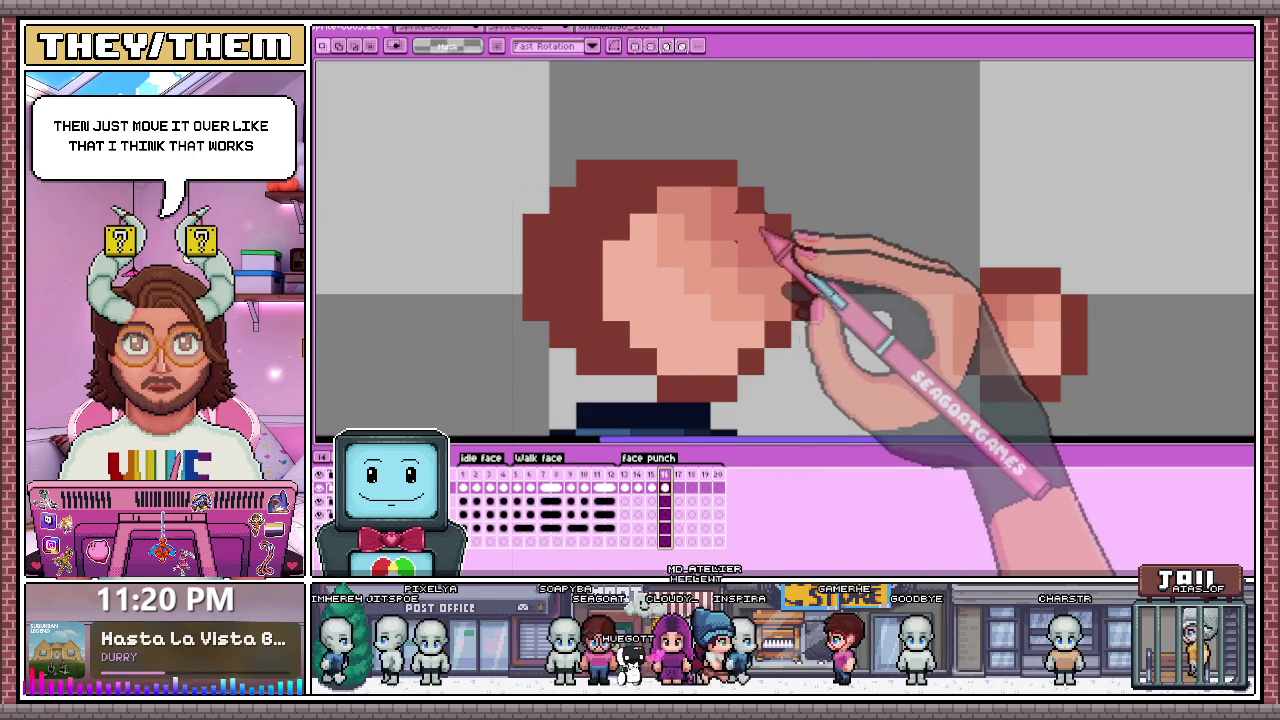
key("b")
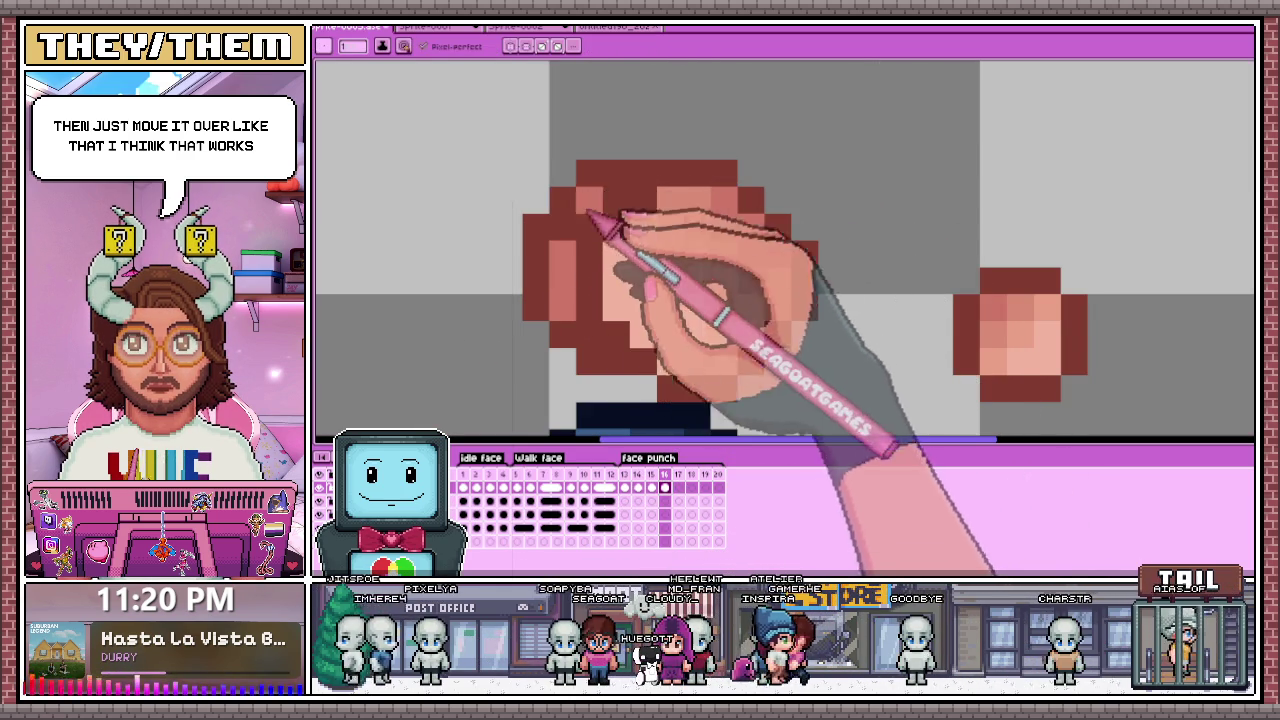
left_click_drag(651, 210, 675, 268)
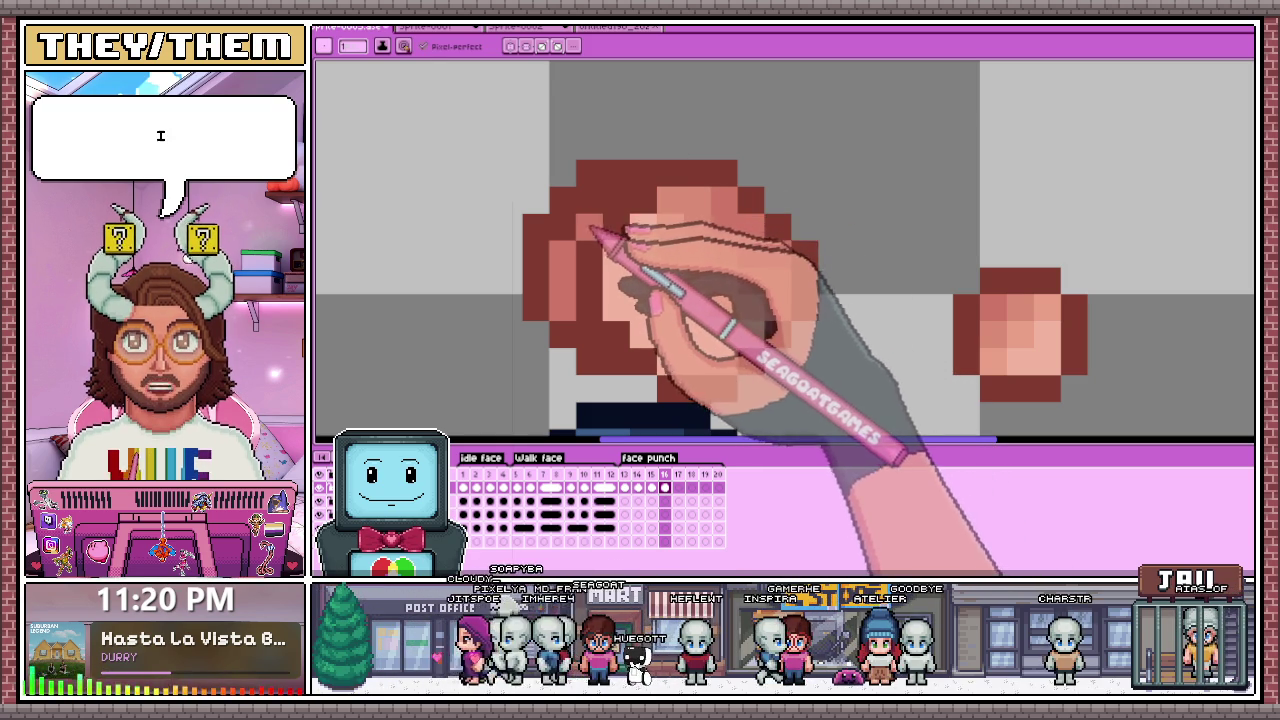
left_click(612, 205)
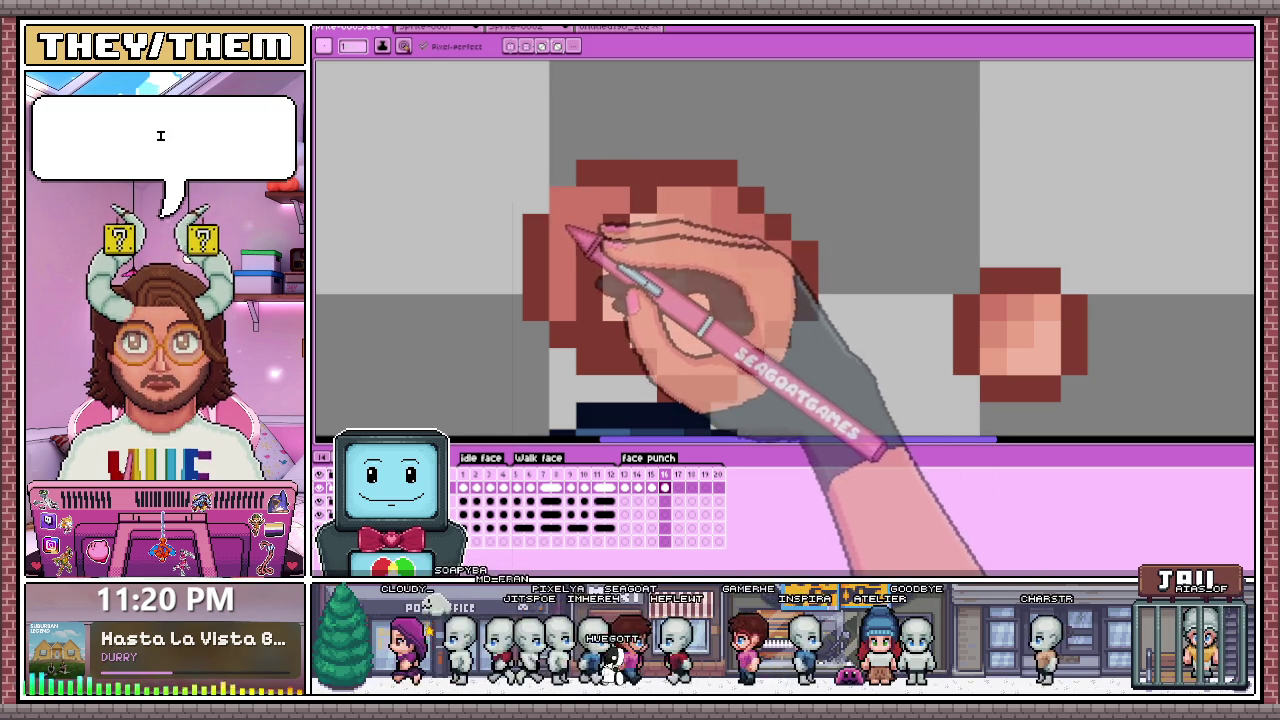
left_click_drag(577, 229, 545, 238)
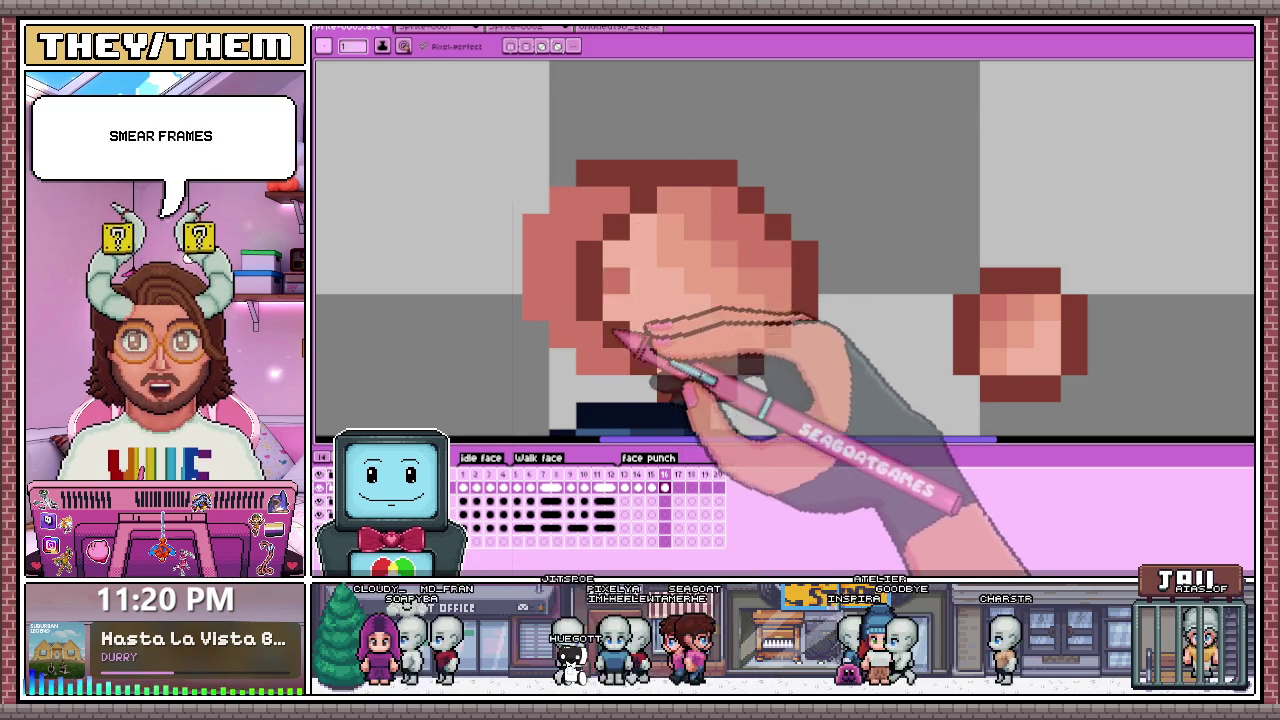
left_click(598, 178)
scroll(620, 230, "down", 3)
scroll(608, 266, "down", 1)
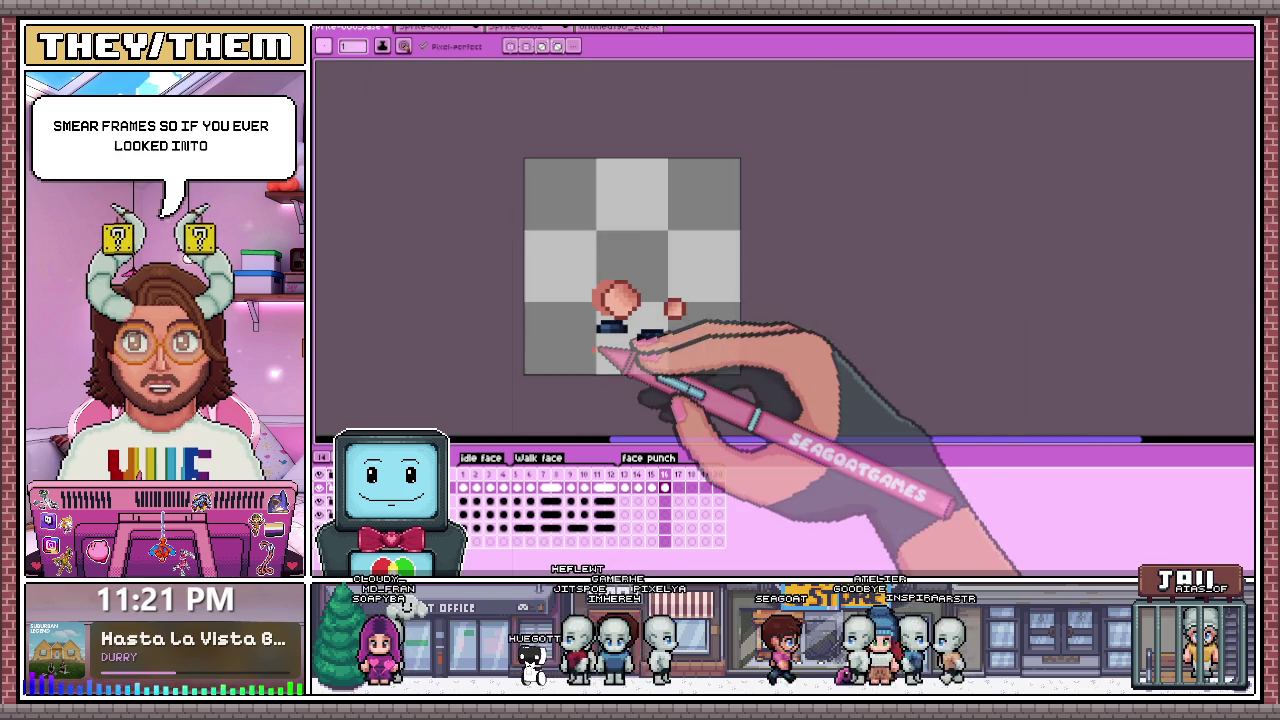
scroll(680, 268, "up", 1)
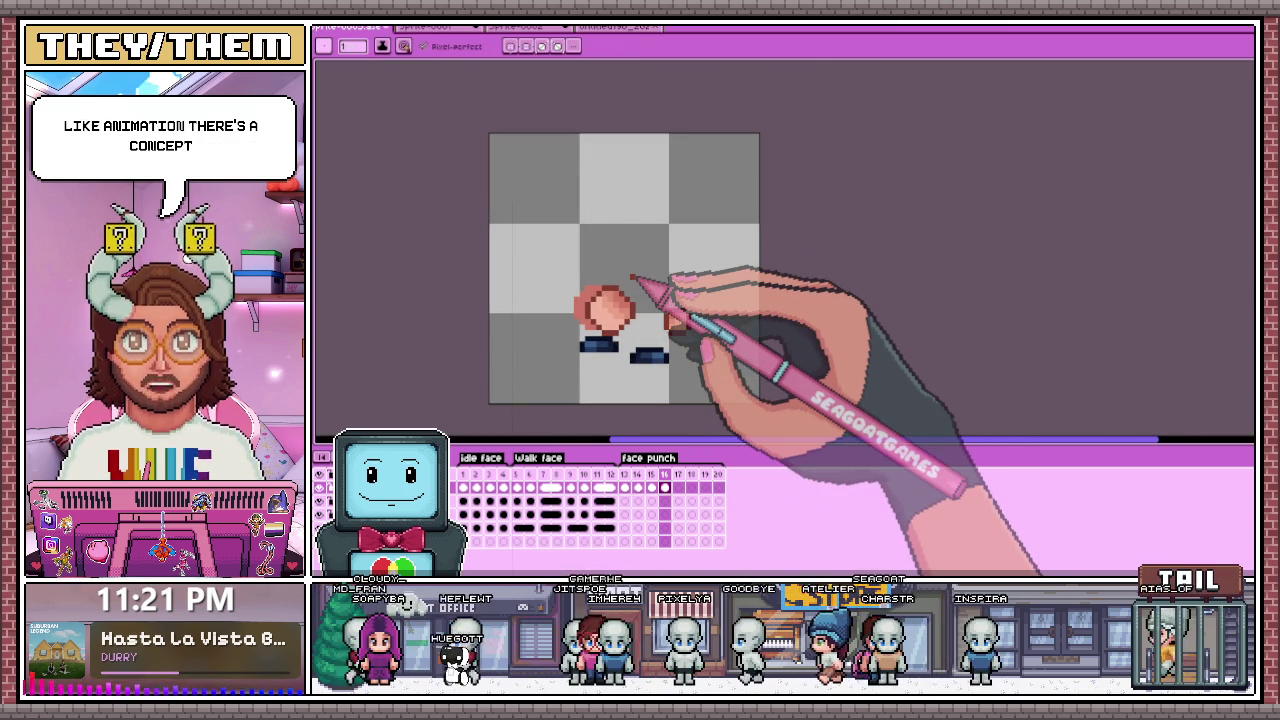
scroll(590, 190, "up", 1)
scroll(600, 140, "up", 1)
scroll(580, 210, "down", 2)
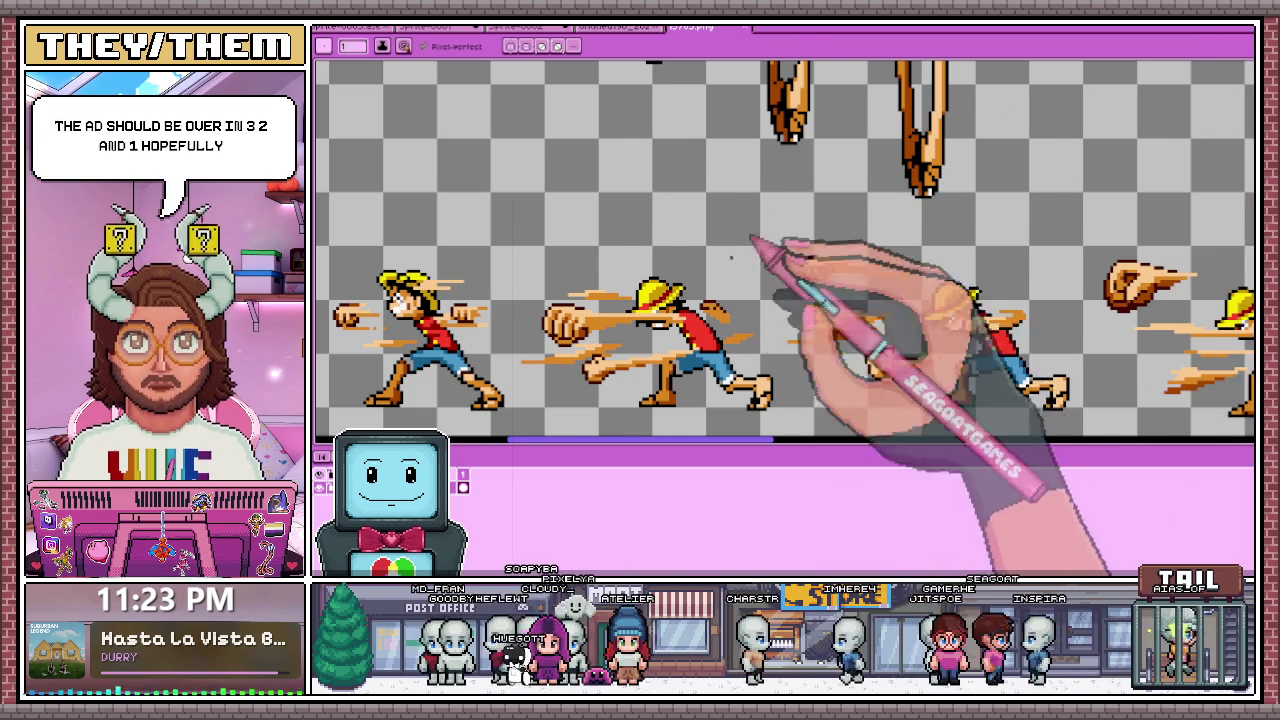
Step: Zoom around the reference sheet to study the straw-hat fighter's stretched punches
scroll(780, 250, "down", 3)
scroll(730, 300, "up", 3)
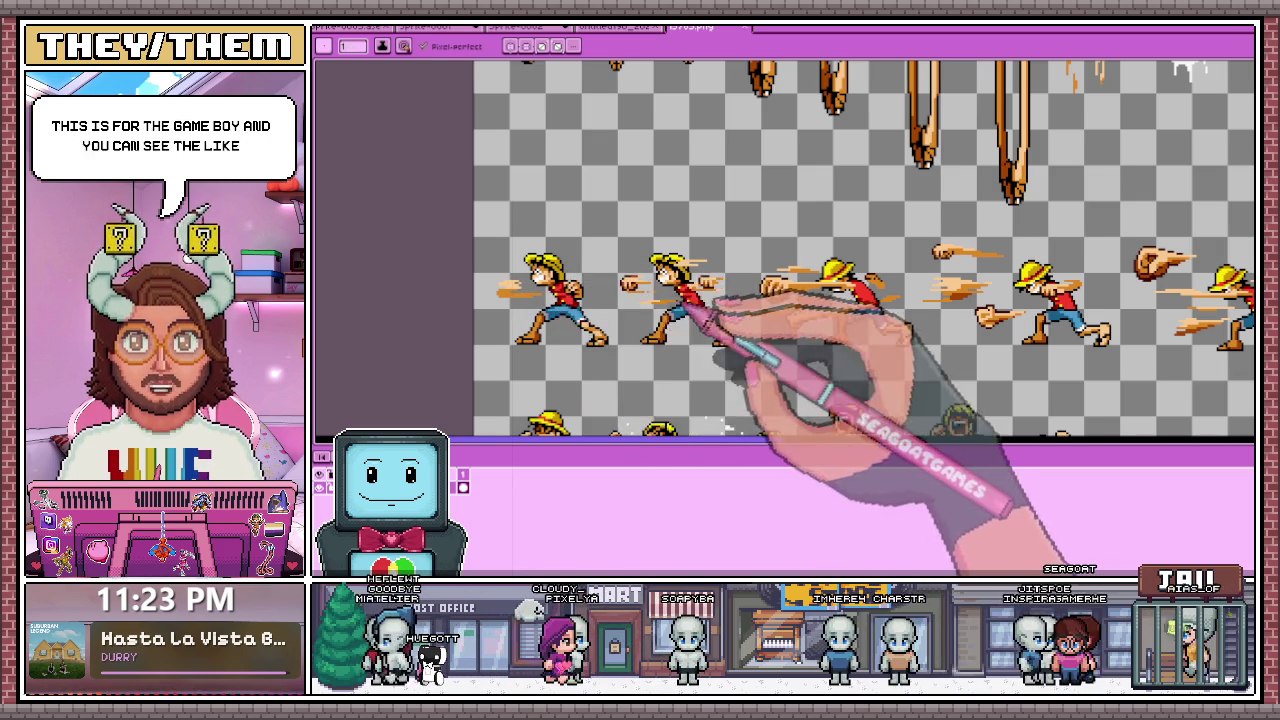
scroll(720, 330, "down", 2)
scroll(615, 345, "down", 1)
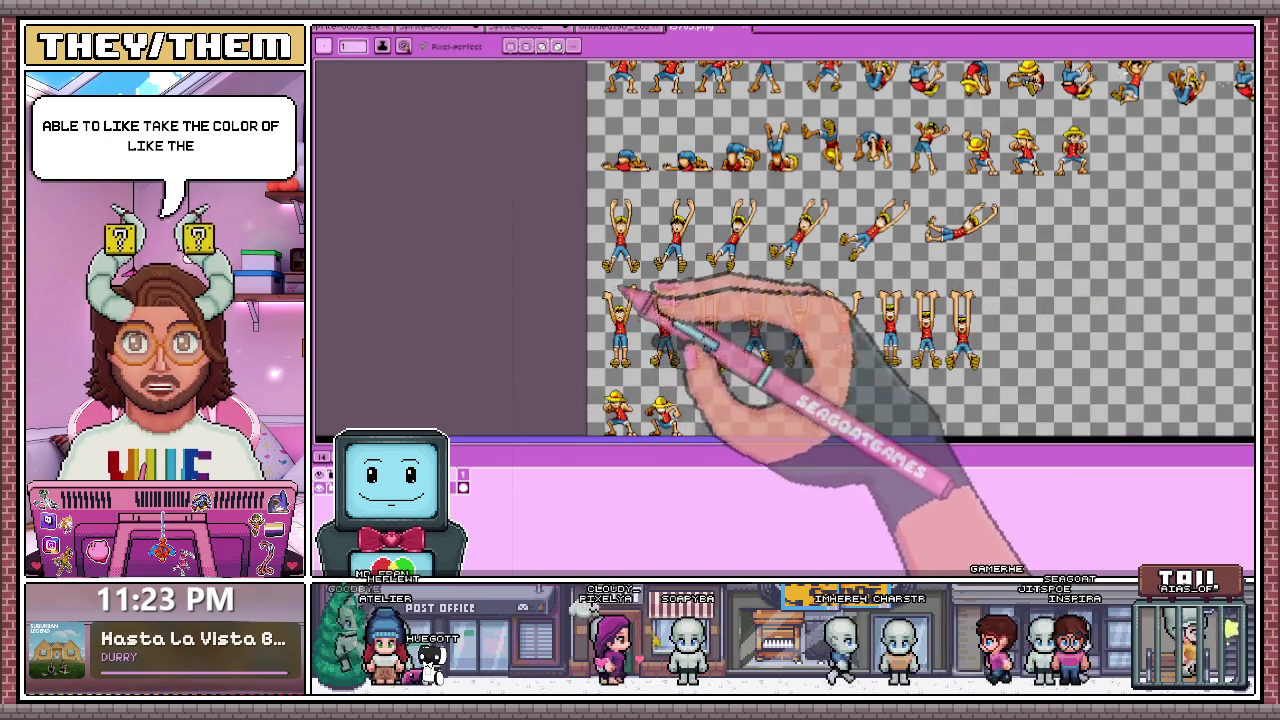
scroll(657, 310, "up", 3)
scroll(660, 355, "down", 2)
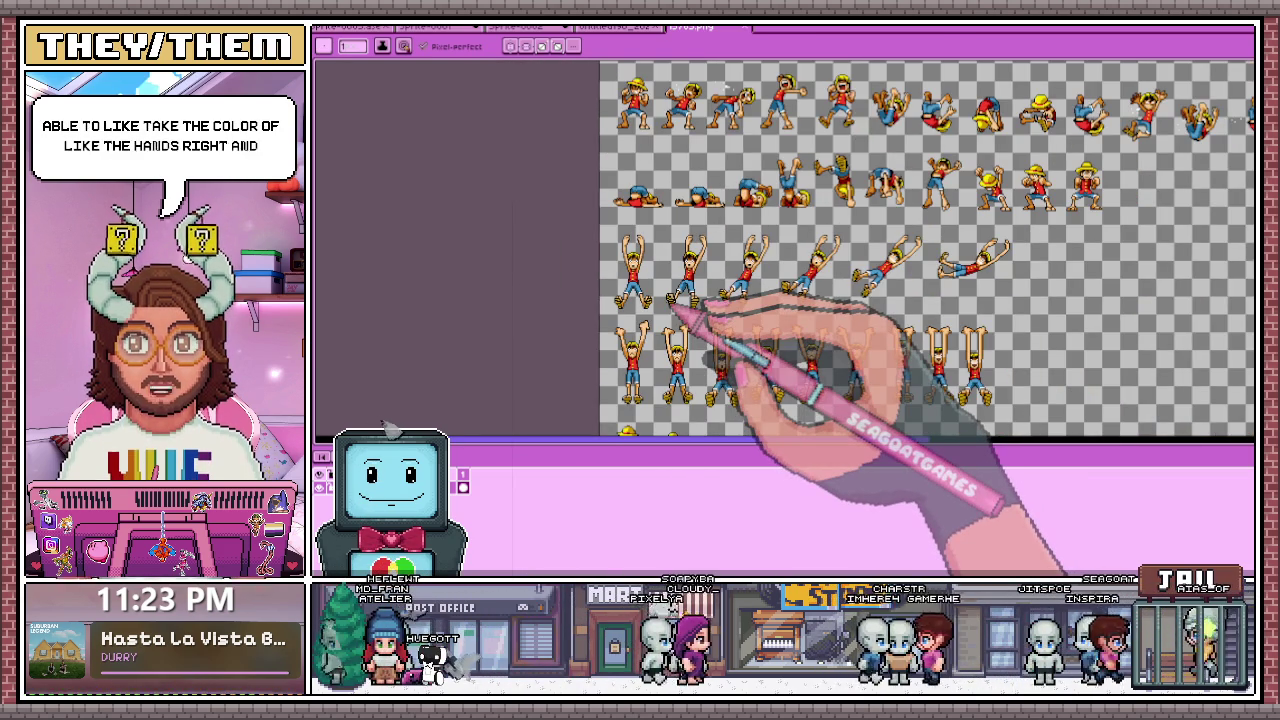
scroll(670, 300, "down", 1)
scroll(670, 290, "down", 2)
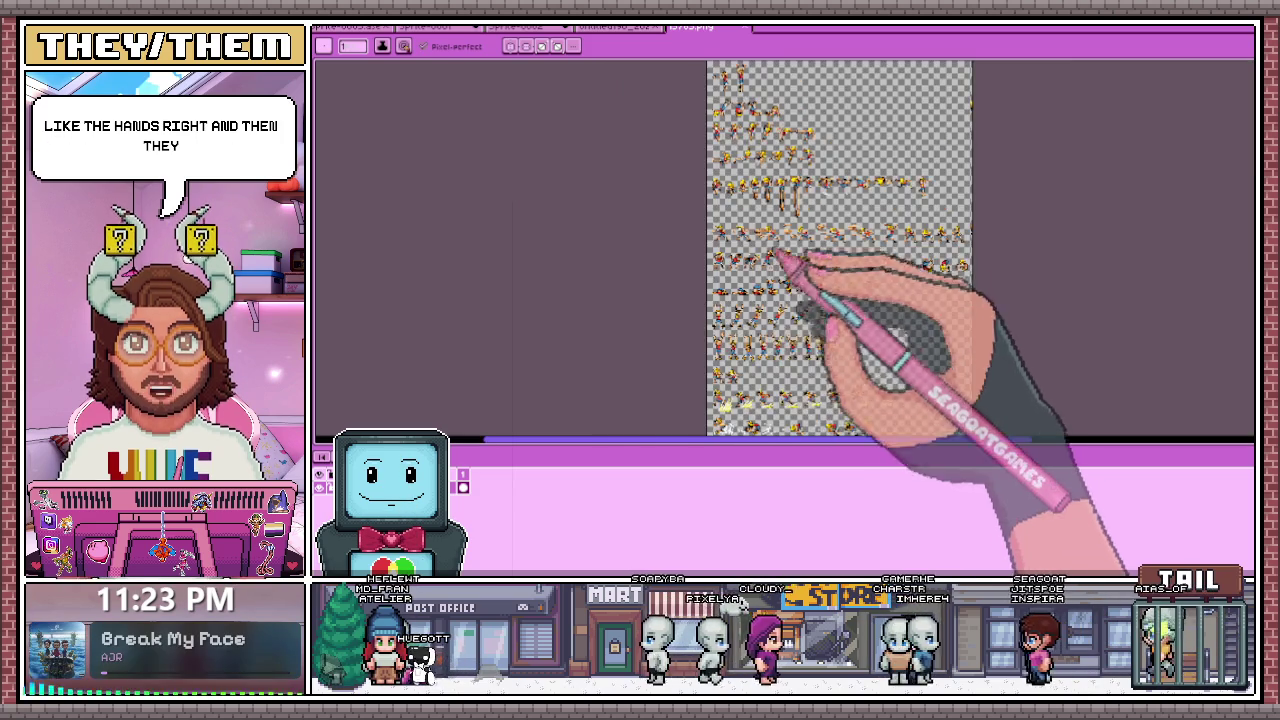
scroll(670, 290, "up", 2)
scroll(672, 282, "up", 3)
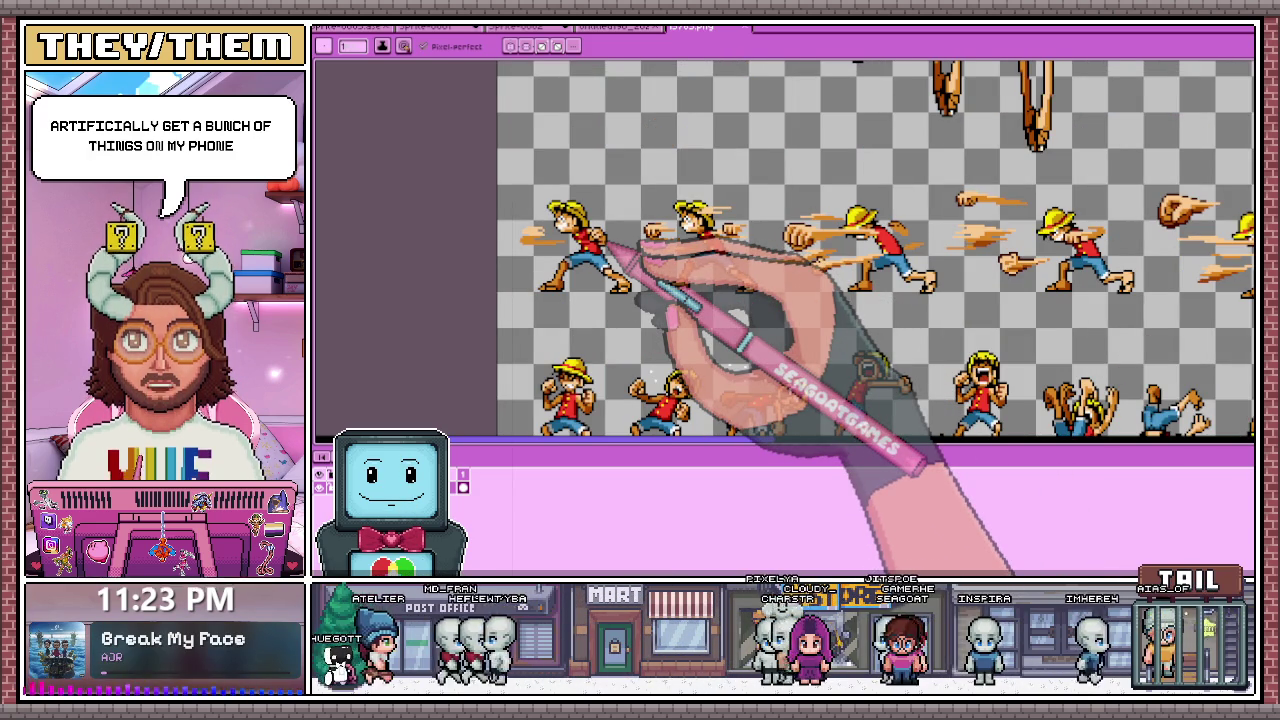
scroll(614, 215, "up", 1)
scroll(588, 443, "up", 1)
scroll(610, 445, "up", 2)
Step: Pan across the sheet's attack rows, then switch back to the face sprite file
left_click_drag(632, 440, 753, 442)
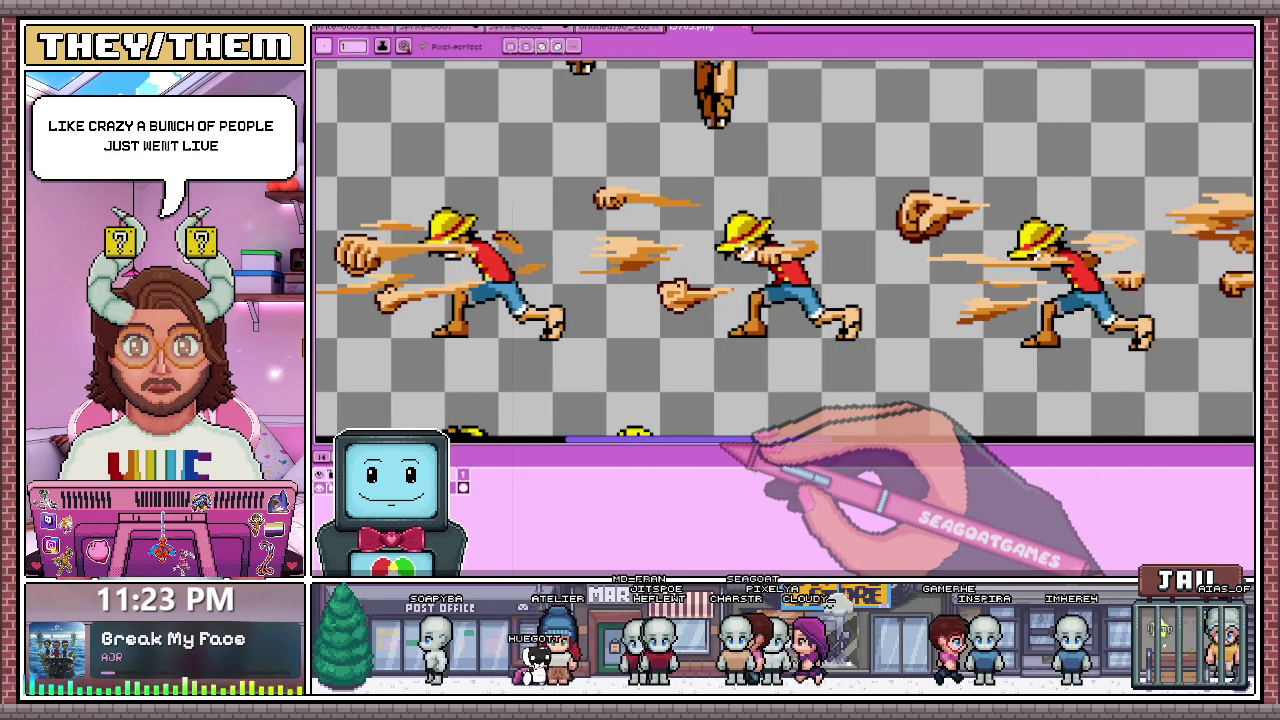
mouse_move(752, 443)
left_mouse_down()
mouse_move(871, 434)
mouse_move(912, 453)
mouse_move(1100, 457)
mouse_move(1062, 484)
mouse_move(914, 457)
mouse_move(757, 471)
mouse_move(651, 451)
mouse_move(596, 458)
mouse_move(857, 434)
mouse_move(1128, 457)
left_mouse_up()
scroll(728, 371, "down", 3)
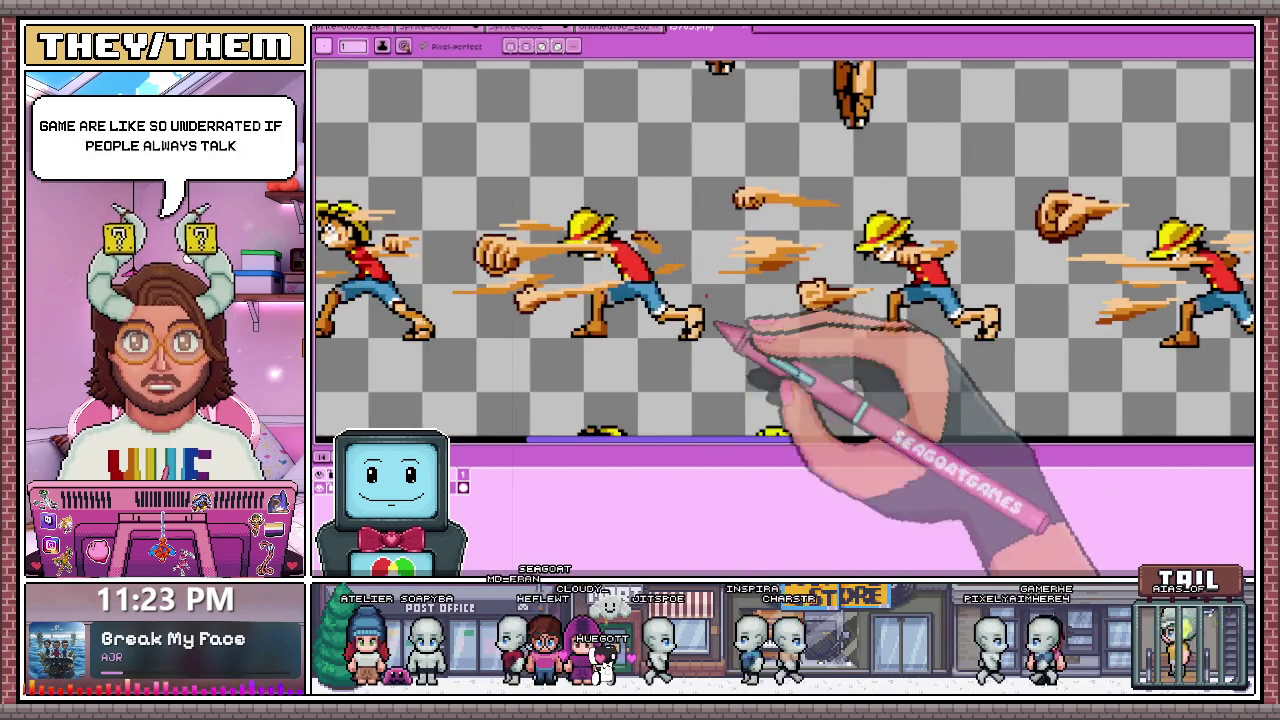
scroll(695, 383, "up", 3)
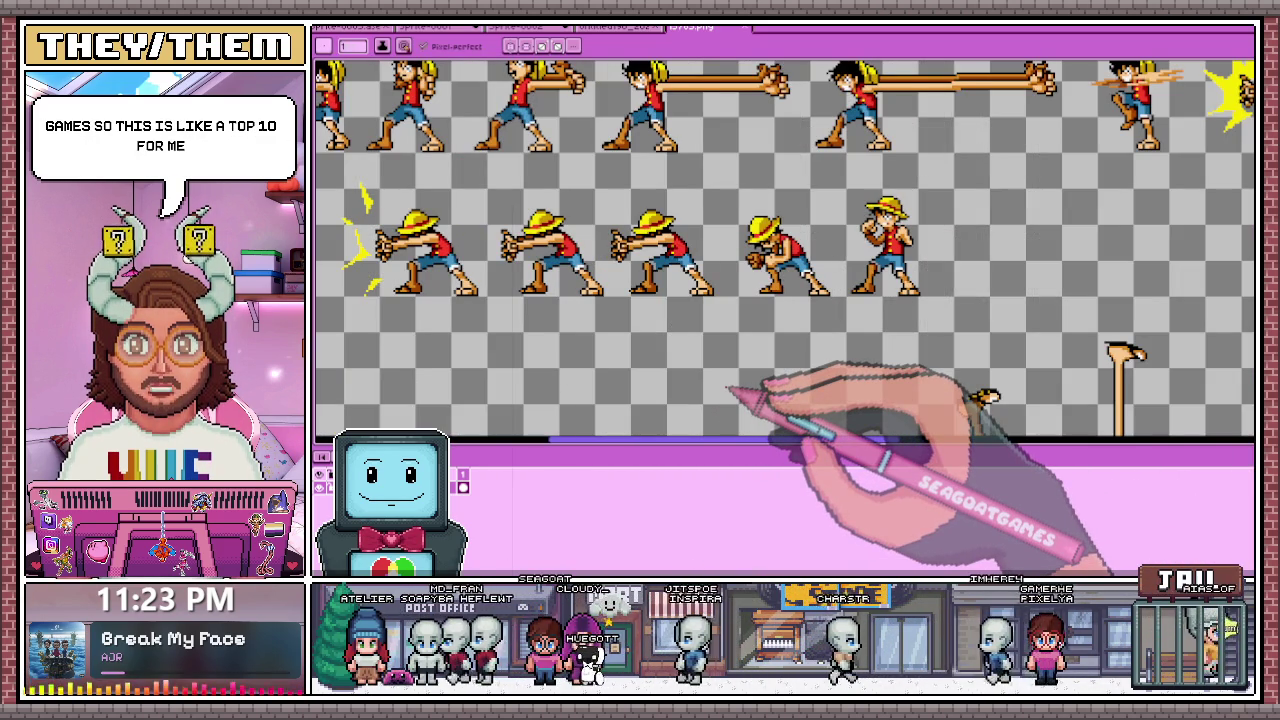
scroll(718, 376, "down", 3)
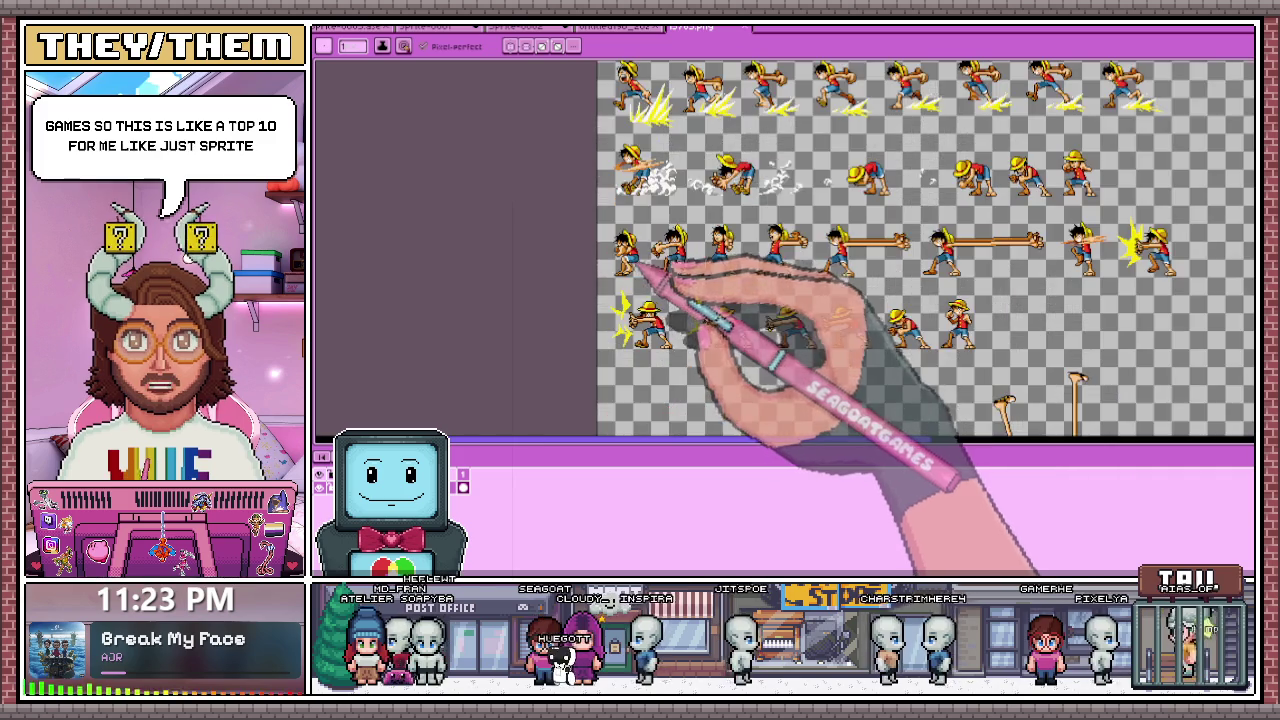
scroll(651, 271, "up", 3)
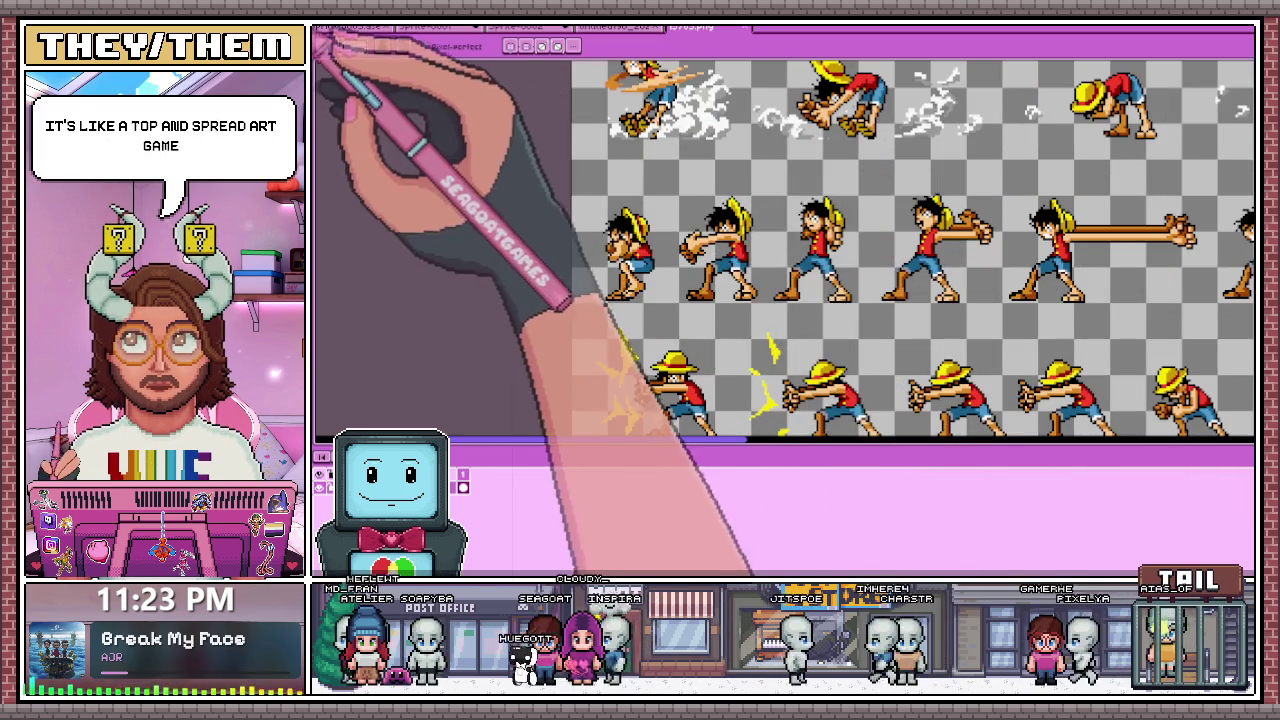
left_click(350, 27)
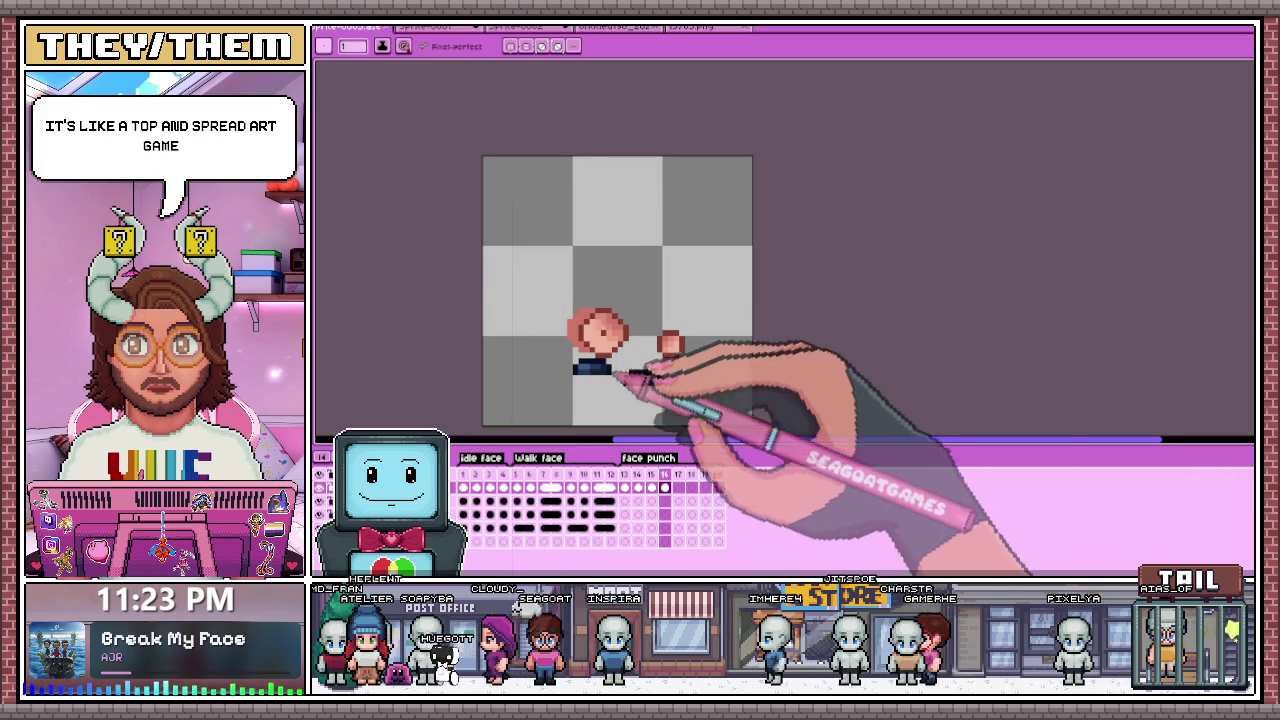
Step: Zoom in and out on the face punch frame to inspect the enlarged fist
scroll(586, 366, "up", 2)
scroll(615, 343, "up", 1)
scroll(600, 349, "down", 1)
scroll(560, 350, "up", 1)
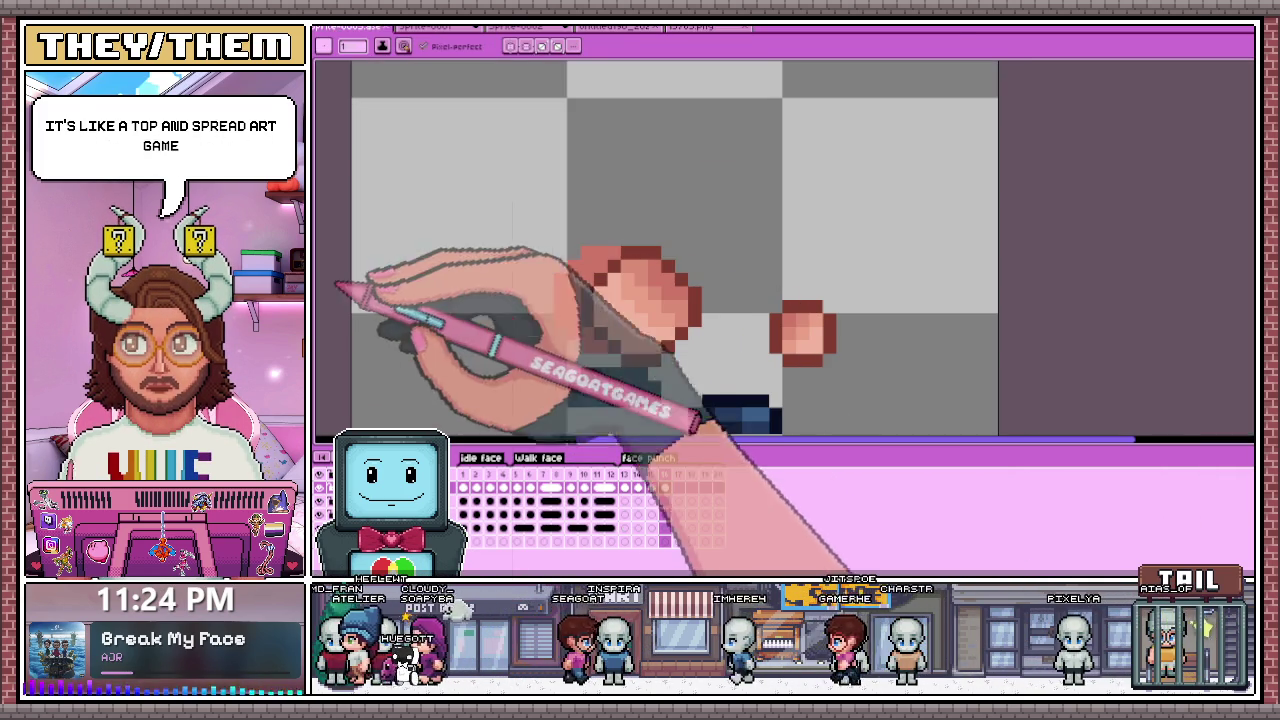
scroll(608, 283, "up", 2)
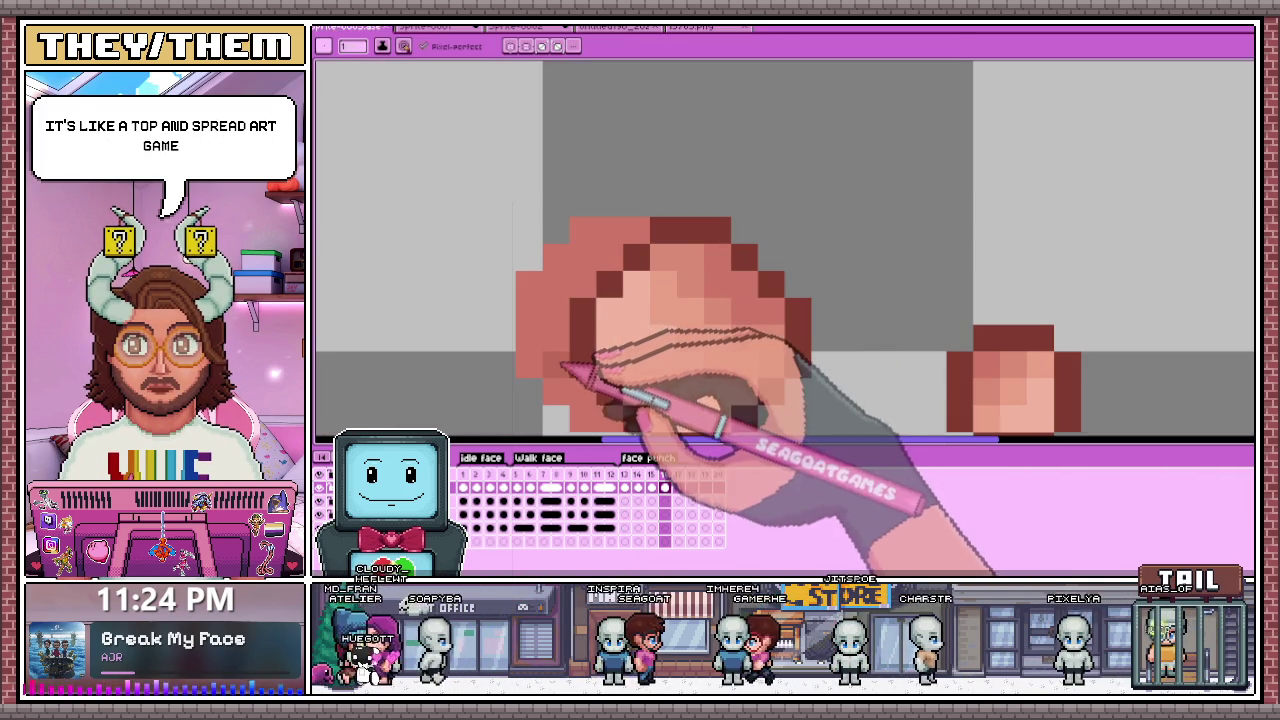
scroll(615, 262, "down", 1)
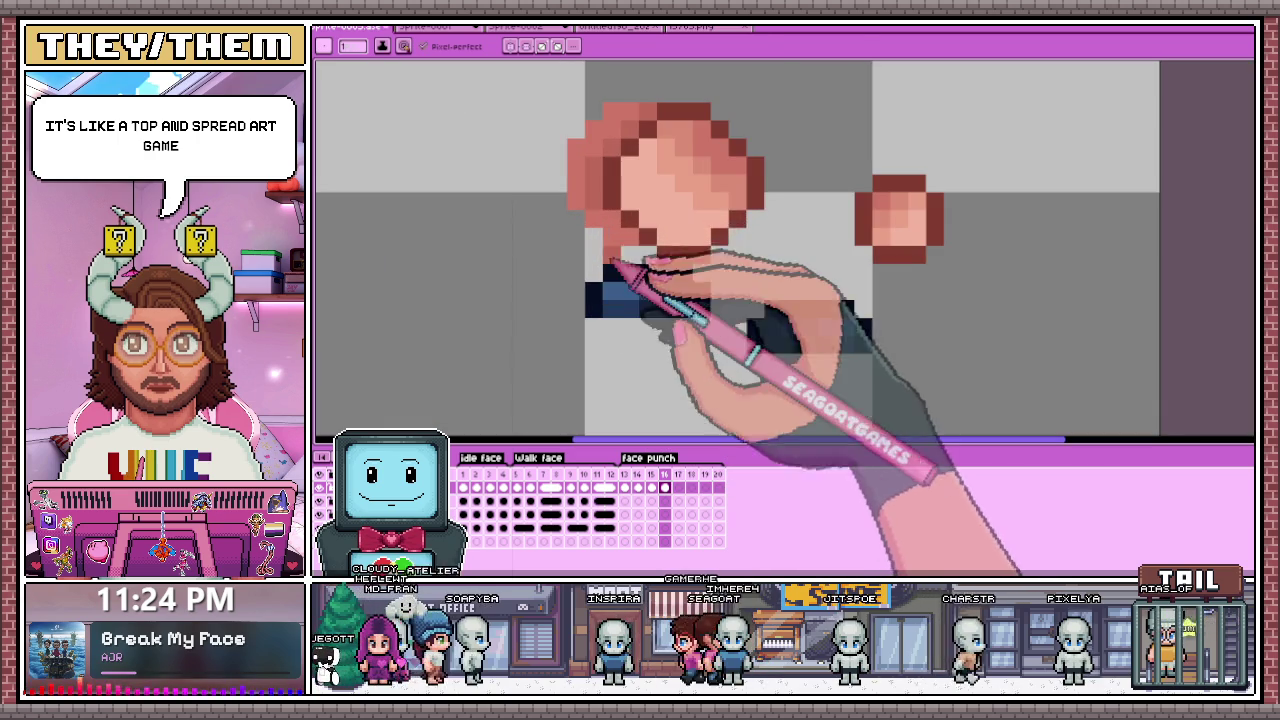
scroll(605, 230, "down", 1)
scroll(605, 210, "up", 2)
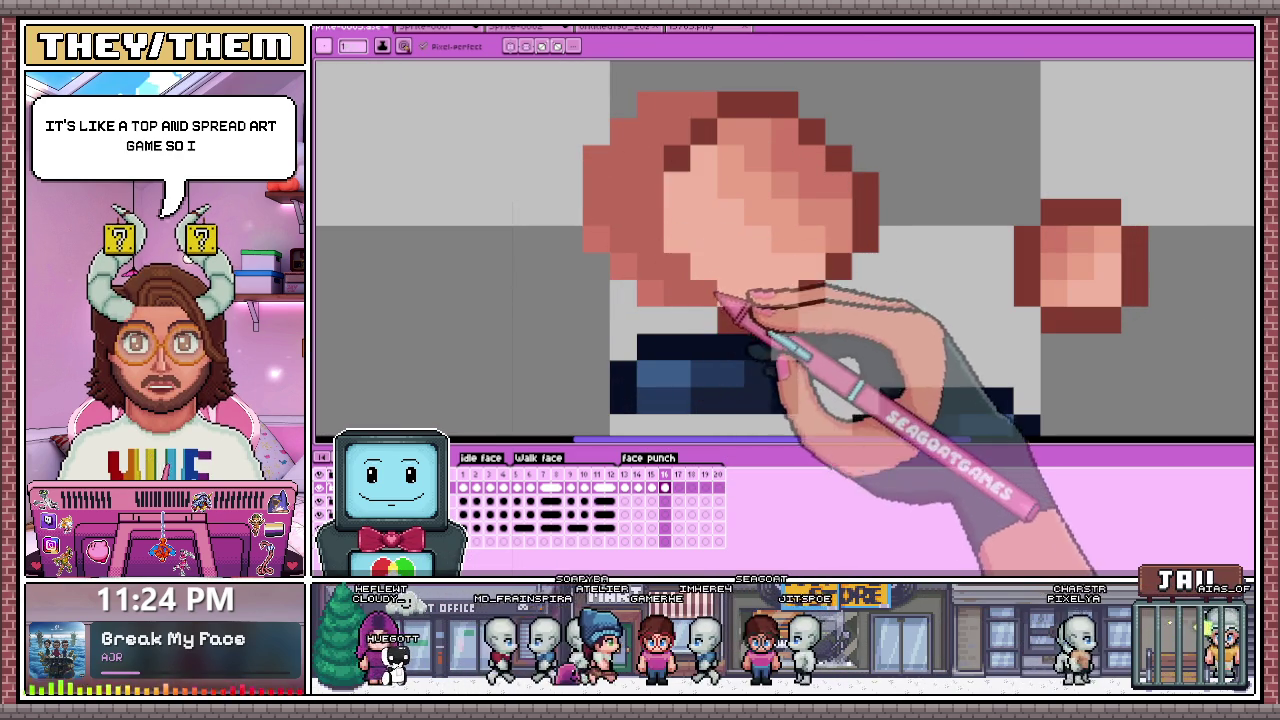
scroll(660, 300, "down", 1)
scroll(710, 210, "up", 1)
scroll(765, 195, "down", 1)
scroll(814, 251, "up", 1)
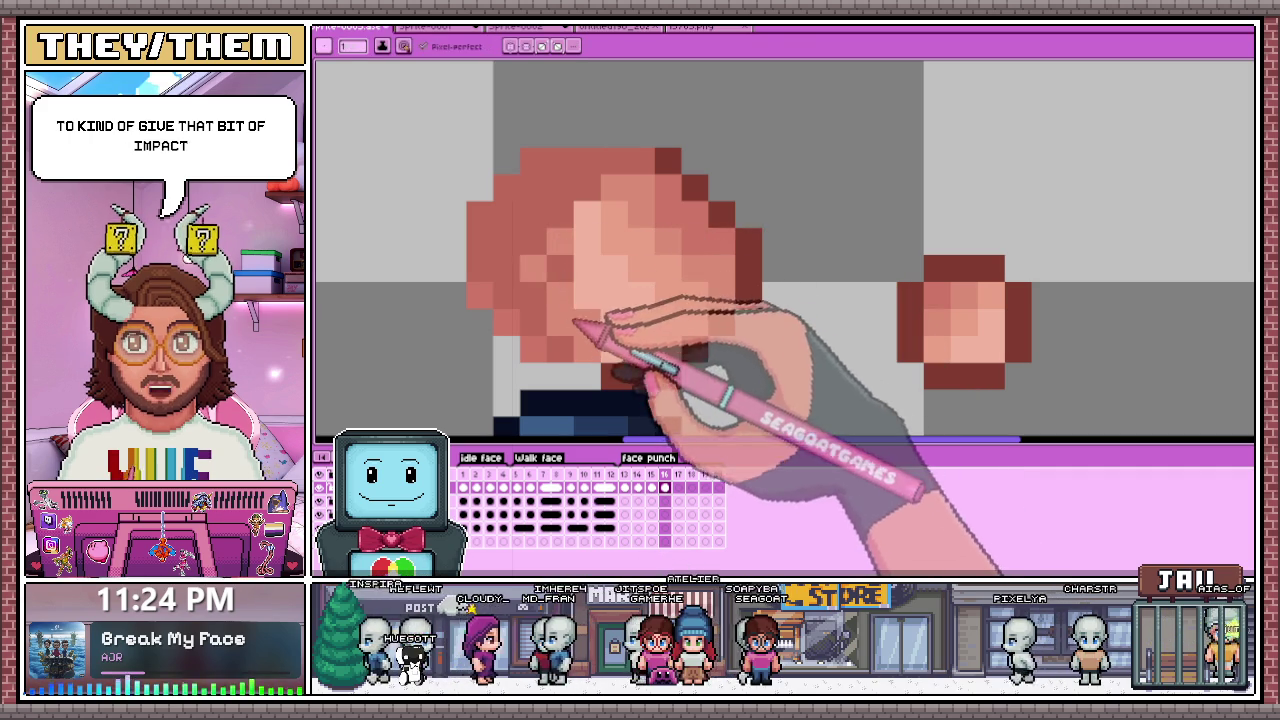
scroll(641, 338, "down", 4)
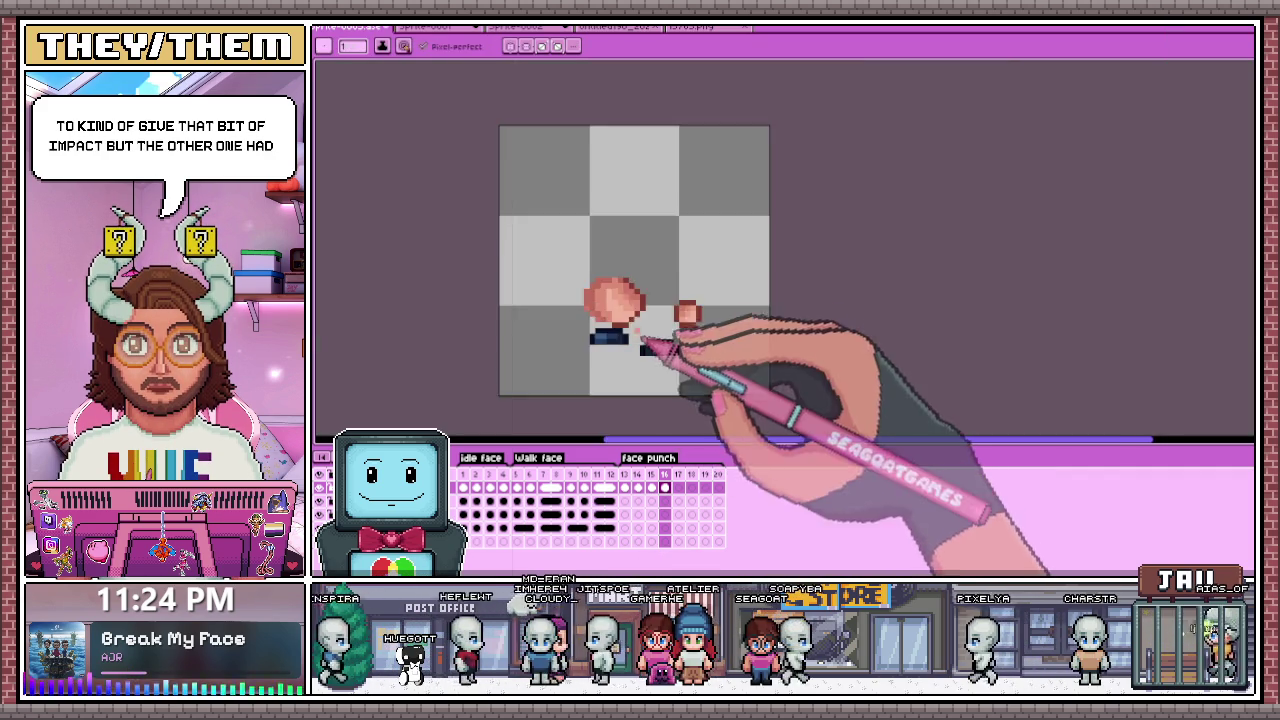
scroll(640, 340, "down", 2)
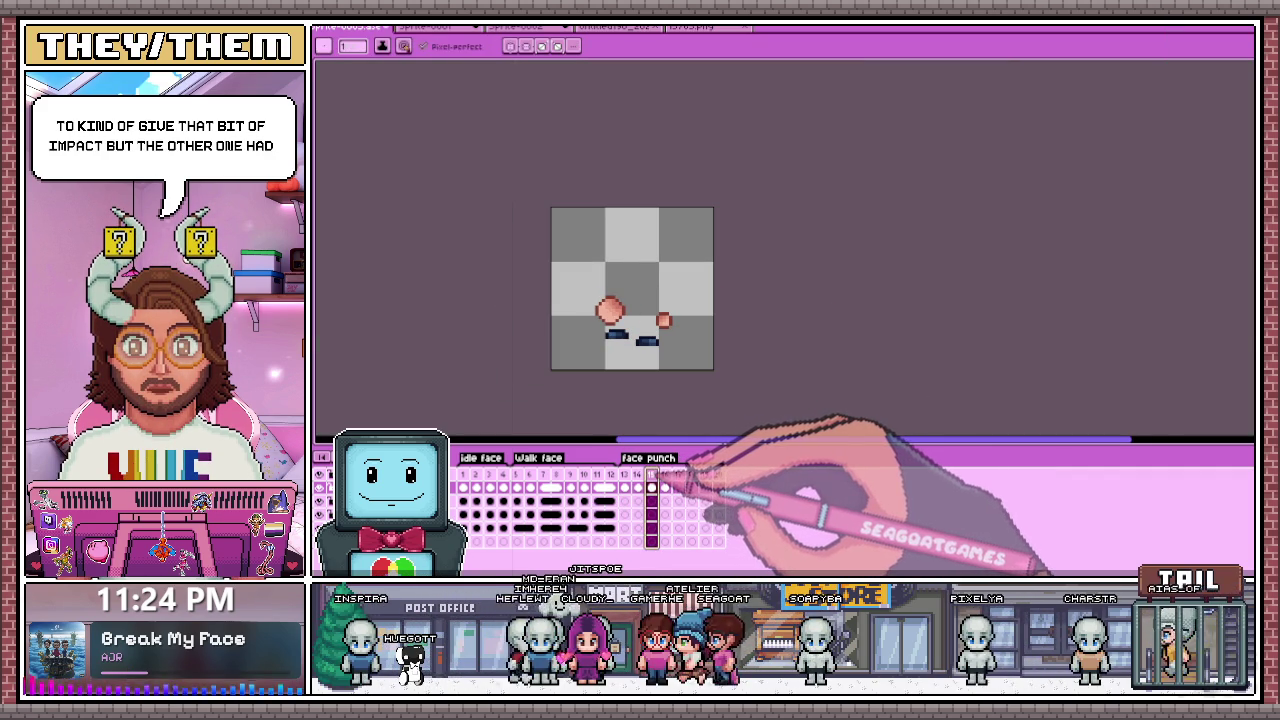
scroll(655, 334, "up", 4)
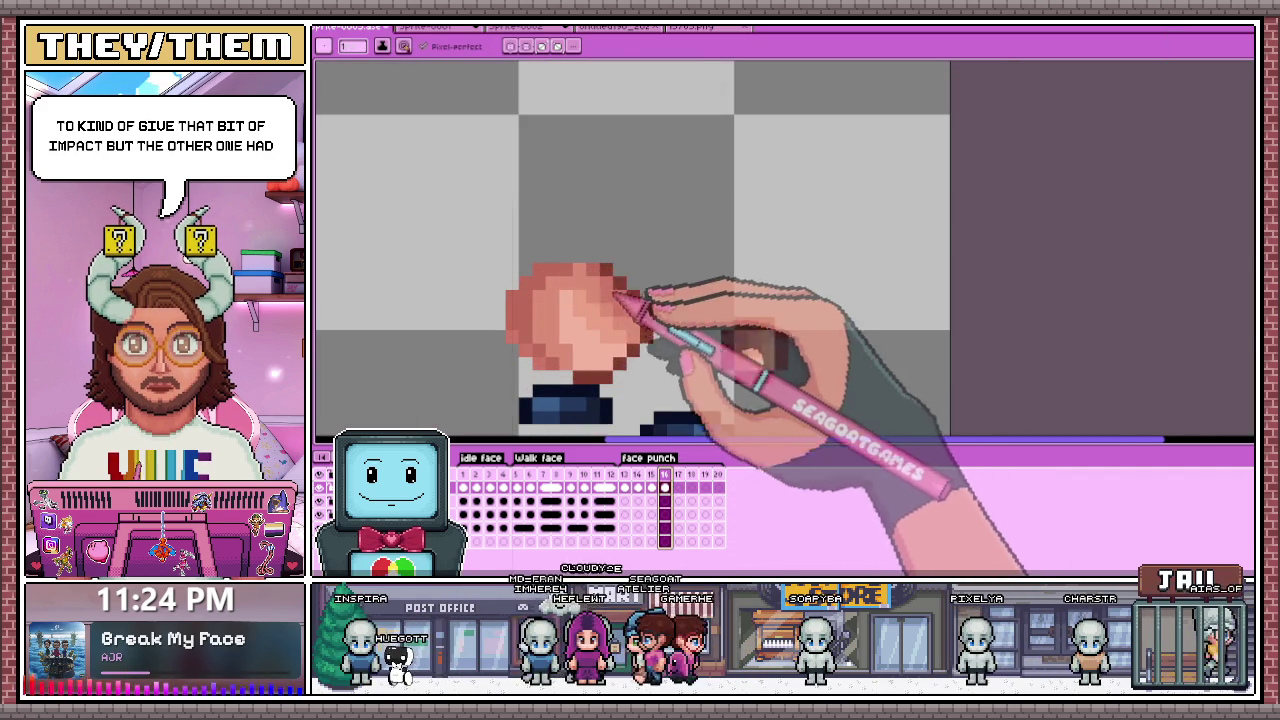
Step: Marquee-select the region around the fist, move it, and commit the moved pixels
key("m")
mouse_move(490, 245)
left_mouse_down()
mouse_move(670, 320)
mouse_move(677, 309)
mouse_move(555, 300)
mouse_move(618, 322)
left_mouse_up()
scroll(613, 298, "down", 2)
scroll(677, 309, "up", 3)
scroll(628, 320, "down", 1)
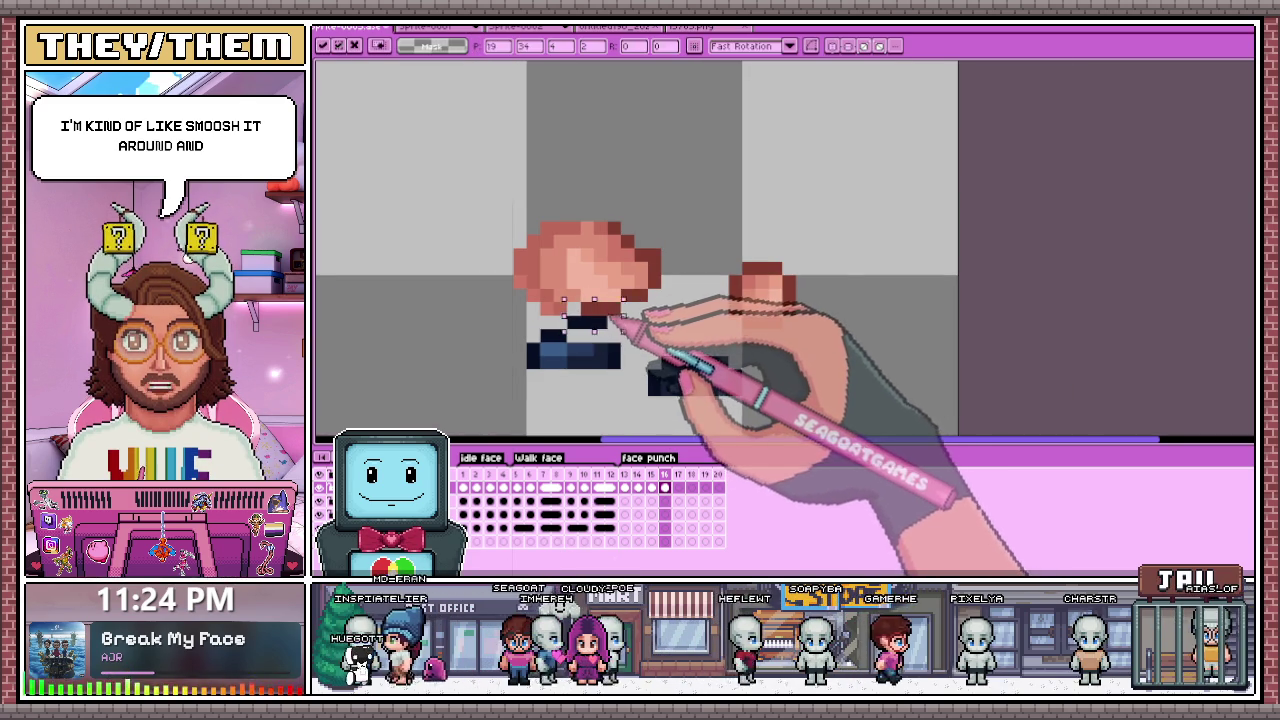
key("Return")
scroll(600, 318, "up", 2)
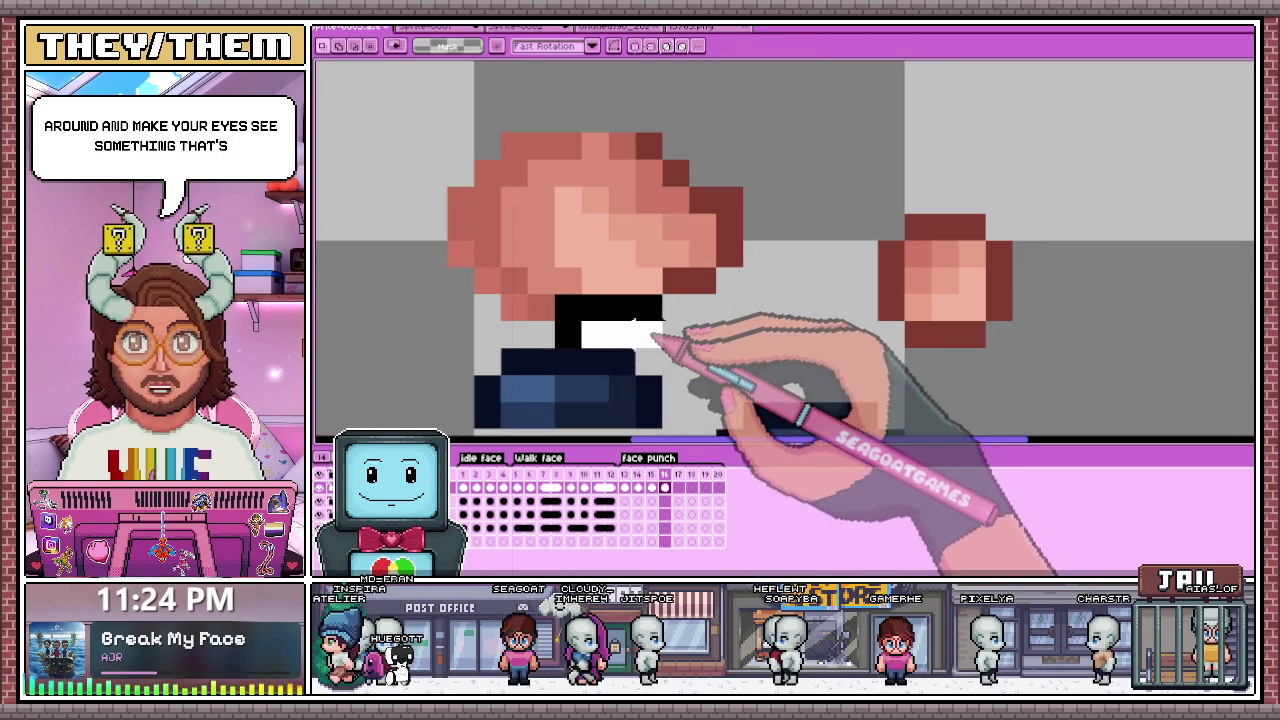
scroll(709, 286, "down", 4)
scroll(720, 280, "up", 1)
scroll(706, 309, "up", 2)
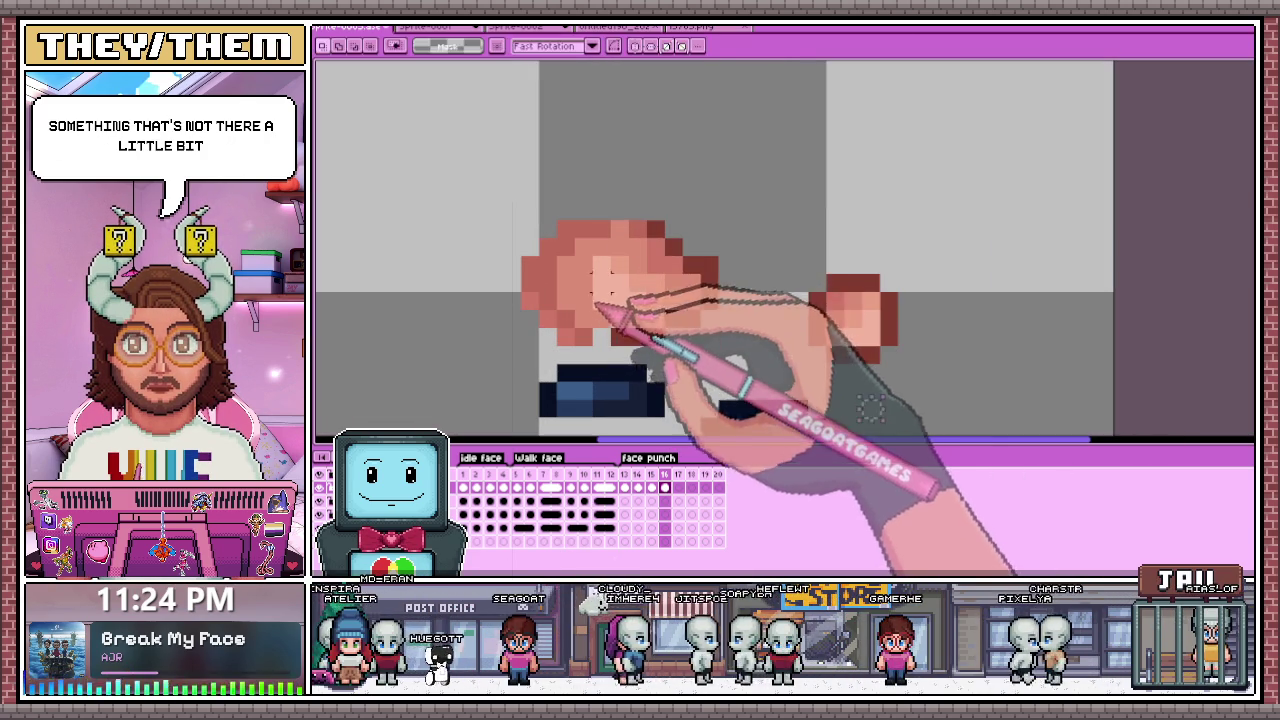
scroll(603, 340, "down", 2)
Step: Eyedrop a colour from the fist artwork for the smear
key("i")
scroll(595, 292, "up", 1)
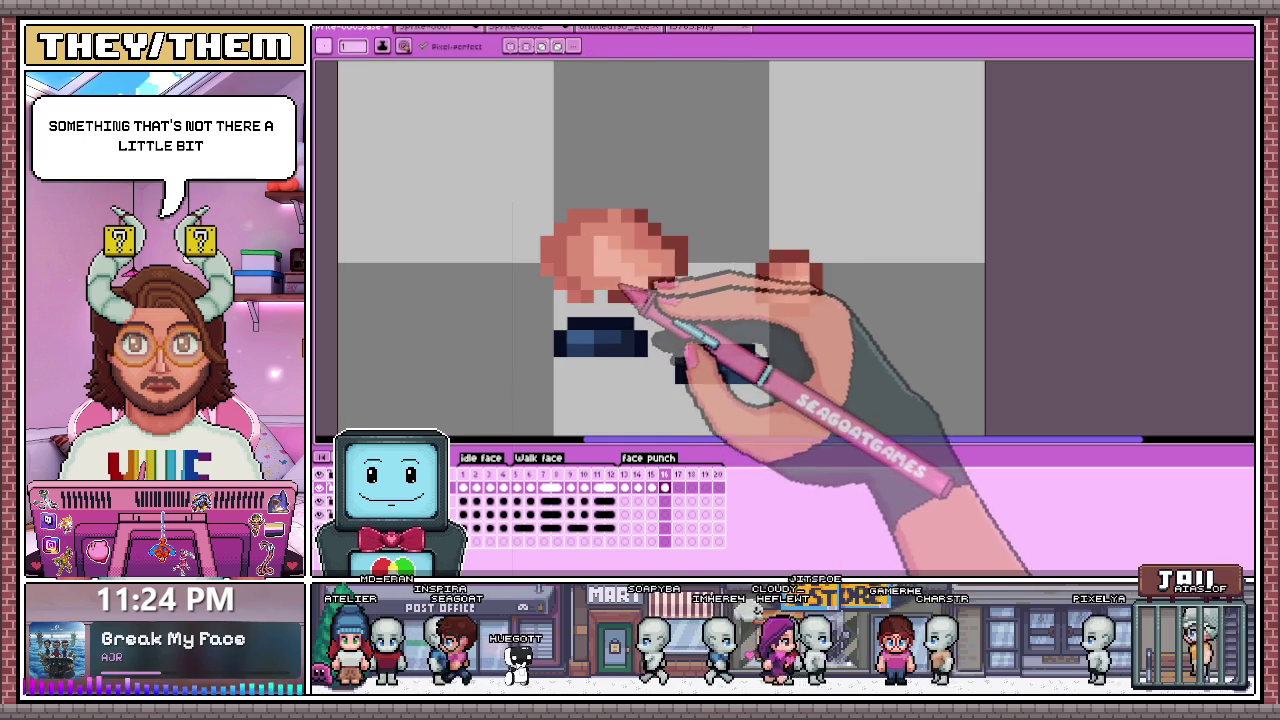
scroll(608, 294, "up", 2)
scroll(567, 240, "down", 2)
key("i")
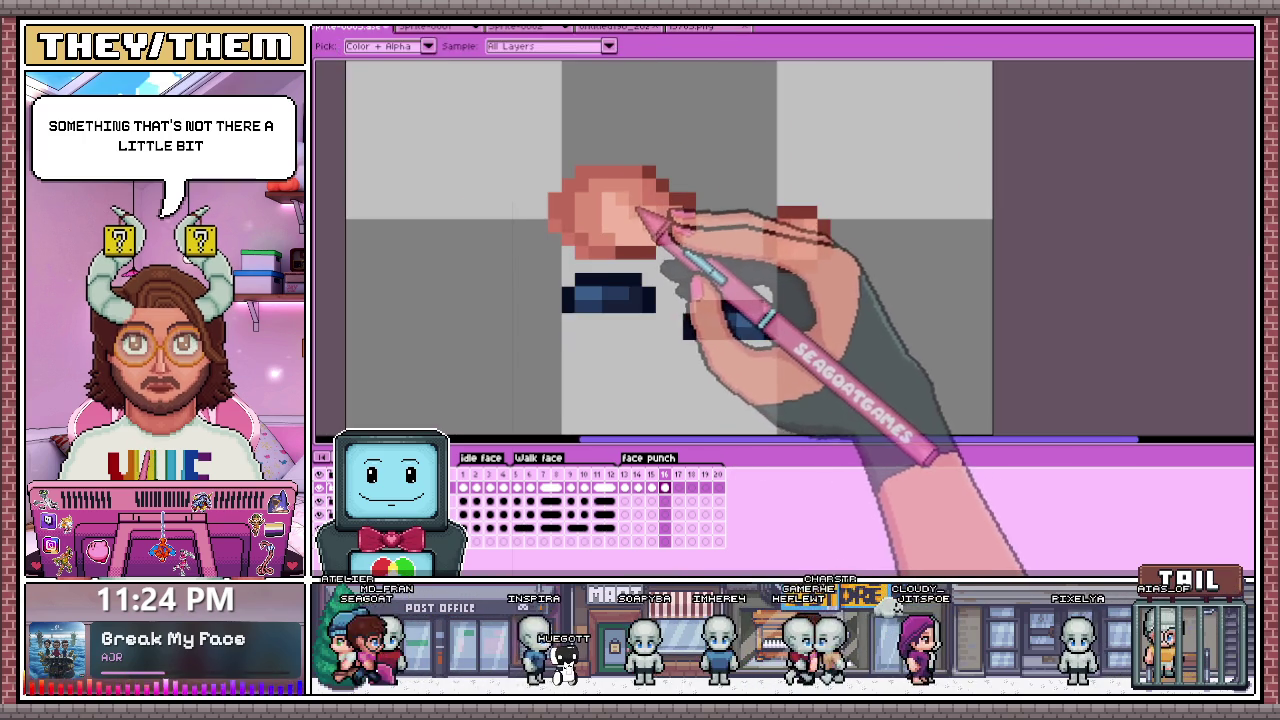
scroll(637, 212, "up", 2)
Step: Paint sideways smear streaks on the fist with the pencil, resampling fist colours
key("b")
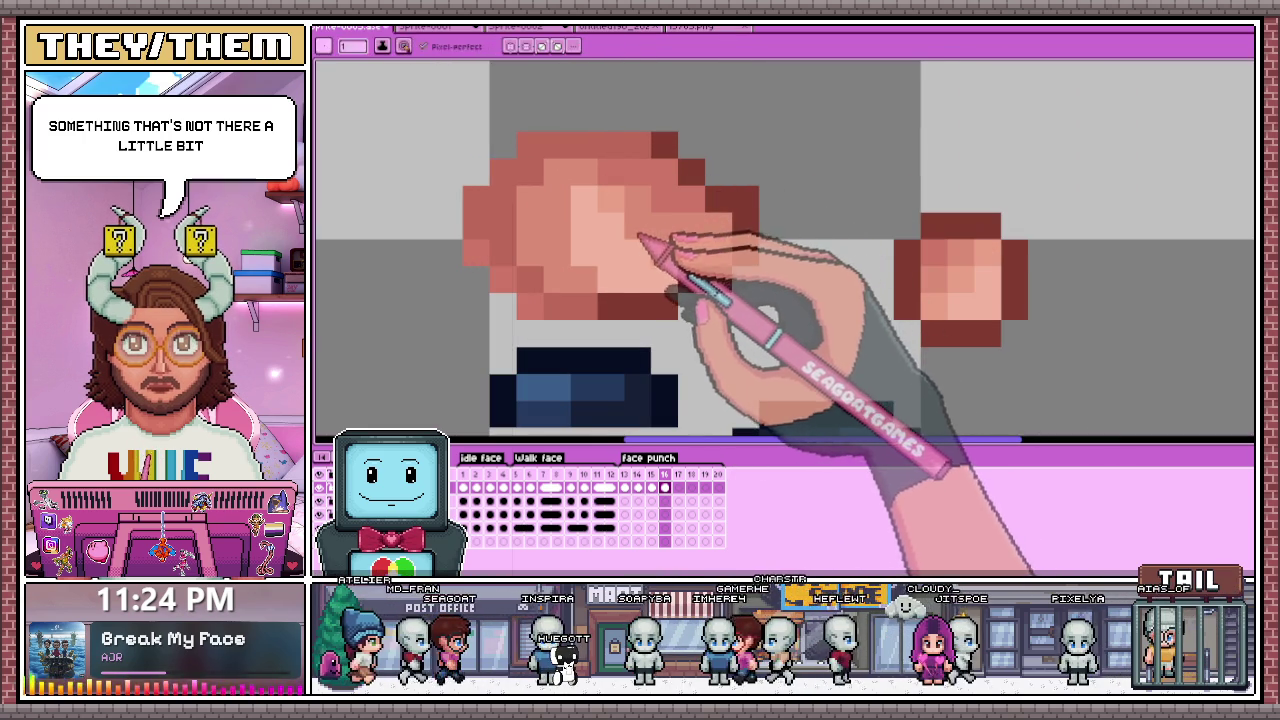
scroll(565, 212, "down", 2)
scroll(575, 235, "down", 1)
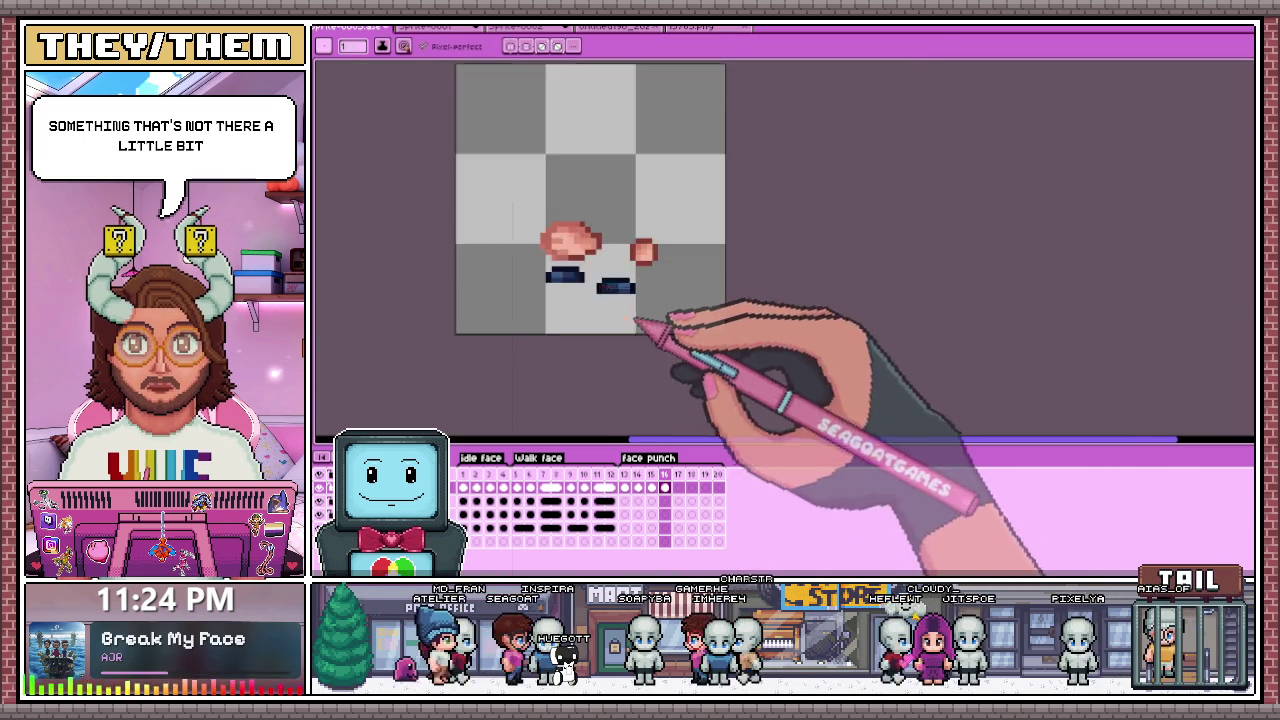
scroll(610, 305, "down", 1)
scroll(610, 292, "up", 2)
scroll(628, 291, "down", 2)
scroll(635, 320, "down", 2)
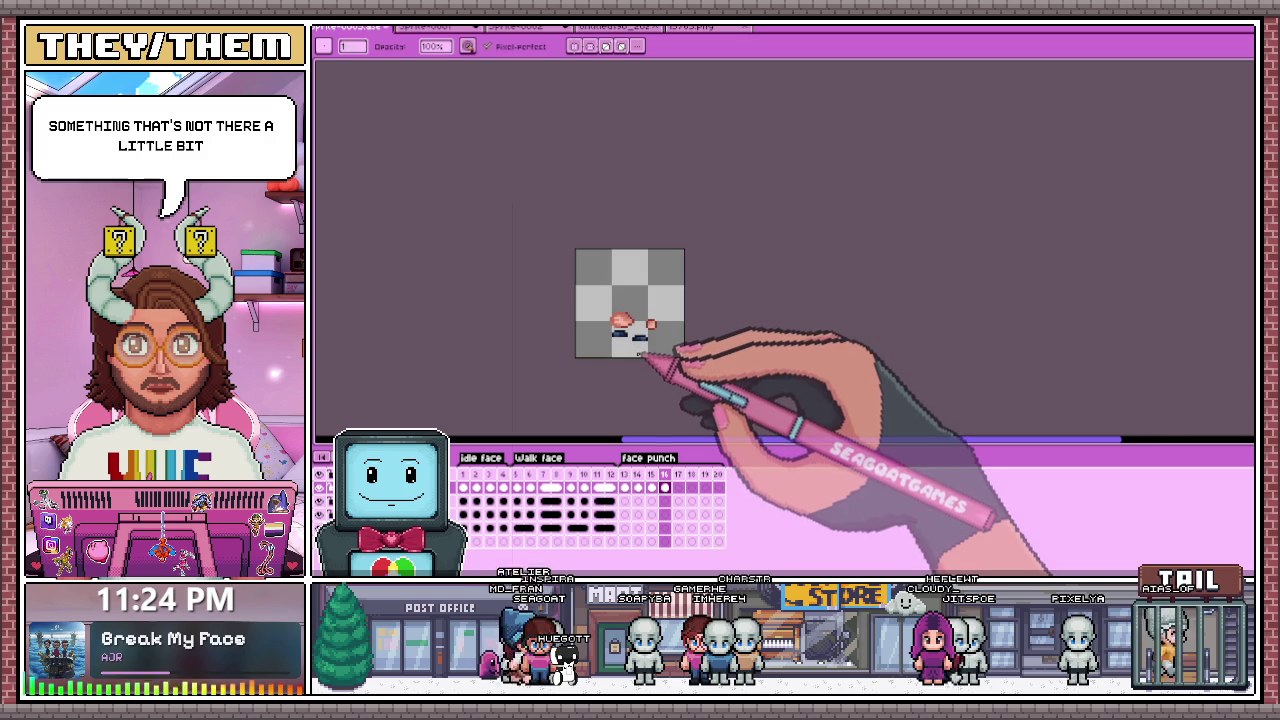
scroll(640, 345, "up", 1)
scroll(660, 337, "up", 2)
scroll(586, 309, "up", 1)
key("i")
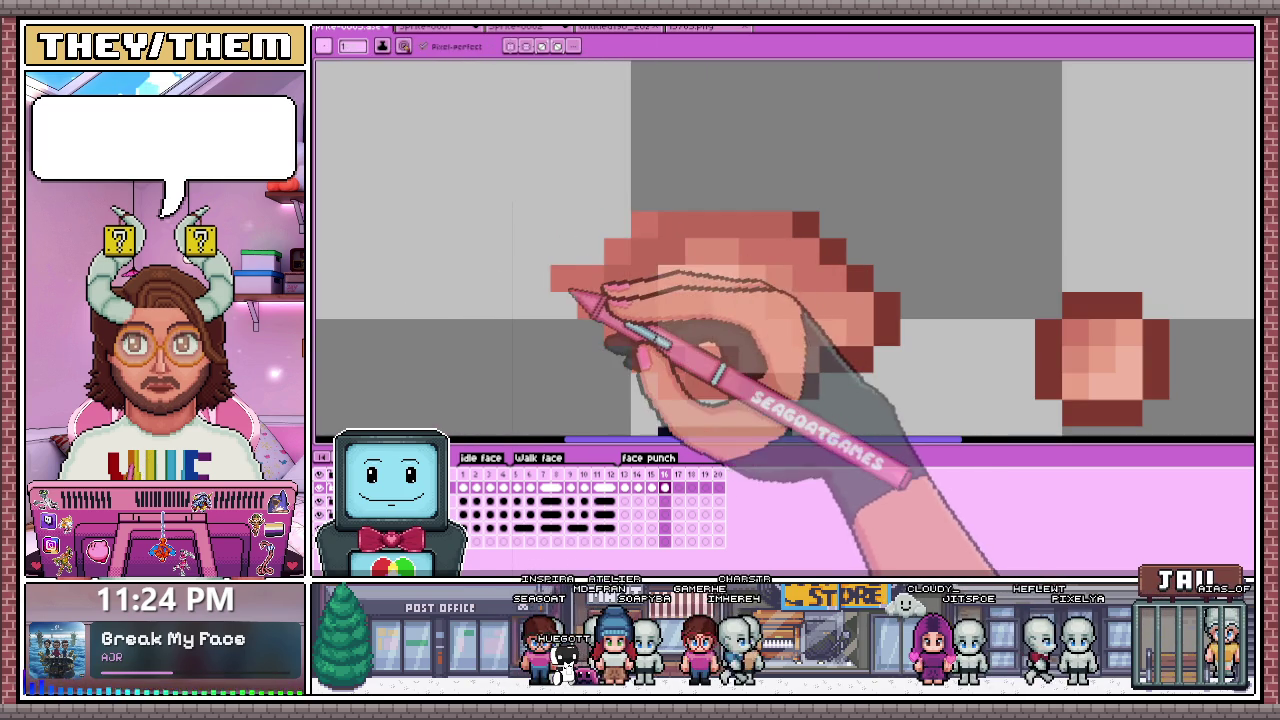
scroll(577, 272, "down", 1)
scroll(634, 249, "down", 2)
scroll(651, 229, "down", 1)
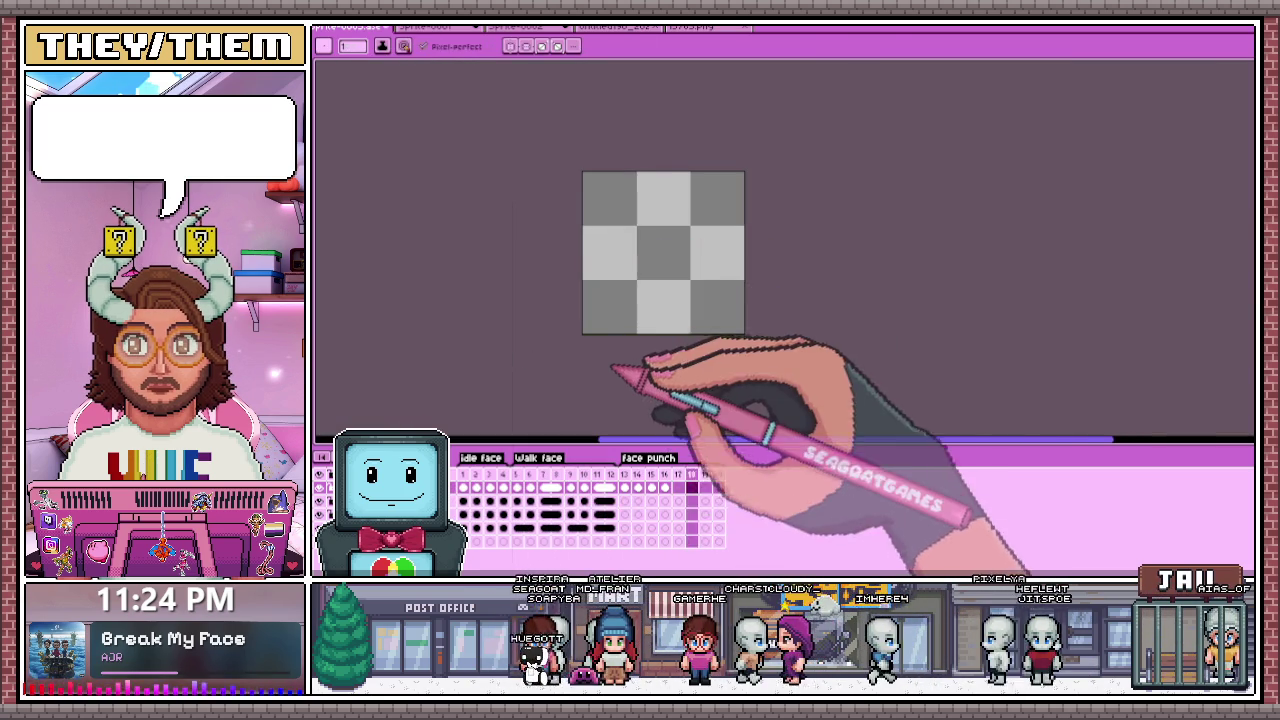
scroll(750, 232, "up", 2)
scroll(749, 240, "up", 1)
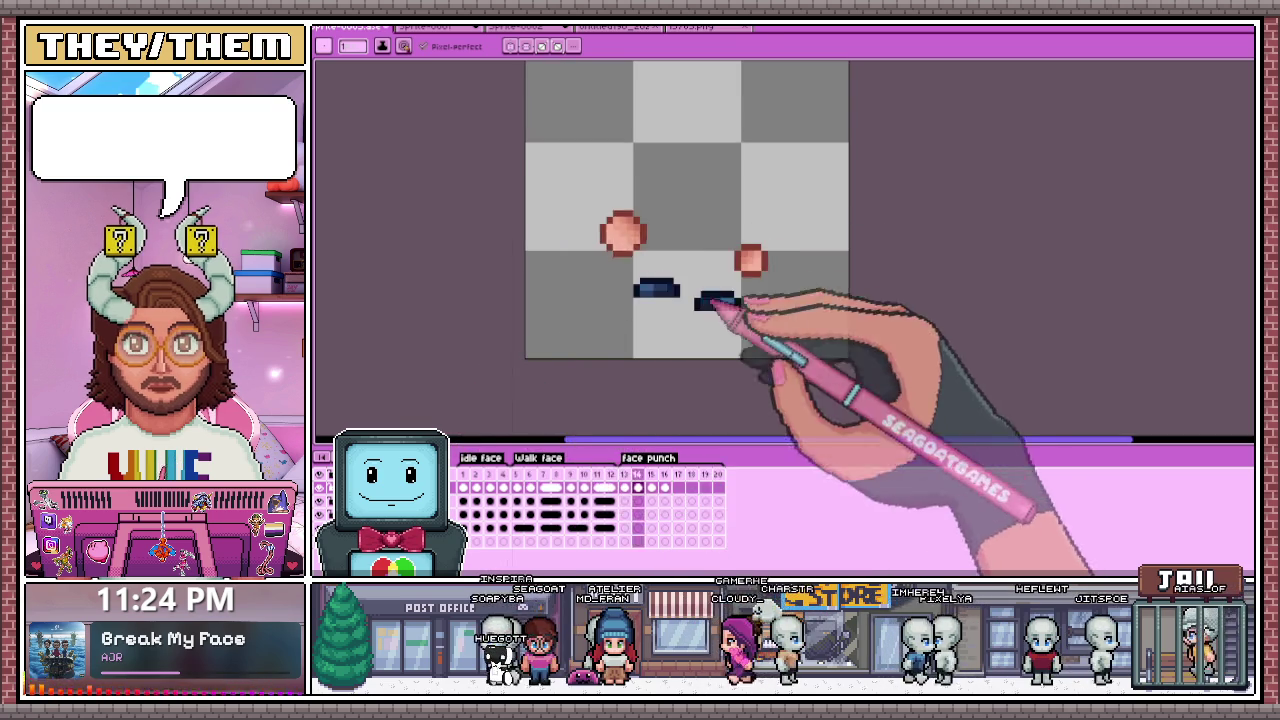
left_click(638, 488)
scroll(663, 271, "up", 1)
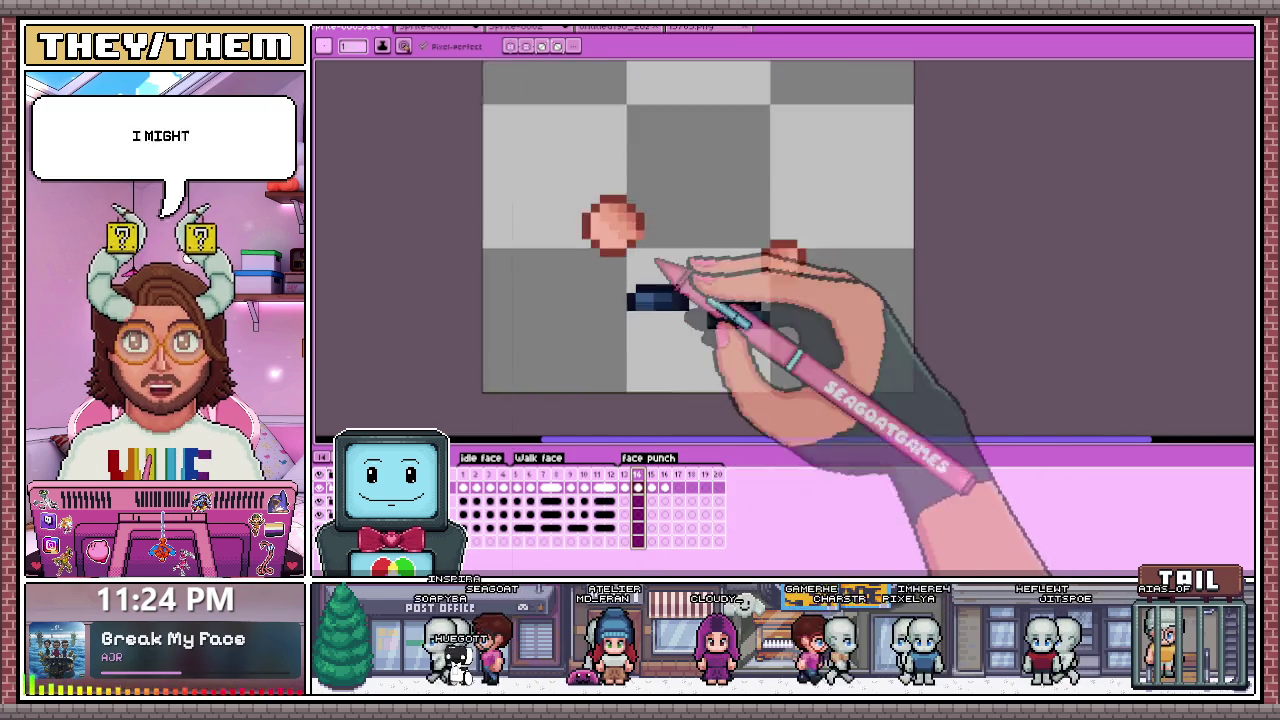
scroll(594, 209, "up", 2)
scroll(571, 291, "down", 2)
scroll(595, 249, "up", 1)
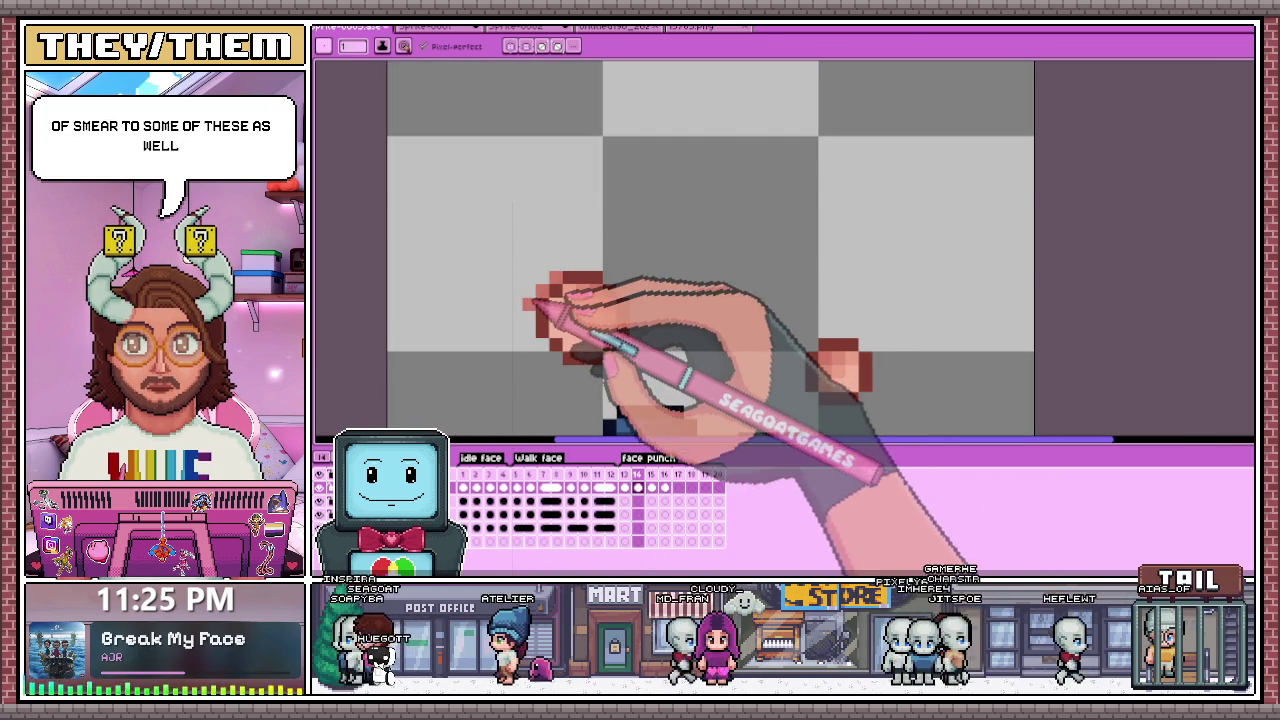
scroll(578, 285, "down", 3)
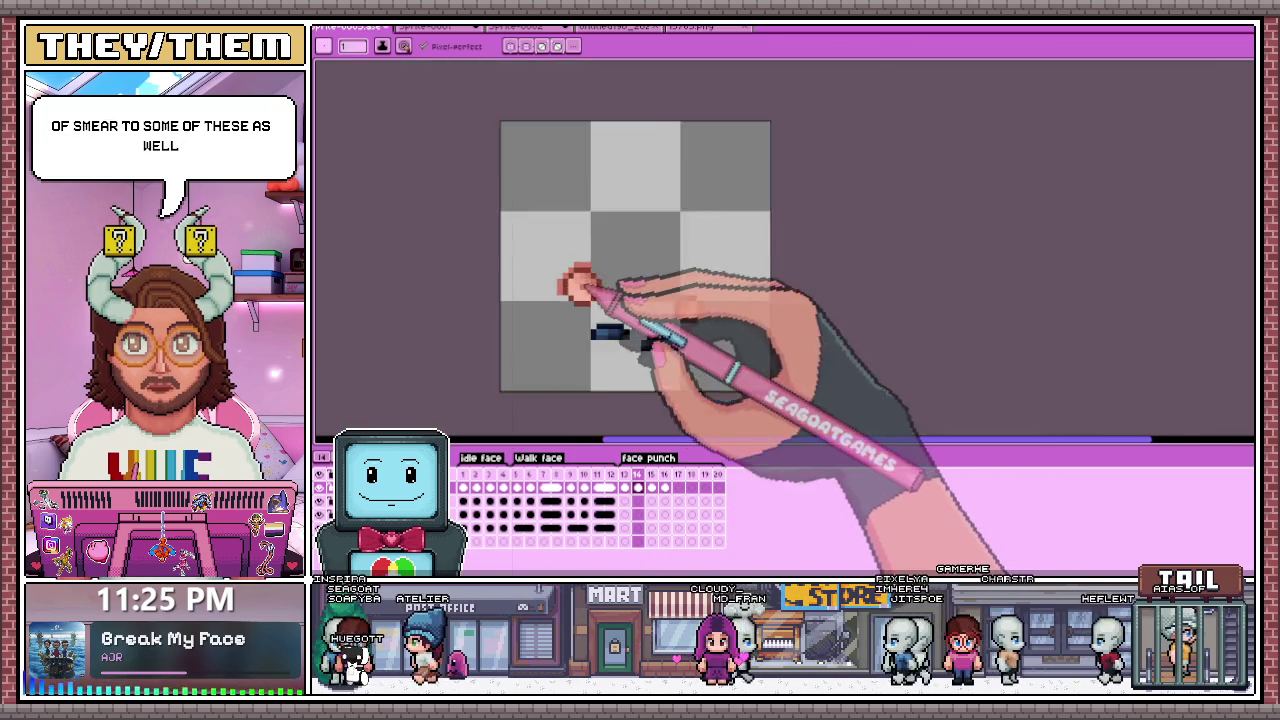
scroll(572, 278, "up", 3)
scroll(585, 235, "down", 2)
scroll(610, 220, "up", 2)
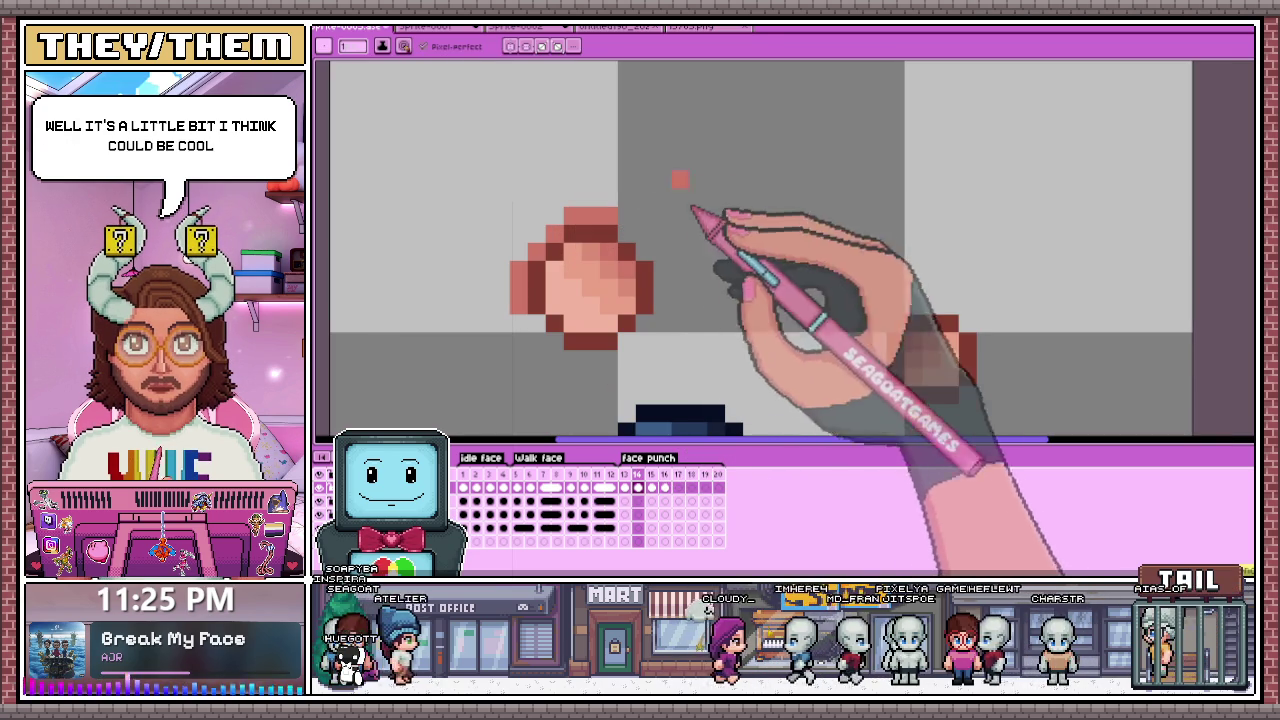
left_click(651, 487)
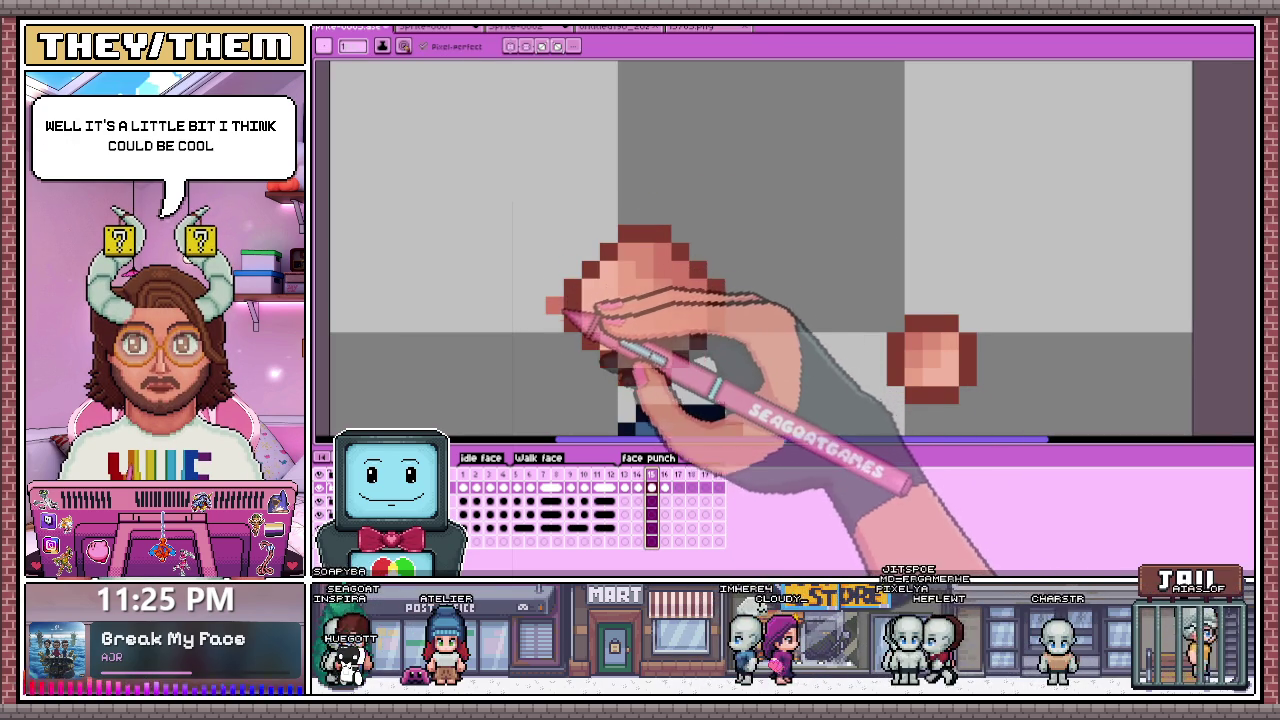
scroll(650, 280, "down", 3)
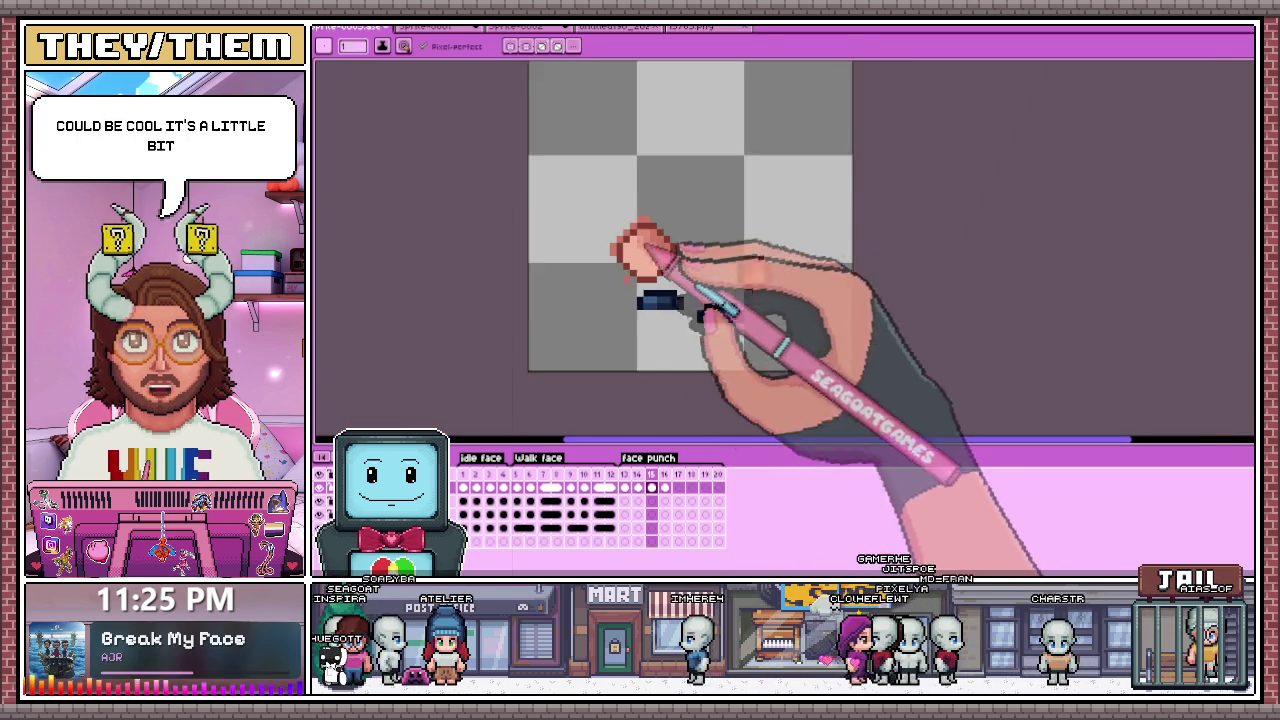
scroll(600, 300, "down", 1)
scroll(620, 250, "up", 2)
scroll(615, 255, "up", 1)
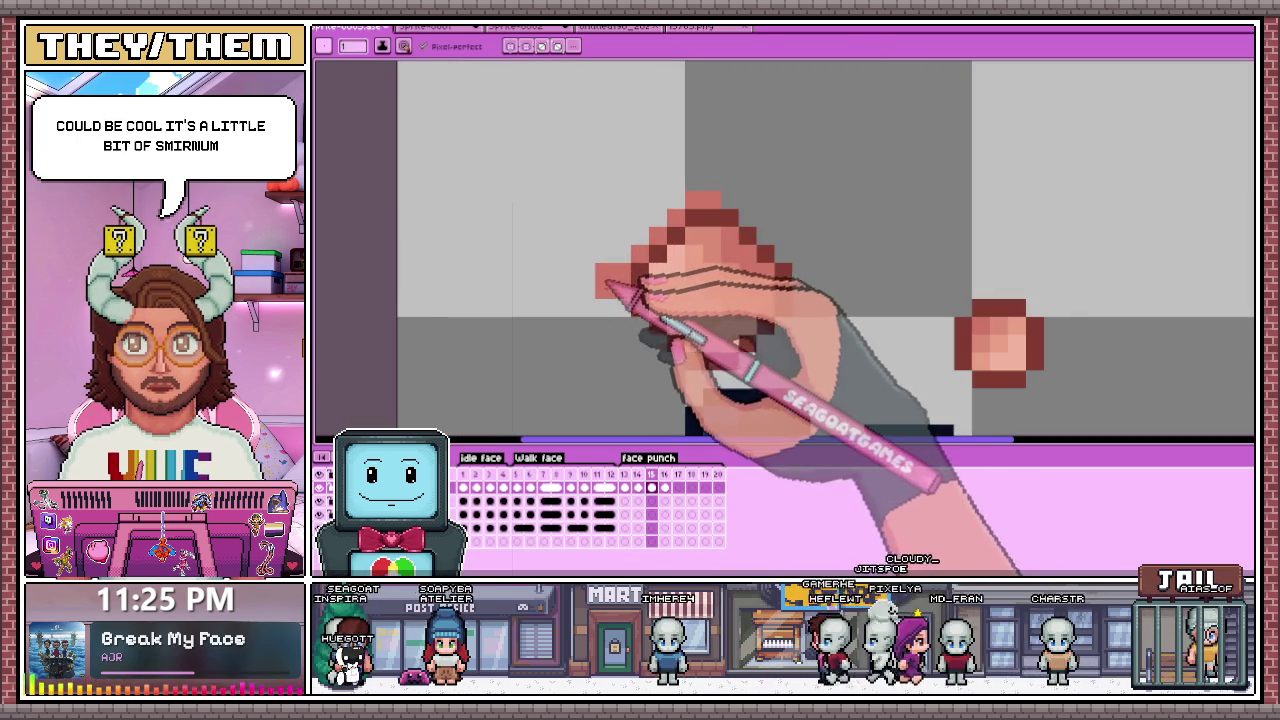
mouse_move(686, 223)
left_mouse_down()
mouse_move(728, 212)
mouse_move(727, 235)
left_mouse_up()
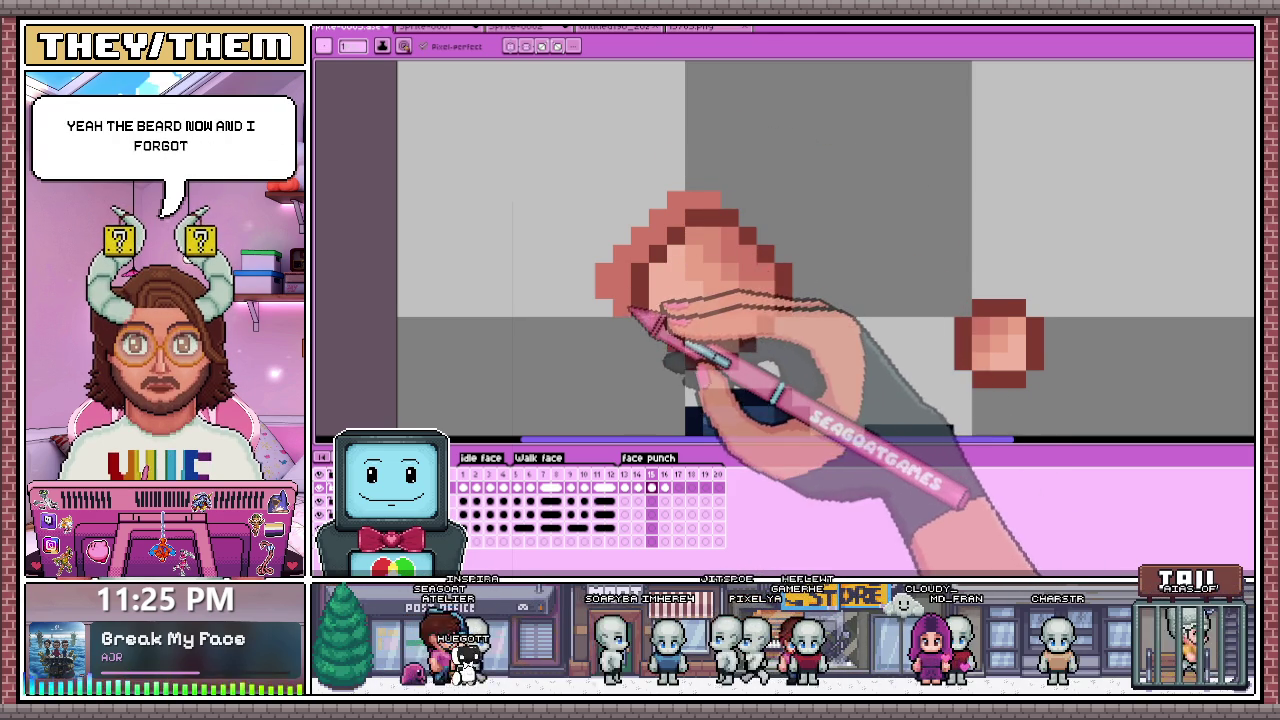
left_click_drag(735, 224, 691, 221)
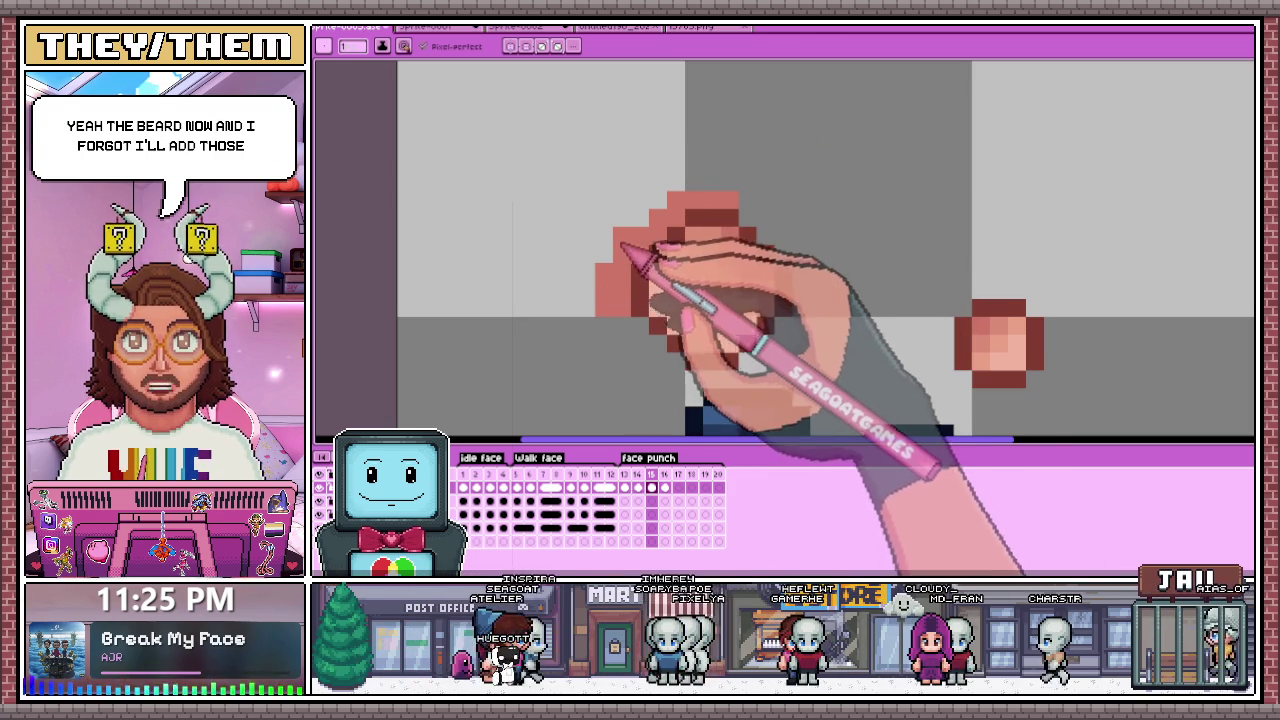
scroll(646, 226, "down", 1)
scroll(627, 271, "up", 2)
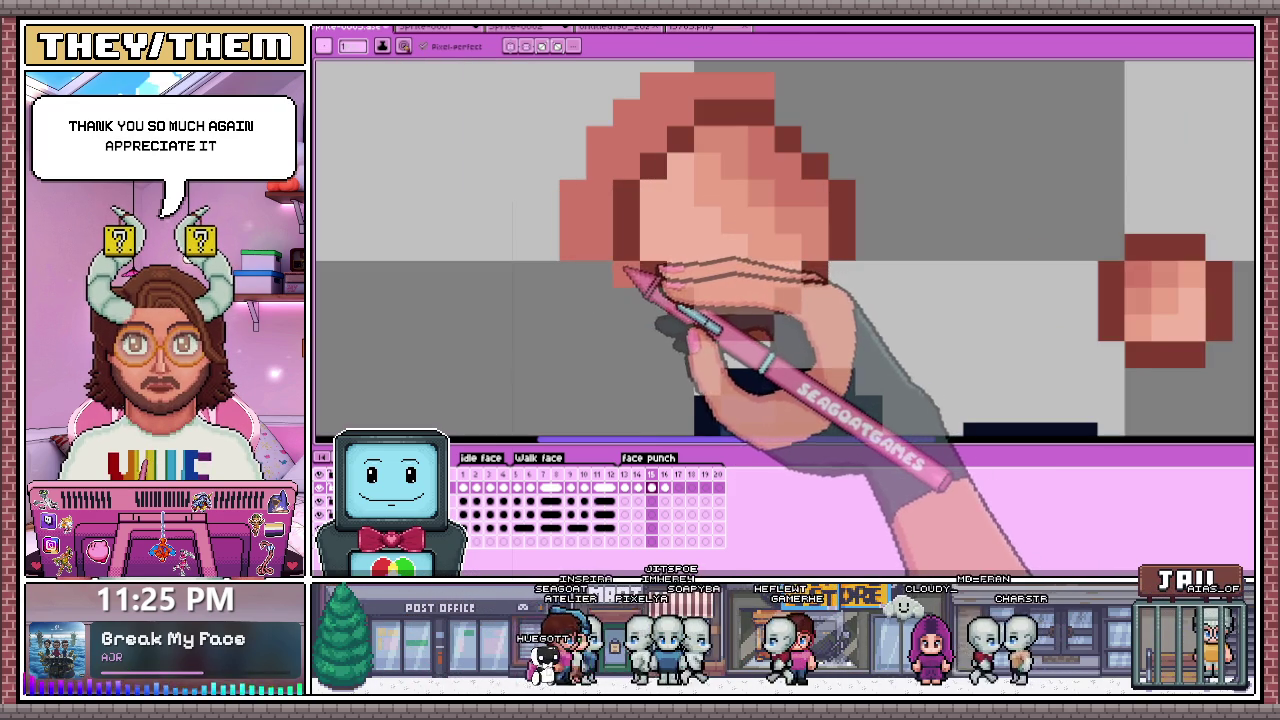
scroll(615, 268, "down", 2)
scroll(737, 223, "up", 1)
scroll(771, 177, "down", 3)
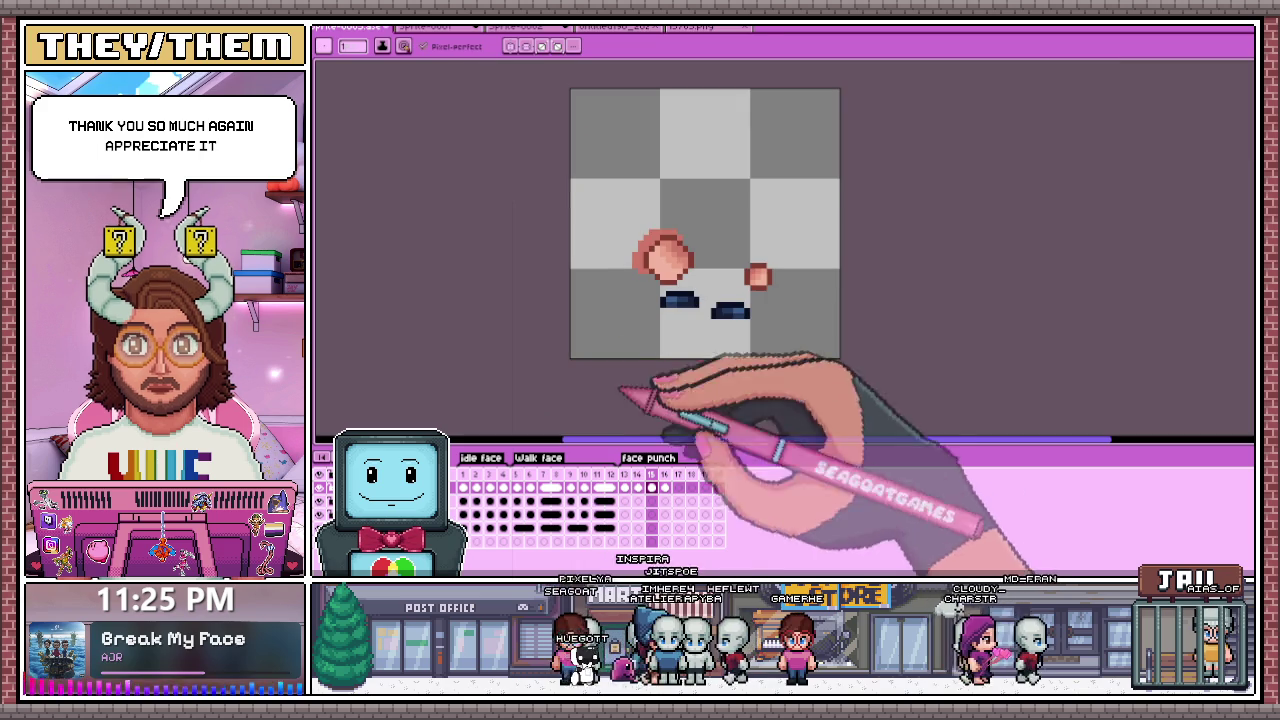
key("Return")
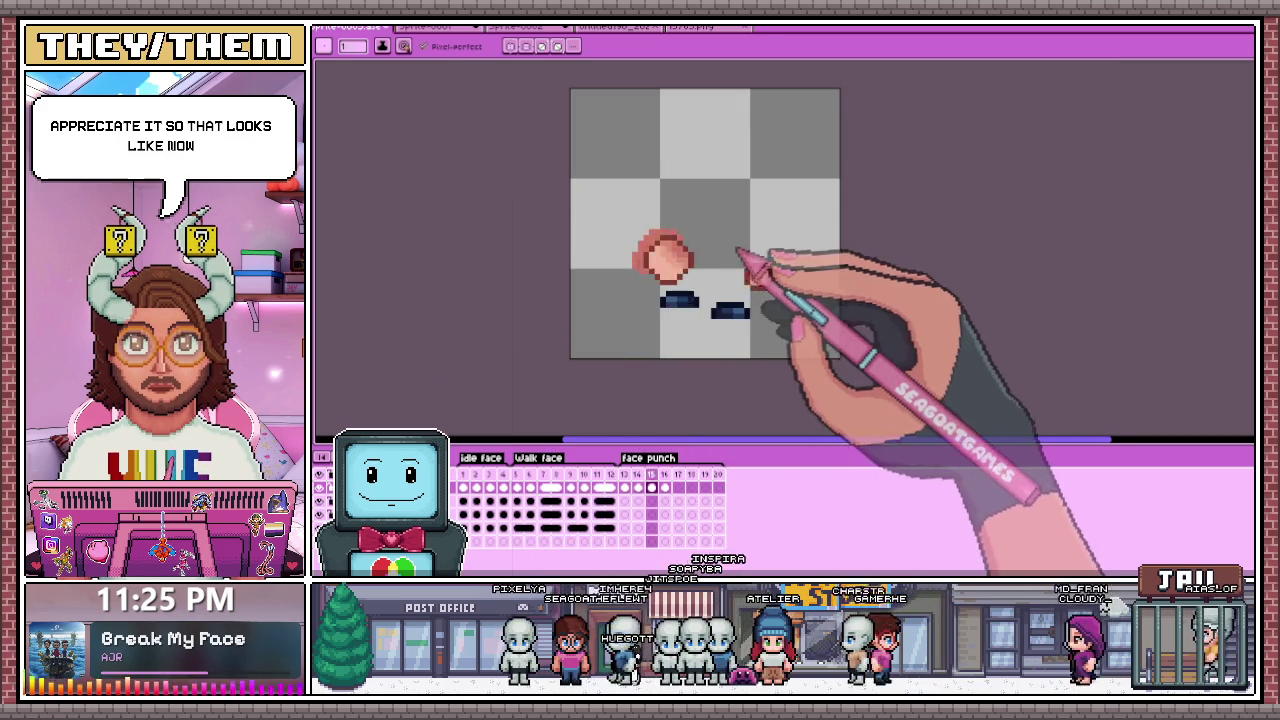
scroll(662, 298, "up", 1)
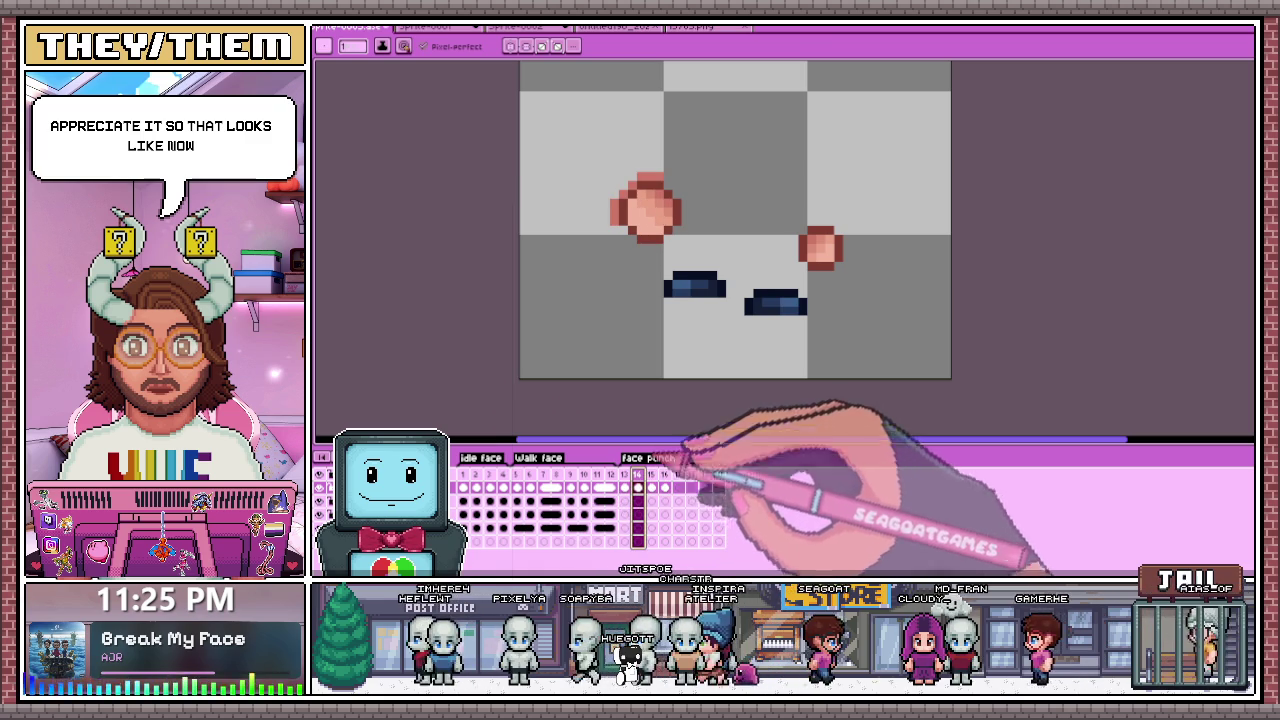
scroll(651, 134, "up", 2)
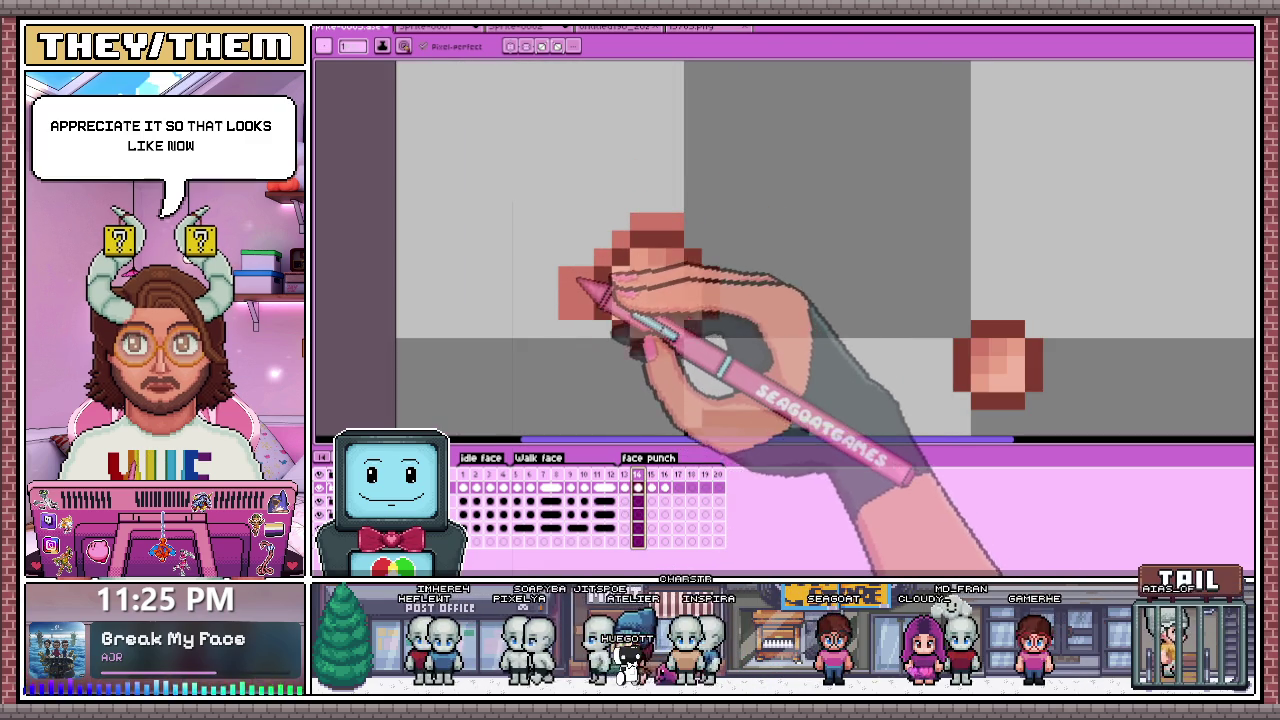
scroll(648, 258, "down", 2)
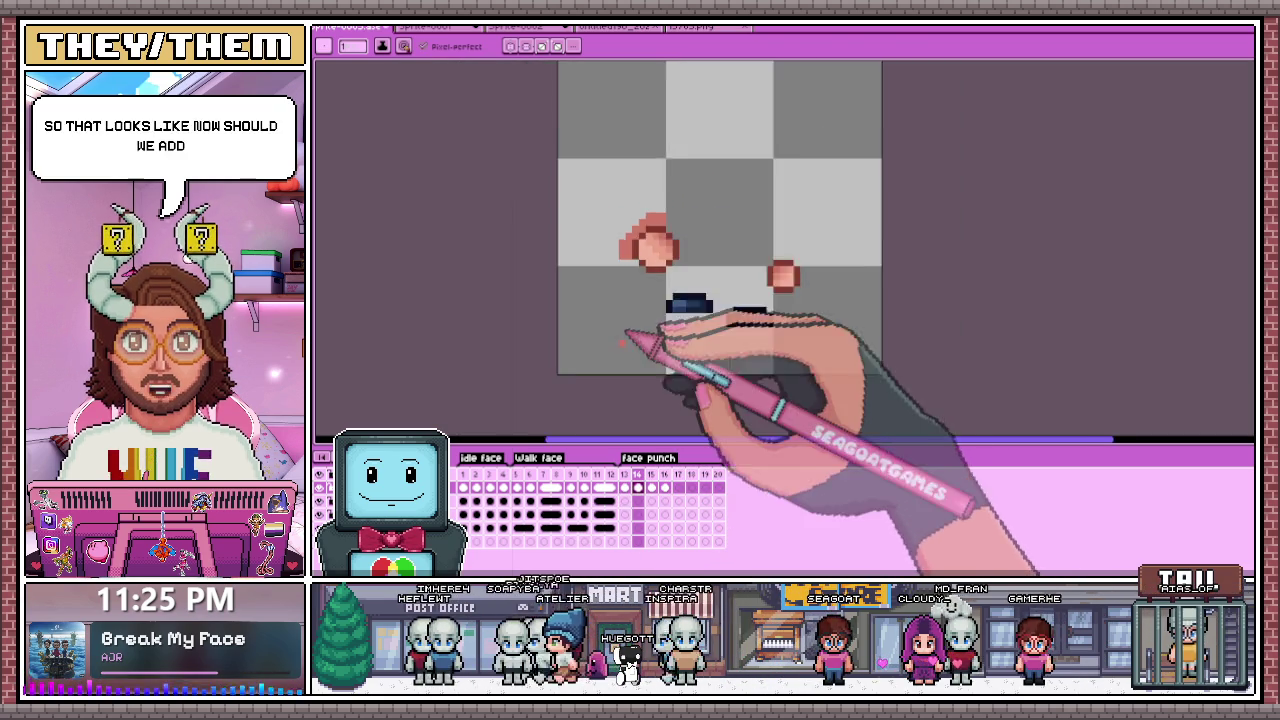
scroll(630, 296, "up", 2)
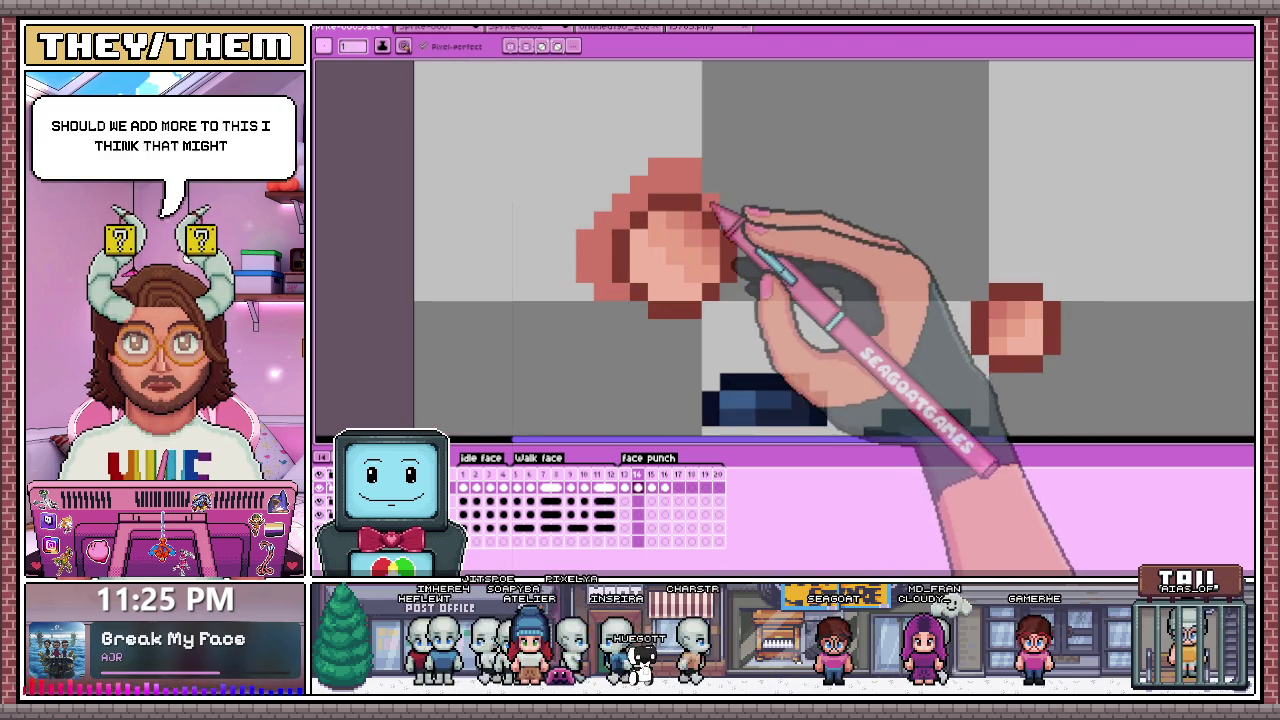
scroll(707, 192, "down", 3)
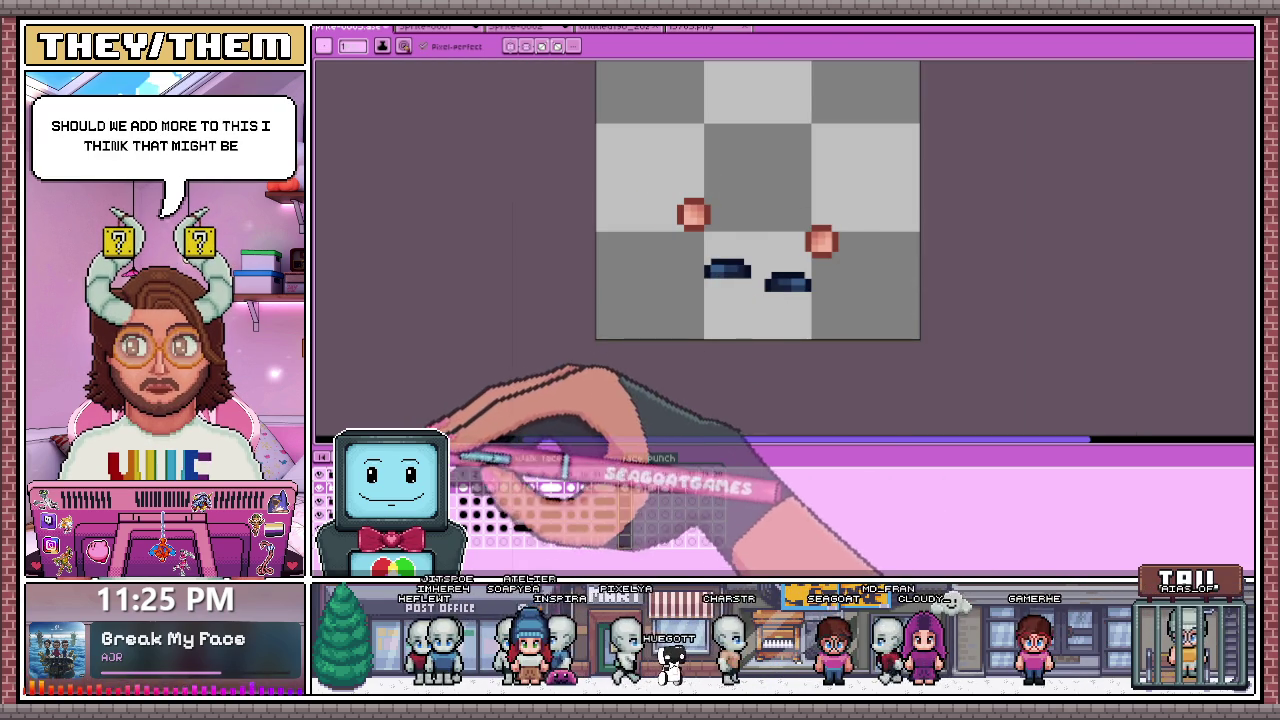
left_click_drag(625, 478, 462, 482)
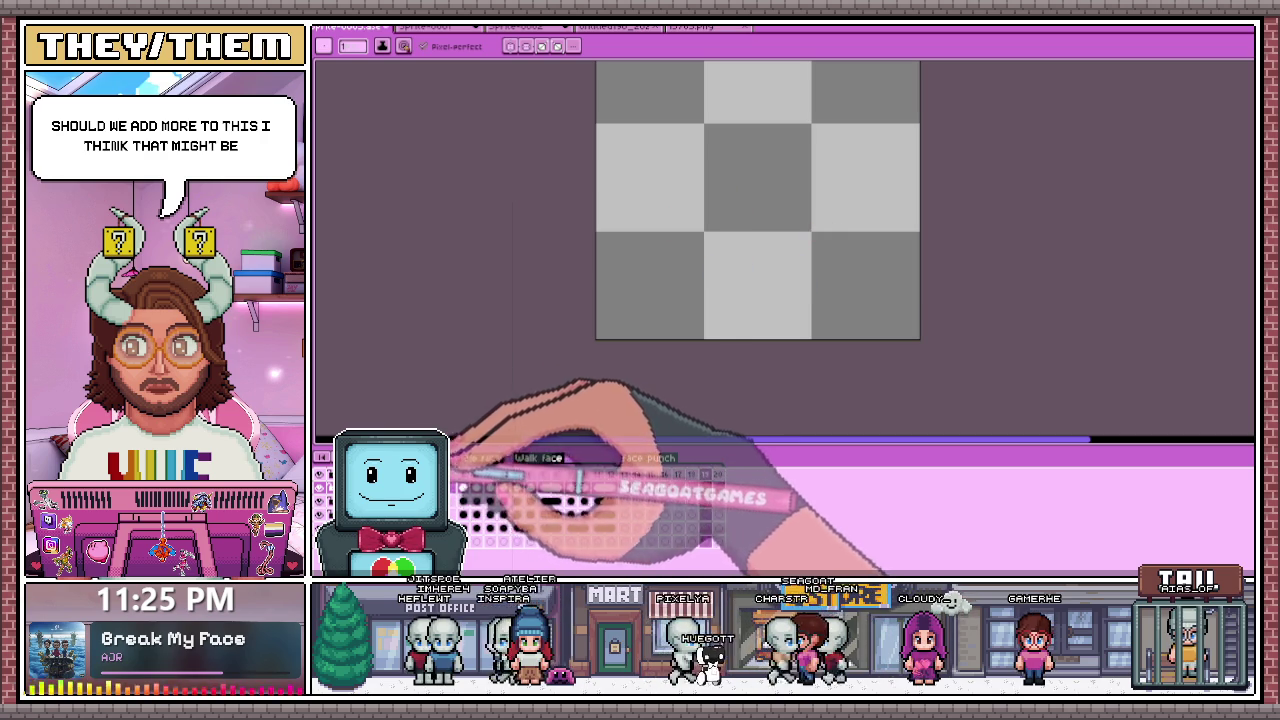
left_click_drag(462, 482, 638, 474)
scroll(672, 171, "up", 2)
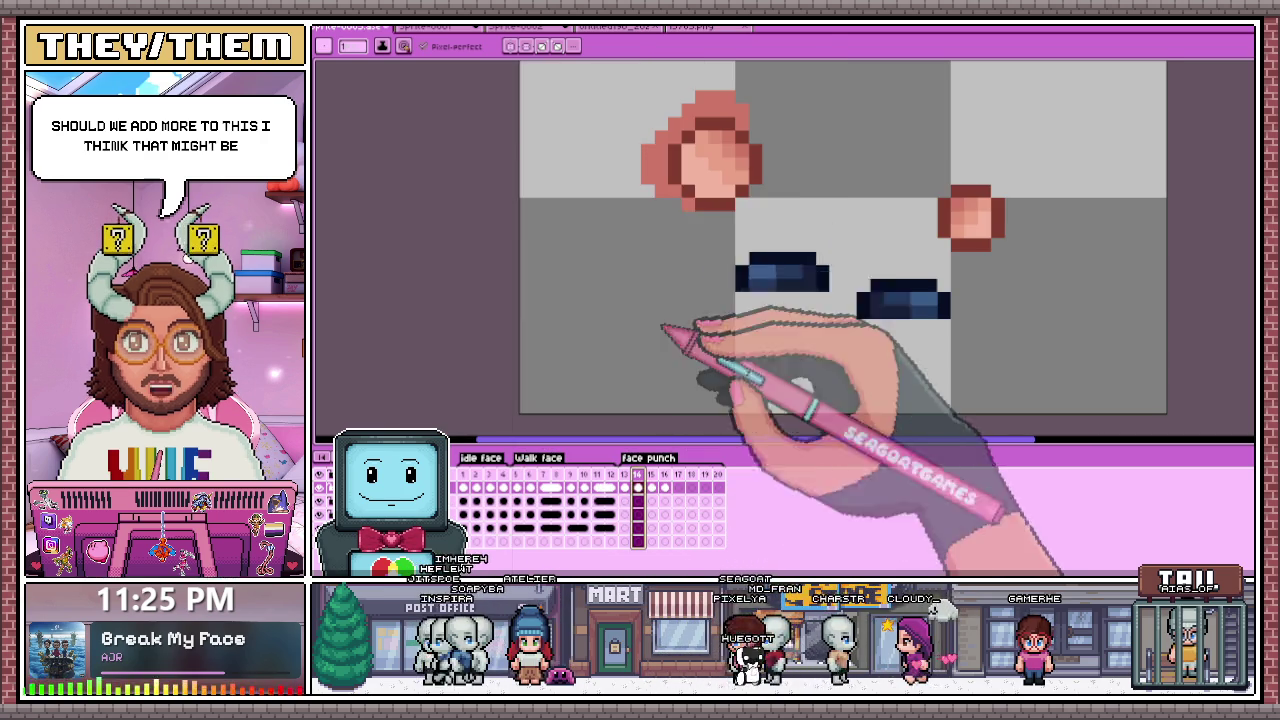
scroll(680, 172, "down", 2)
scroll(681, 172, "up", 1)
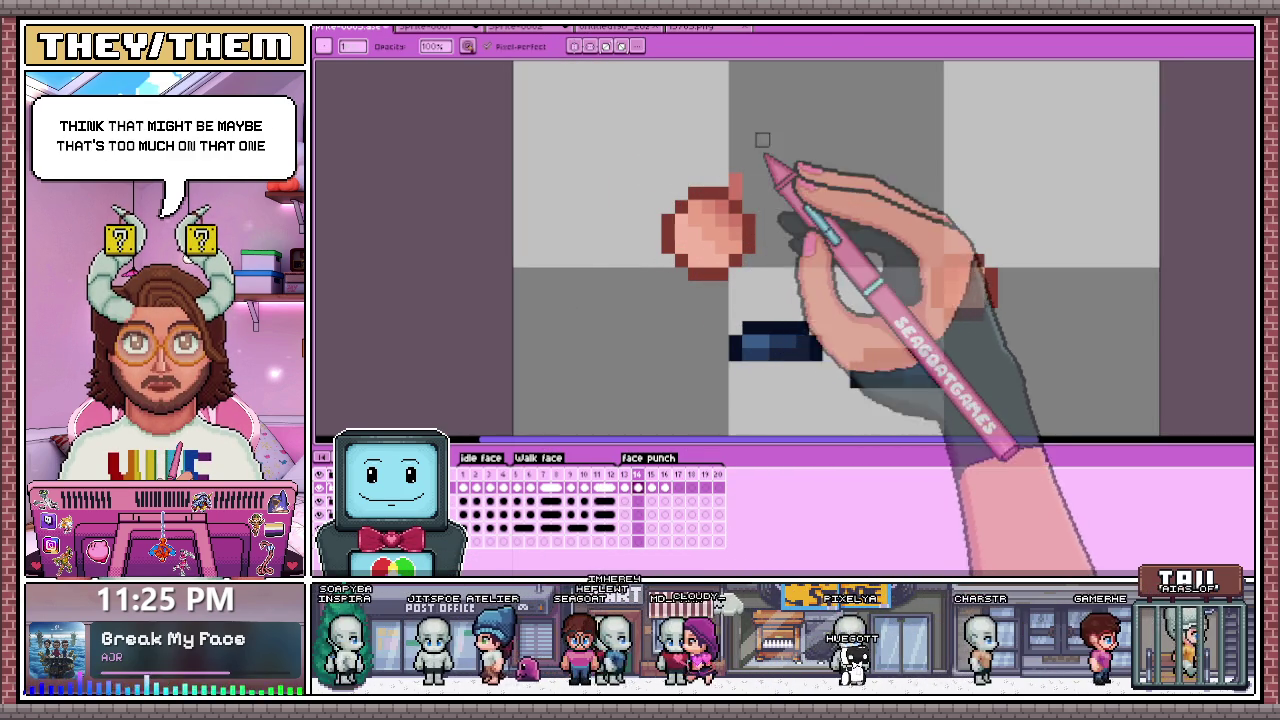
left_click(612, 26)
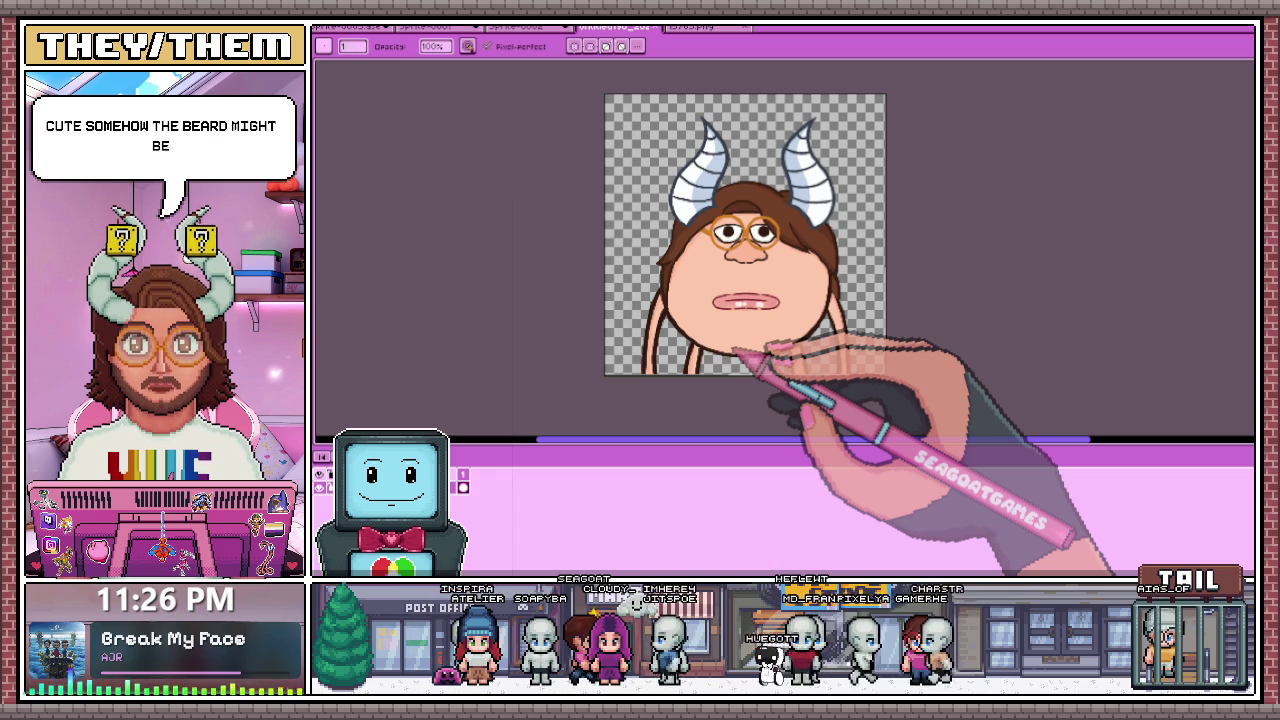
Step: Zoom in and out on the horned face drawing to inspect it
scroll(760, 355, "up", 3)
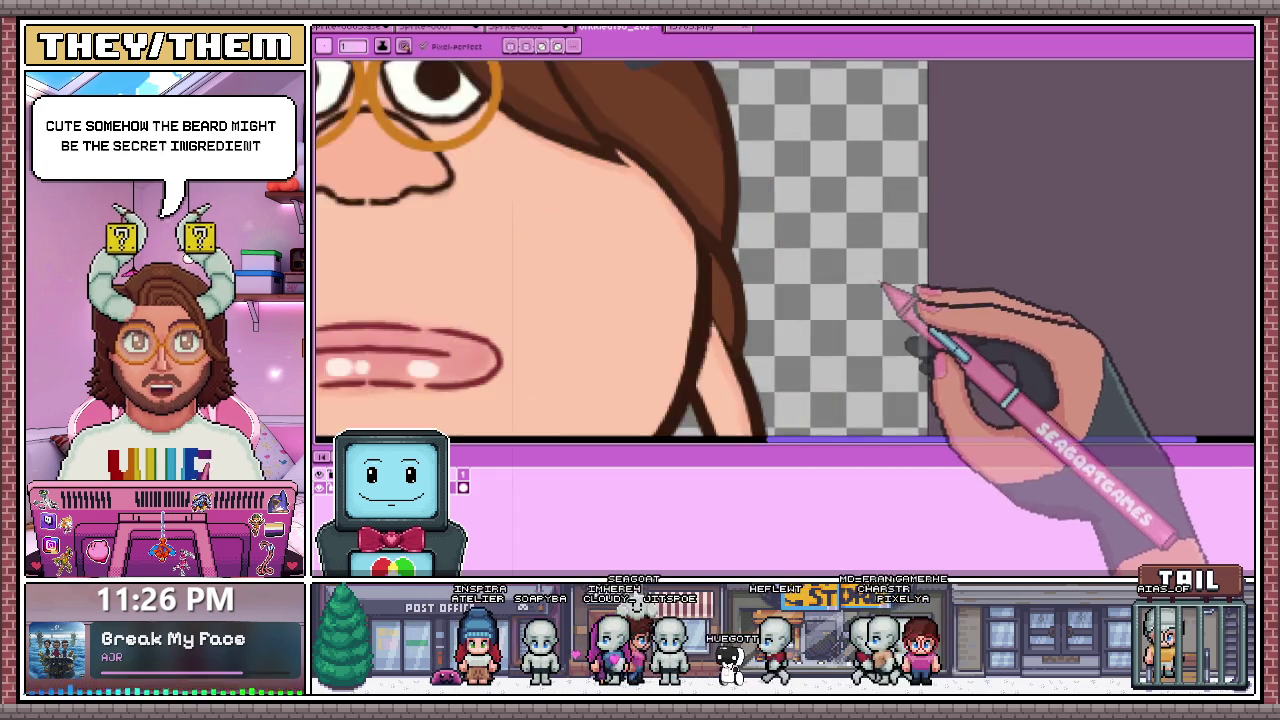
scroll(745, 315, "down", 4)
scroll(745, 312, "up", 2)
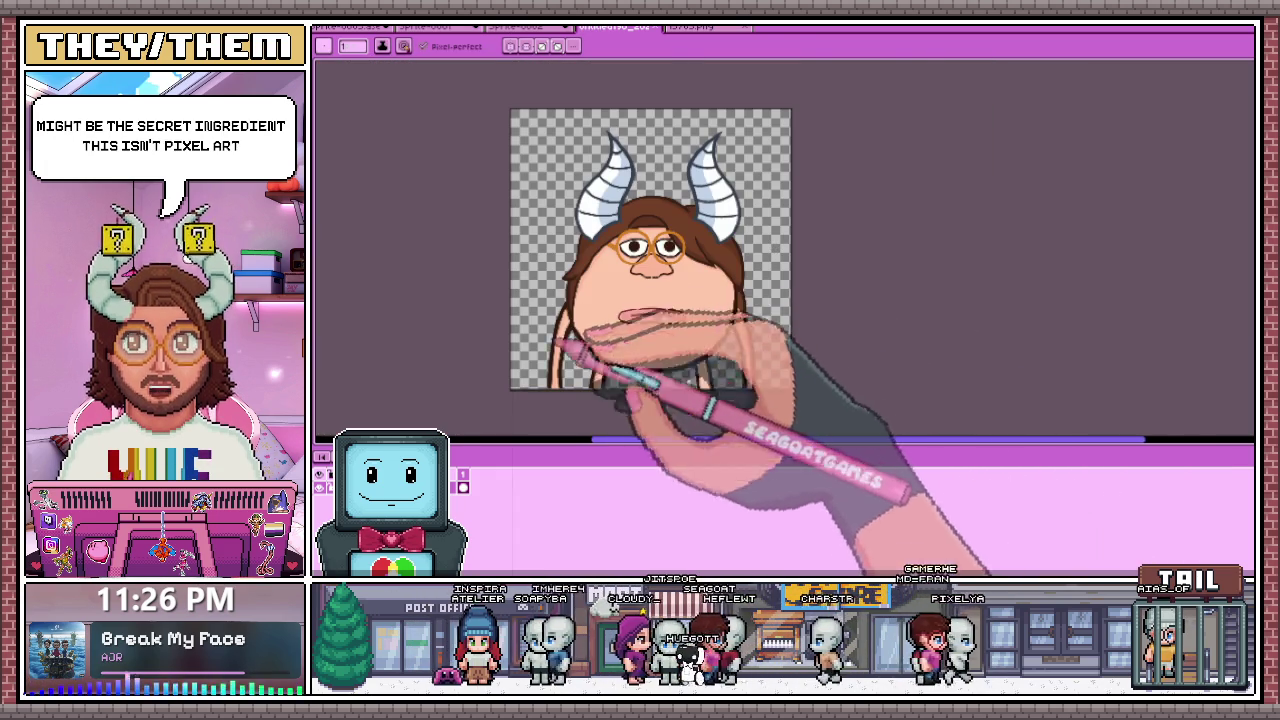
scroll(672, 338, "up", 2)
scroll(665, 342, "down", 2)
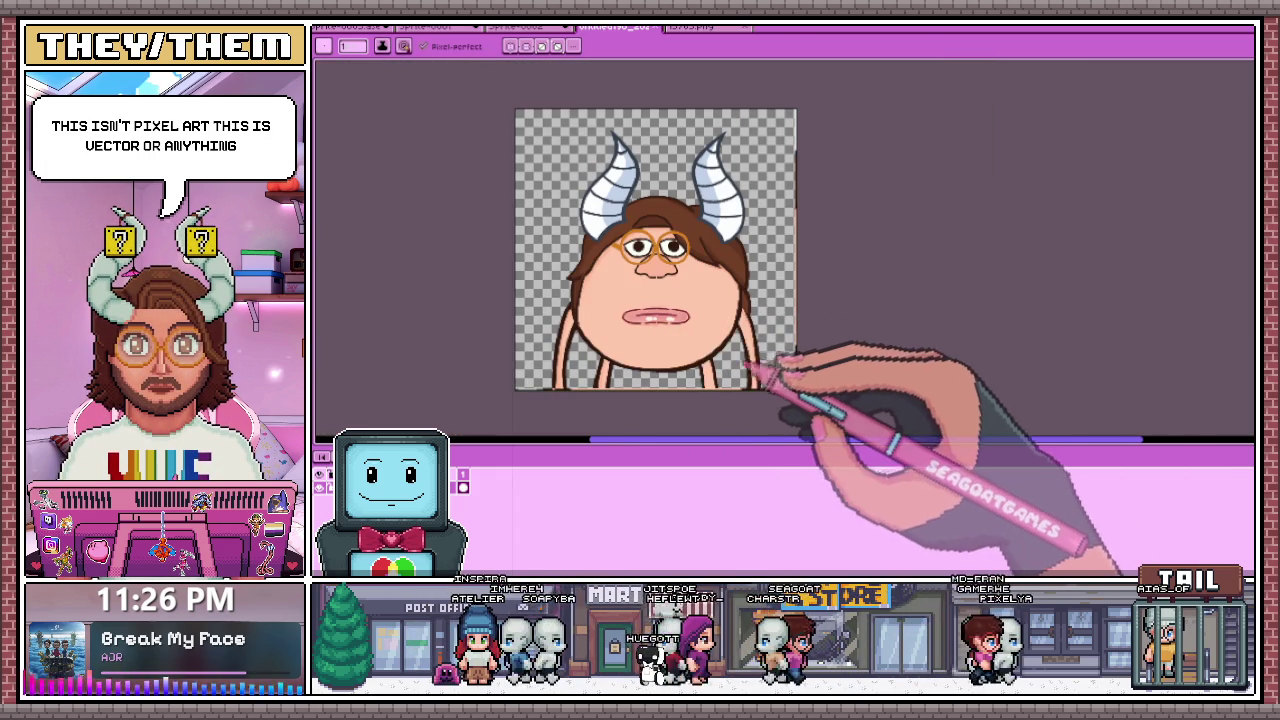
scroll(790, 355, "down", 1)
scroll(805, 358, "up", 1)
scroll(755, 330, "up", 2)
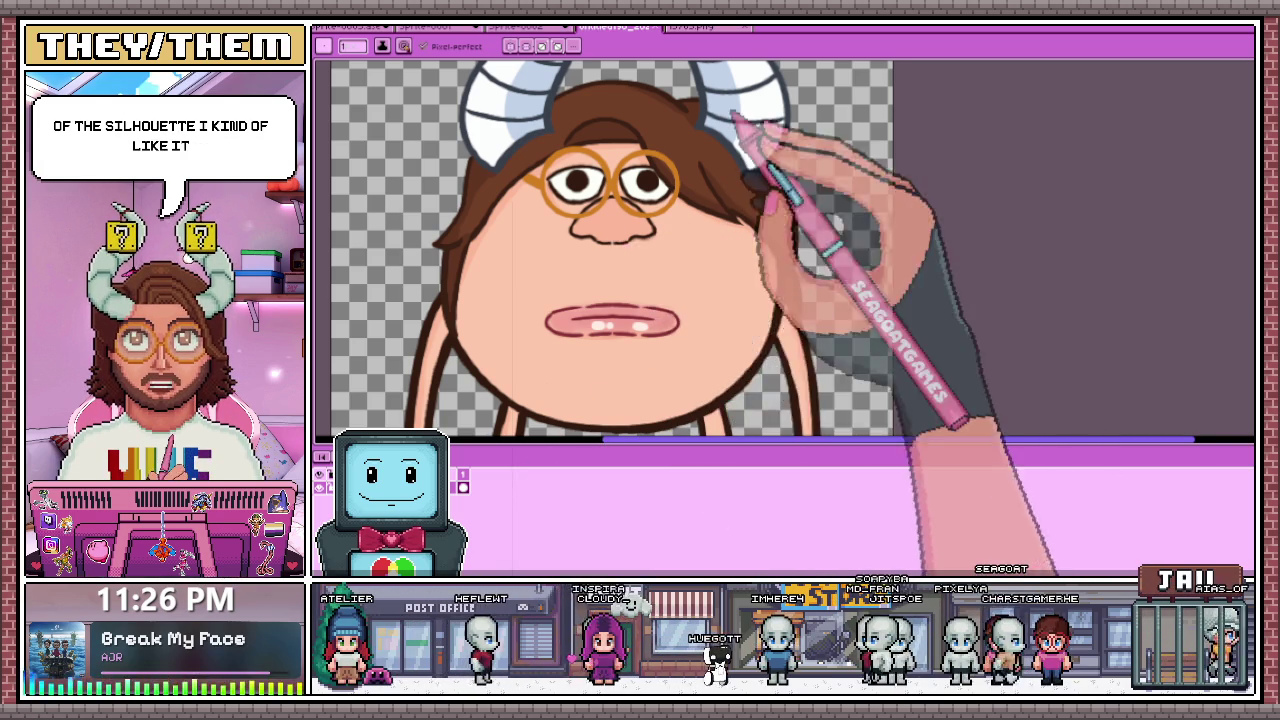
Step: Switch between the bearded, horned and beardless glasses face drawings, ending on the bearded face
key("ctrl+Tab")
scroll(822, 400, "up", 1)
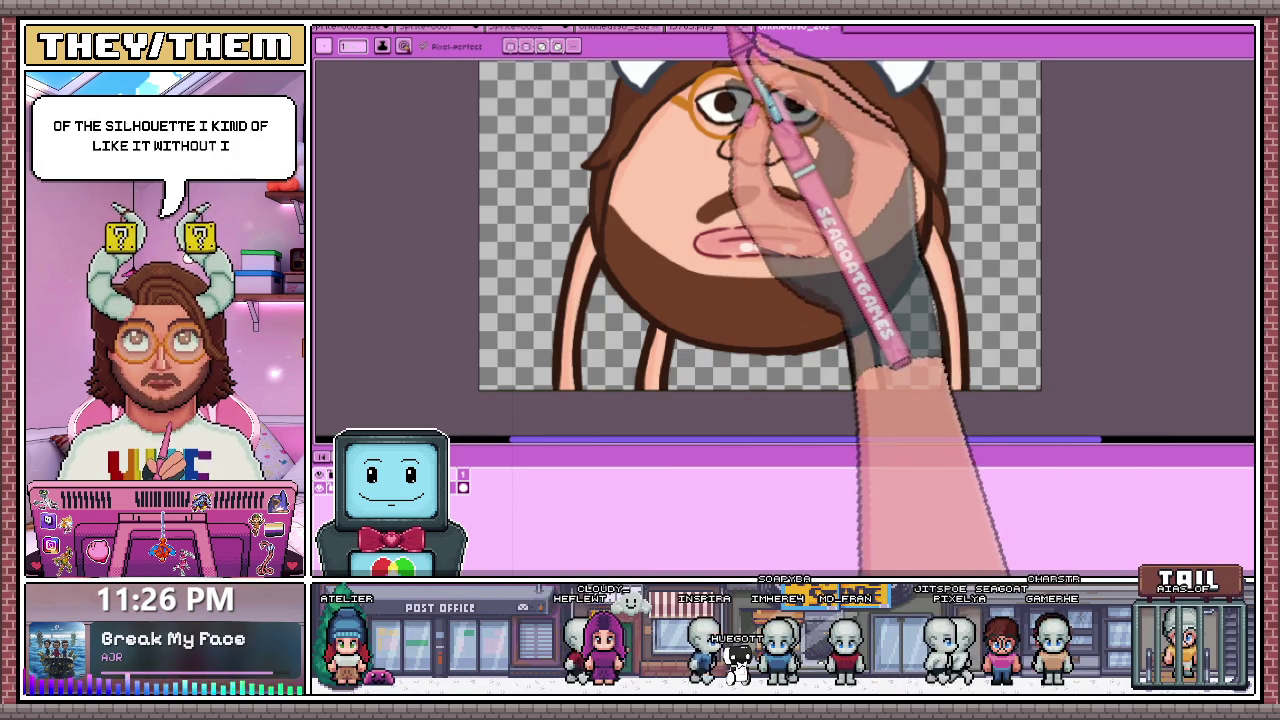
left_click(735, 28)
left_click(790, 28)
left_click(615, 28)
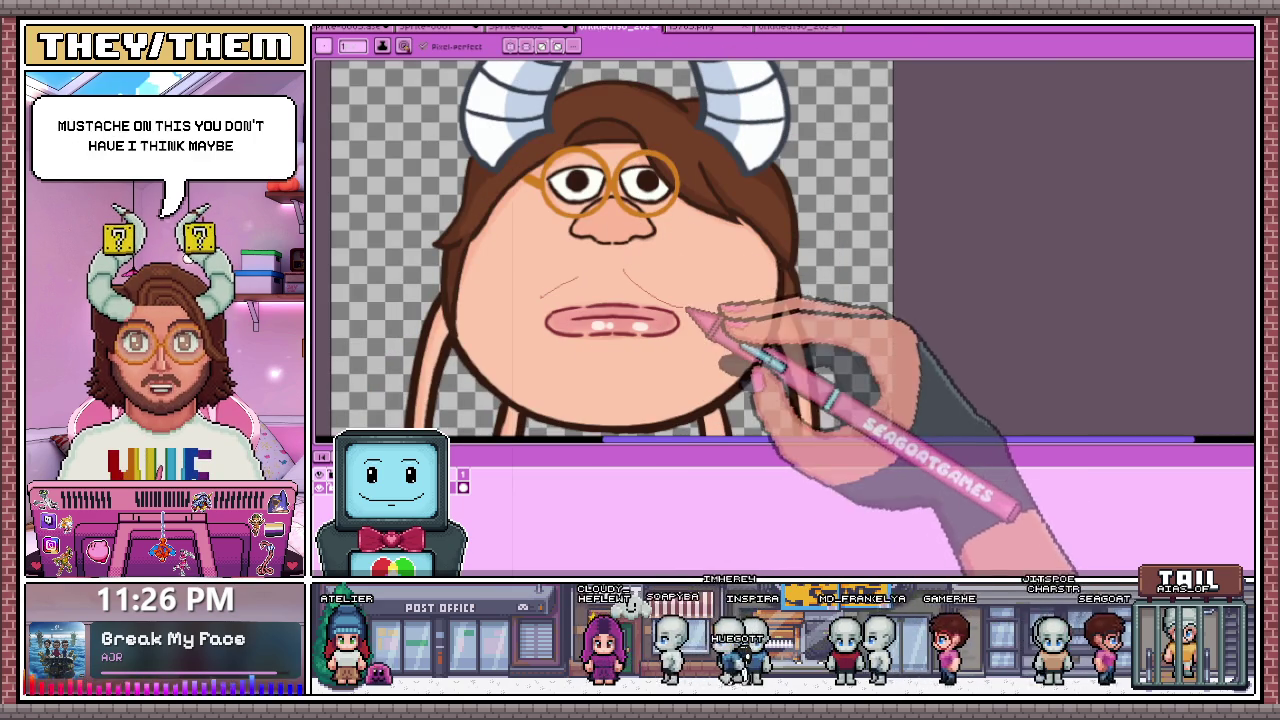
left_click(790, 28)
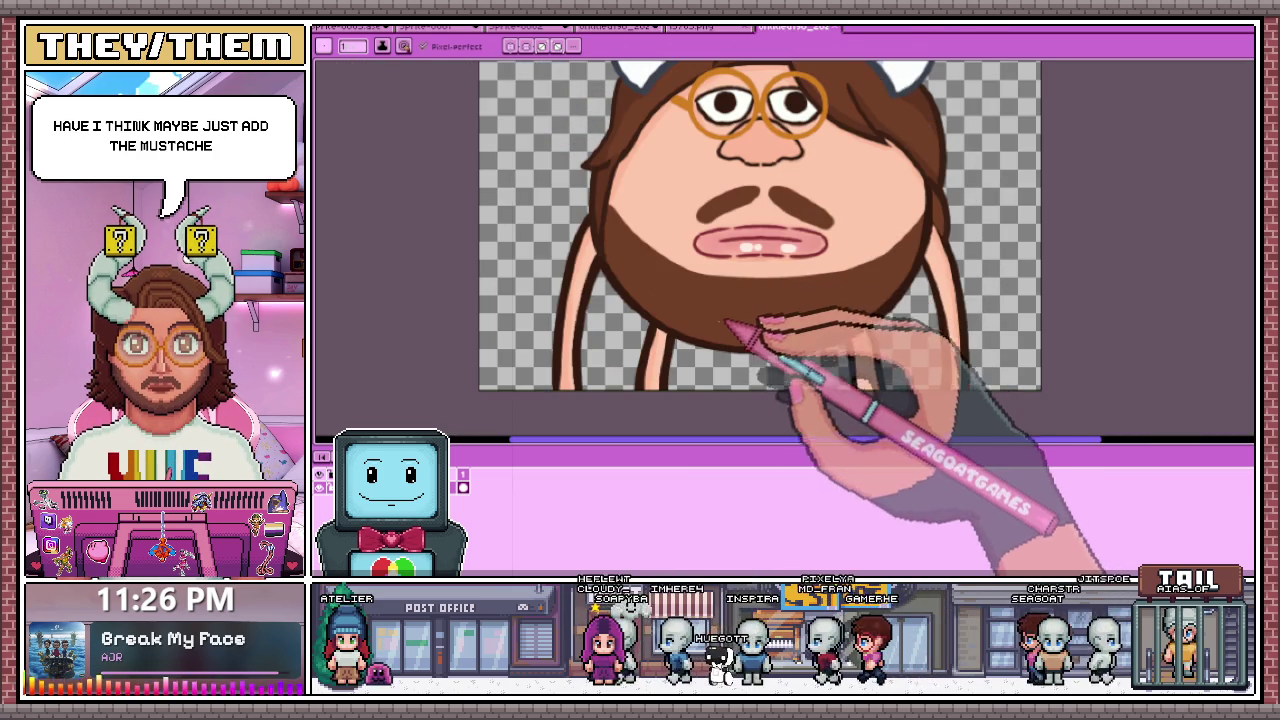
Step: Zoom over the bearded face drawing to compare it, then return to the face sprite
scroll(745, 345, "down", 3)
scroll(757, 429, "up", 1)
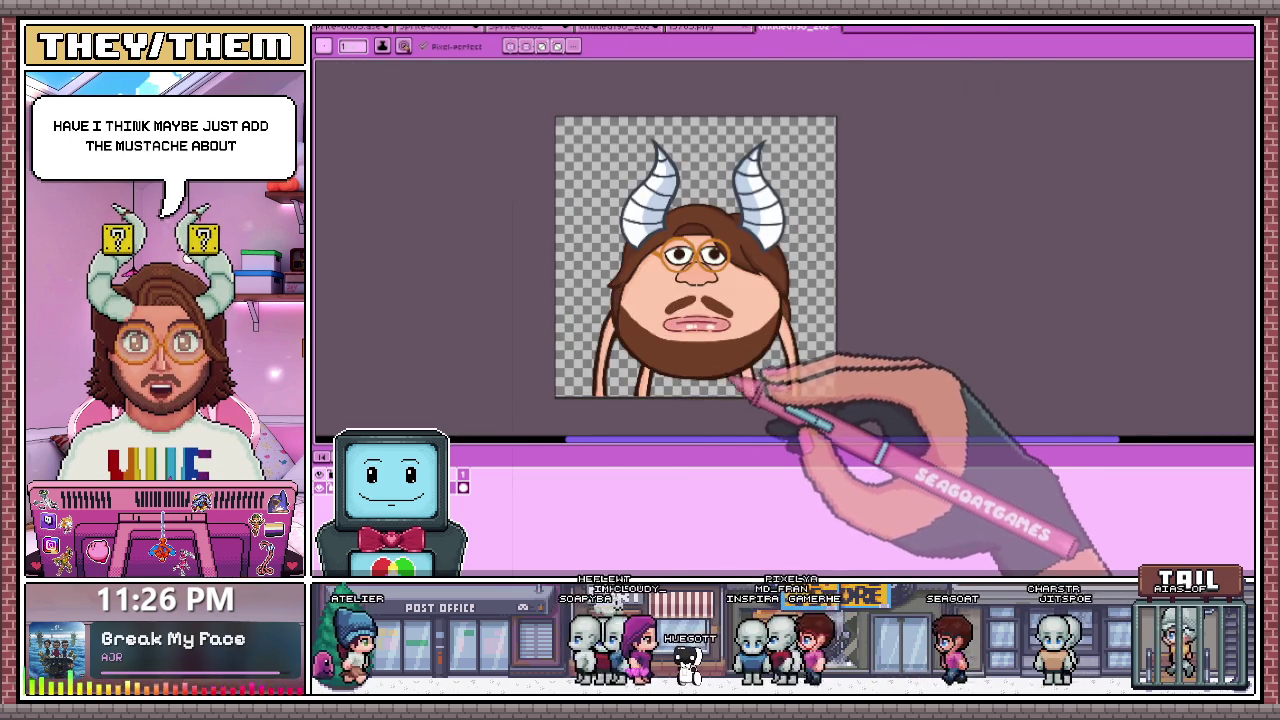
scroll(718, 385, "up", 2)
scroll(718, 385, "down", 2)
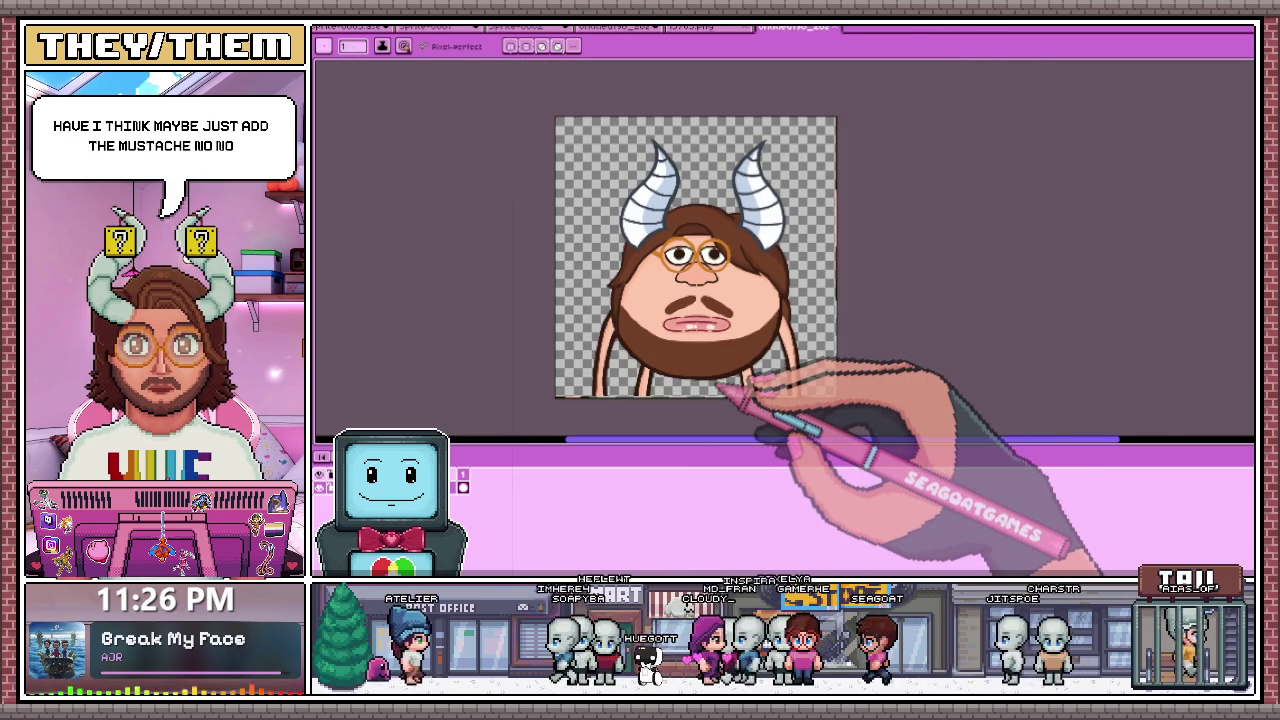
scroll(719, 385, "up", 2)
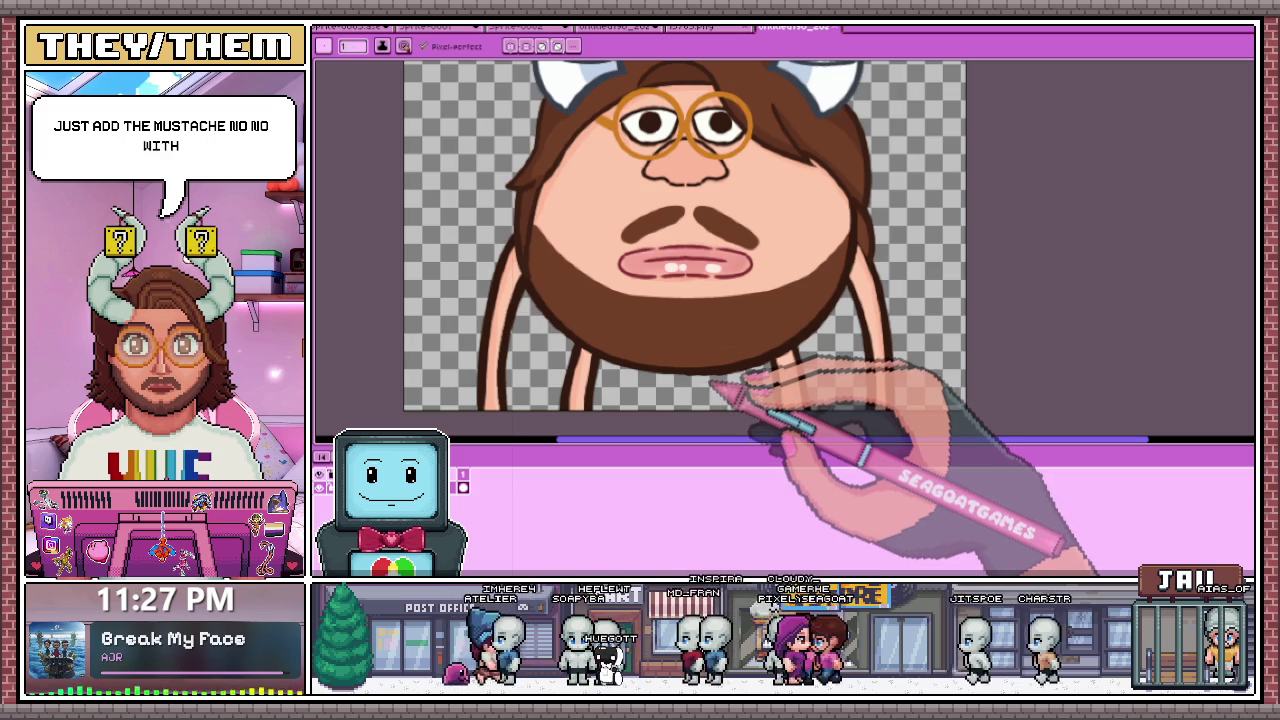
scroll(714, 383, "down", 2)
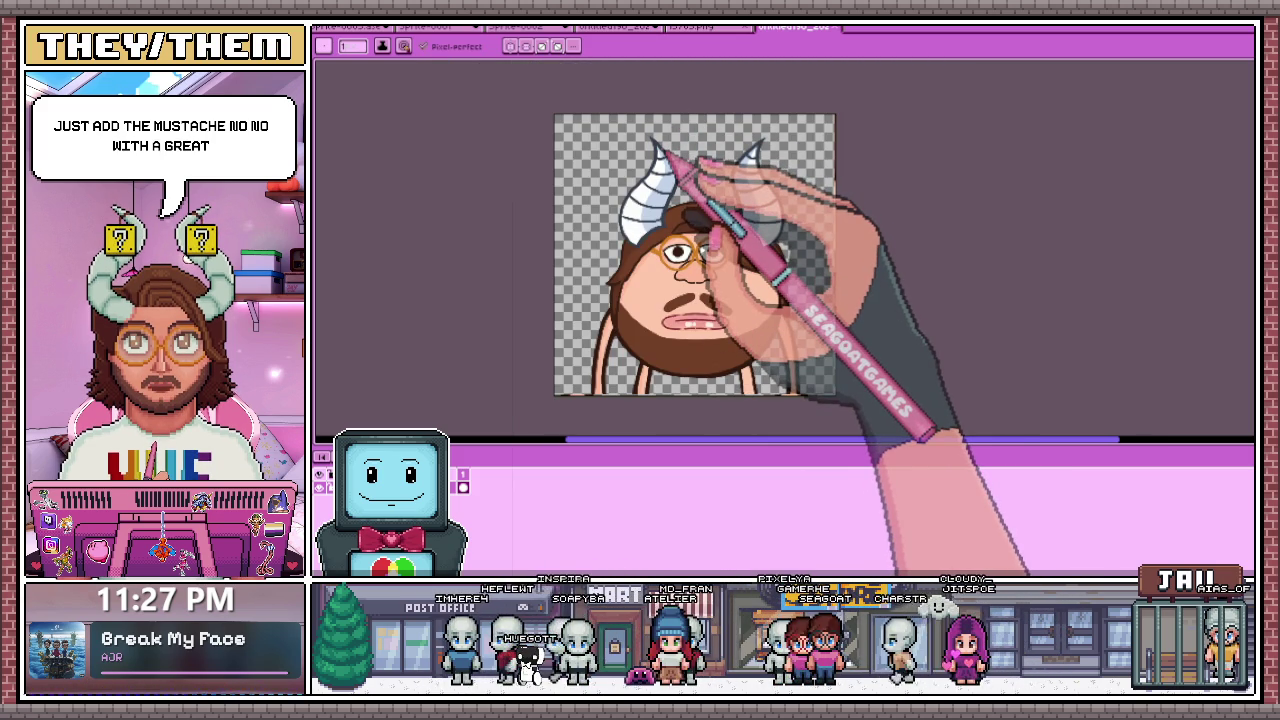
scroll(686, 218, "up", 2)
scroll(740, 280, "down", 3)
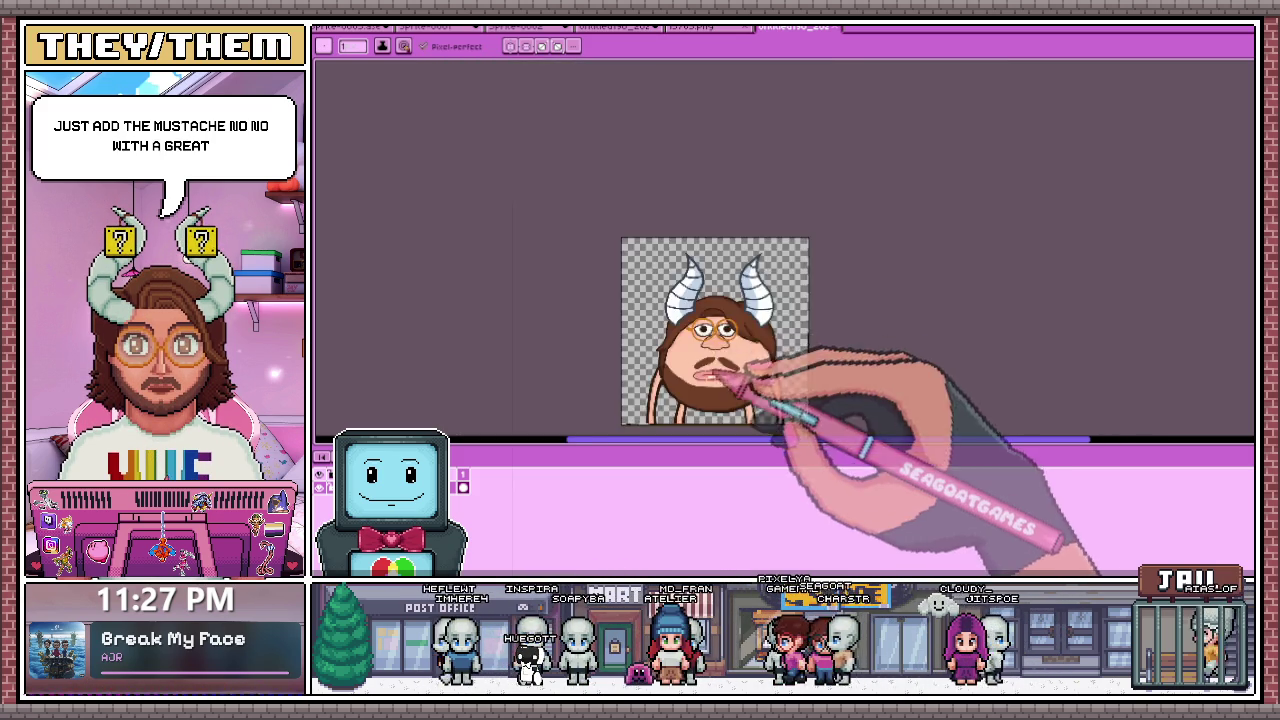
scroll(766, 316, "up", 3)
scroll(728, 357, "down", 2)
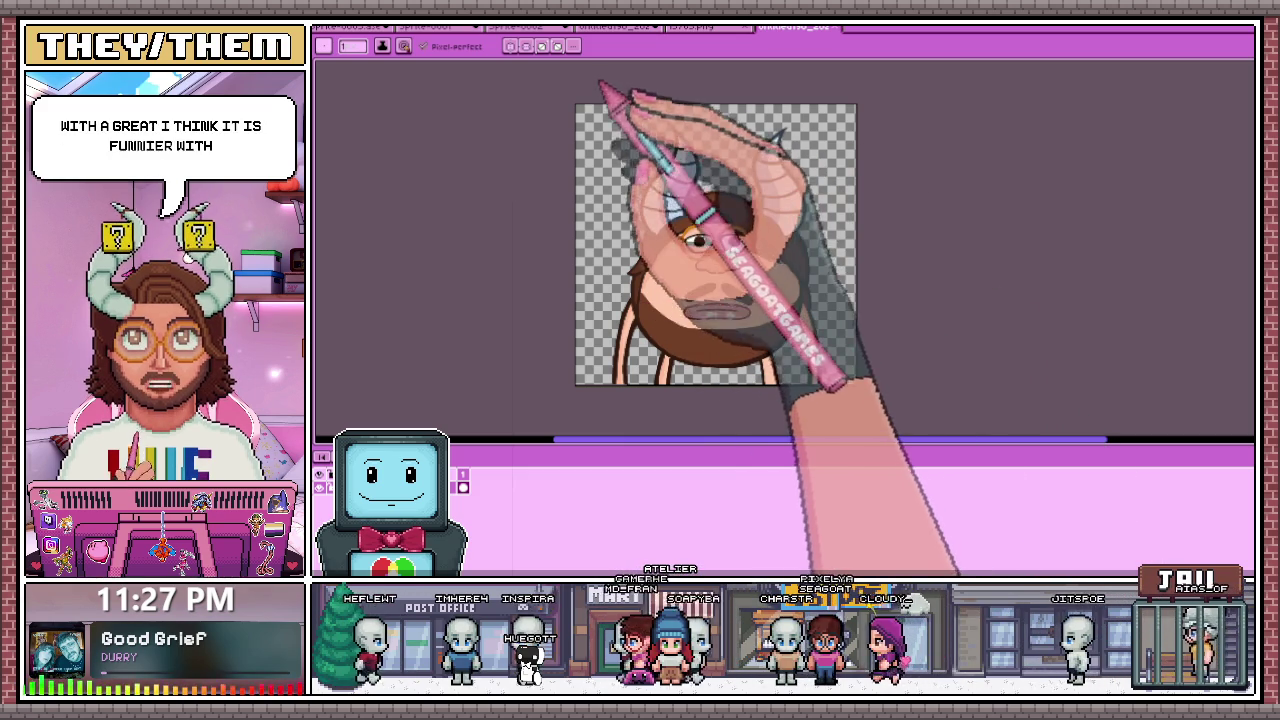
left_click(526, 27)
Step: Return to the face punch sprite and step through the frames to the enlarged fist
left_click(478, 28)
left_click(372, 28)
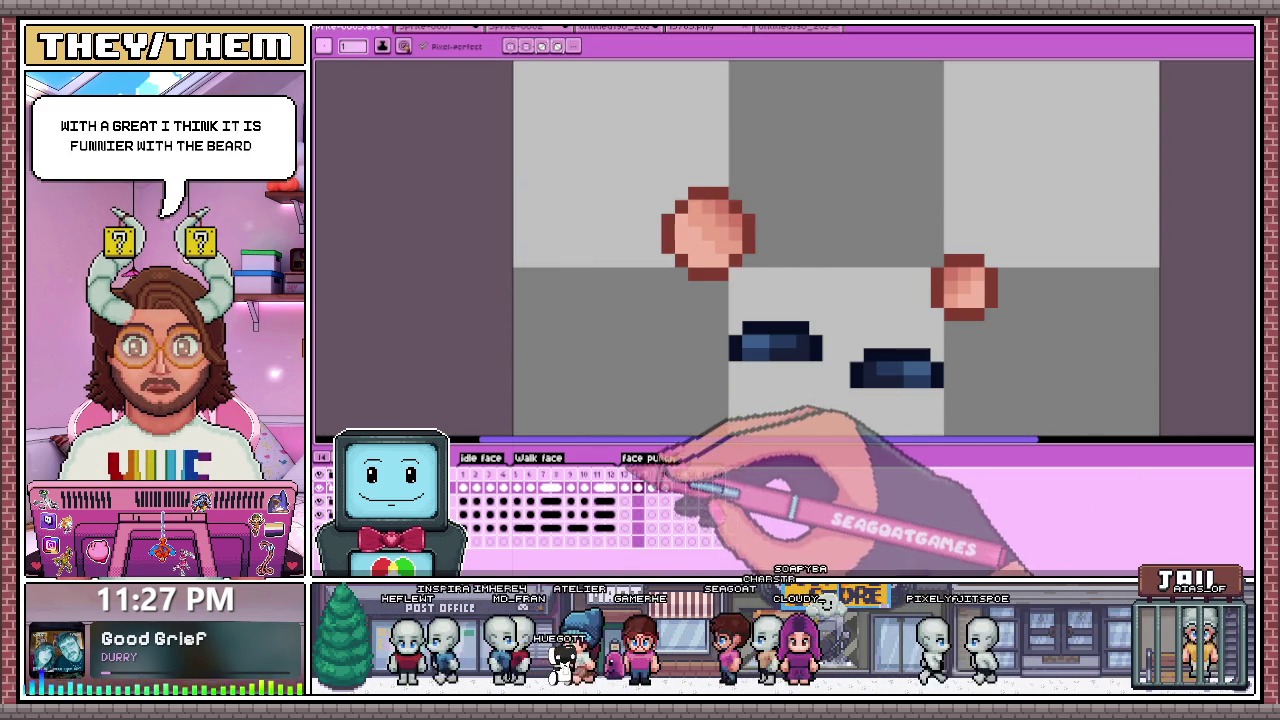
scroll(807, 353, "down", 2)
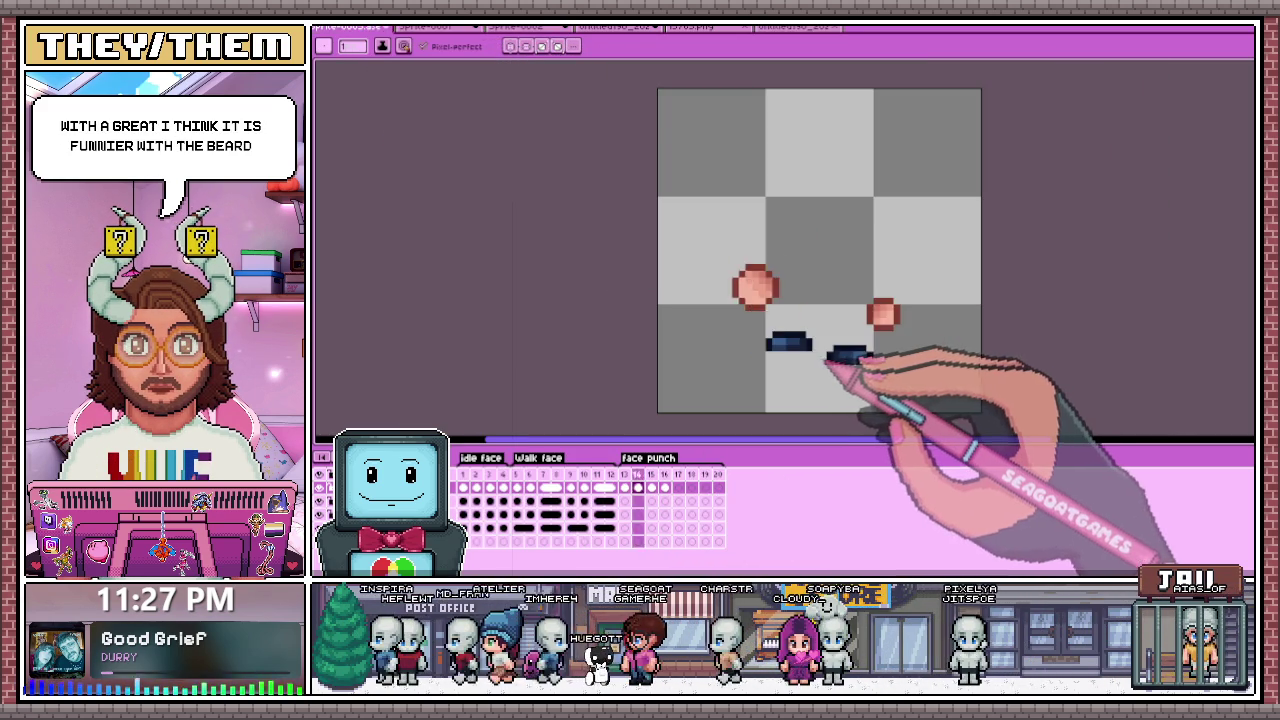
key("Right")
key("Right")
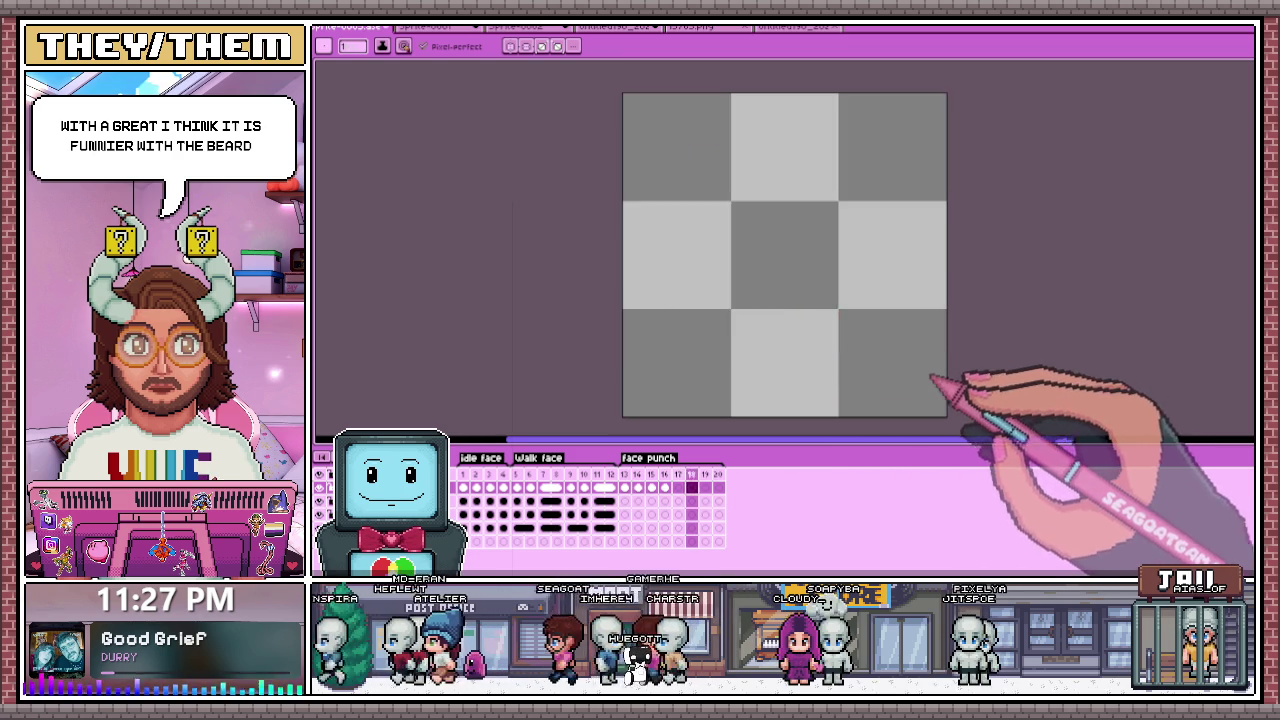
key("Right")
key("Right")
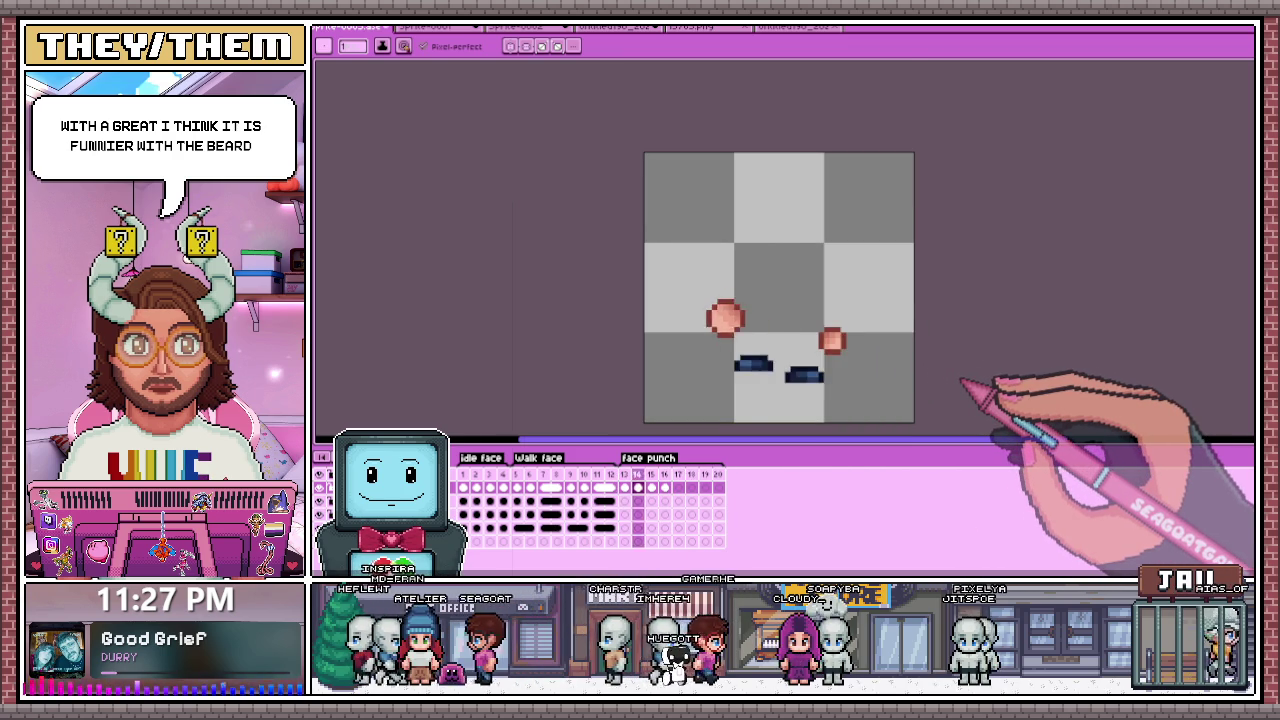
scroll(962, 380, "up", 2)
left_click(697, 487)
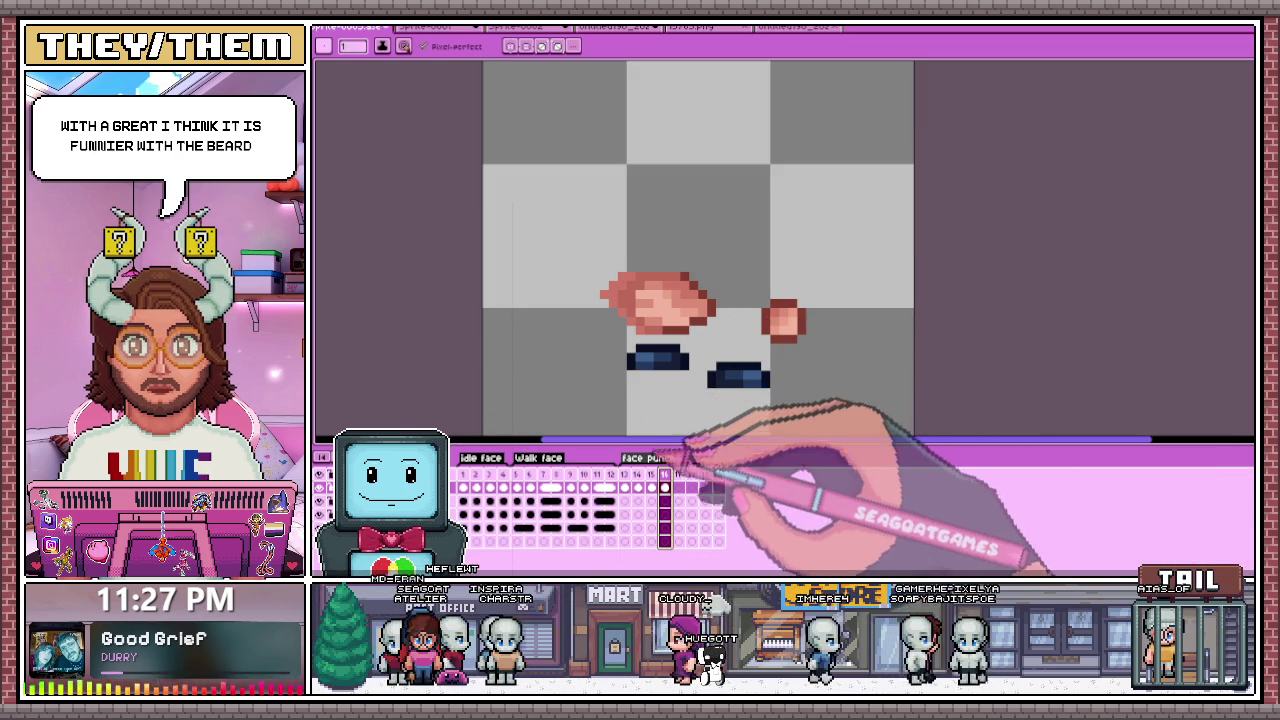
key("Left")
Step: Copy the fist into the next two frames, nudging the pasted fist slightly right
key("m")
left_click_drag(570, 226, 690, 338)
key("ctrl+c")
key("Right")
key("ctrl+v")
key("Right")
key("ctrl+v")
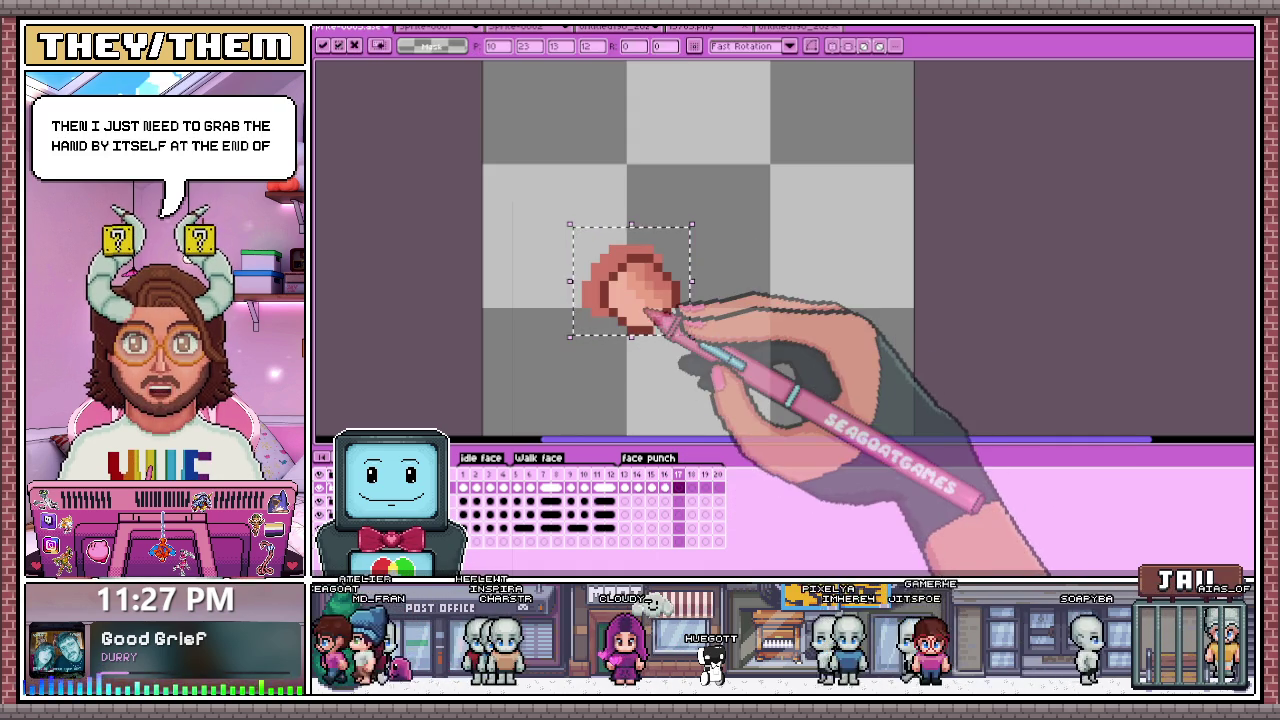
left_click_drag(655, 318, 692, 316)
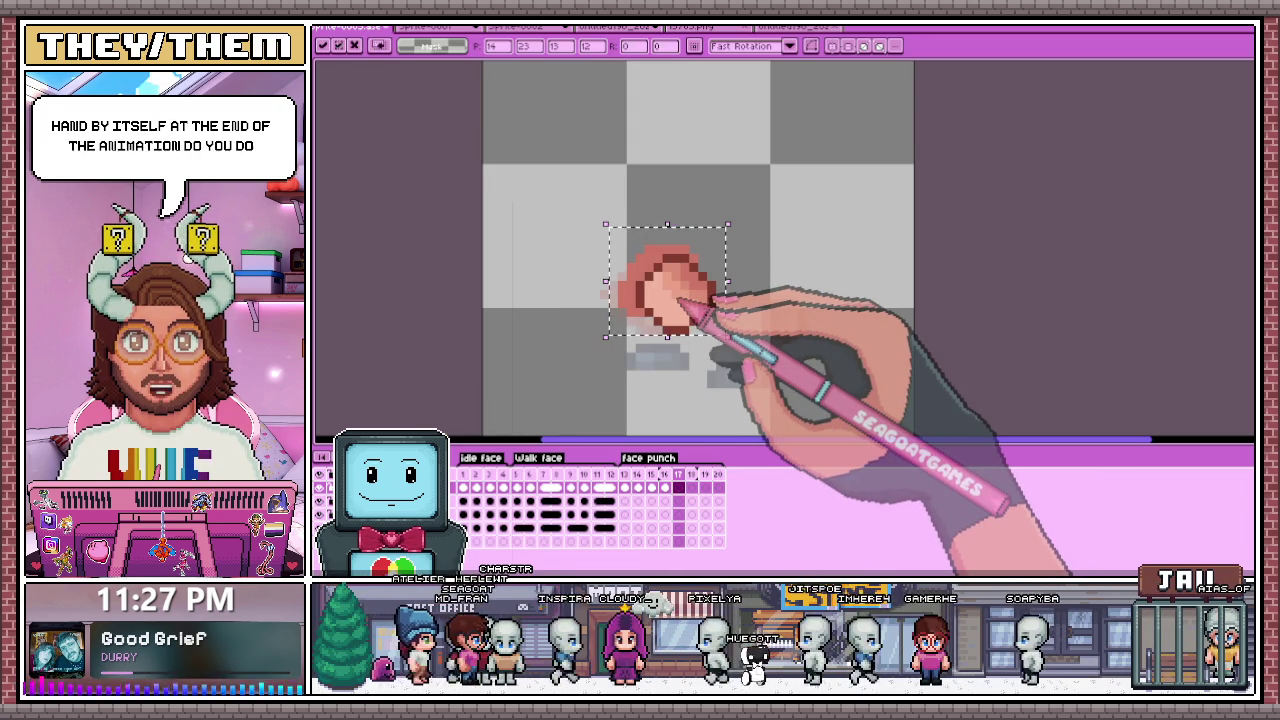
Step: Repaint the fist on frame 17 with lighter peach shading using the Pencil
scroll(615, 318, "up", 2)
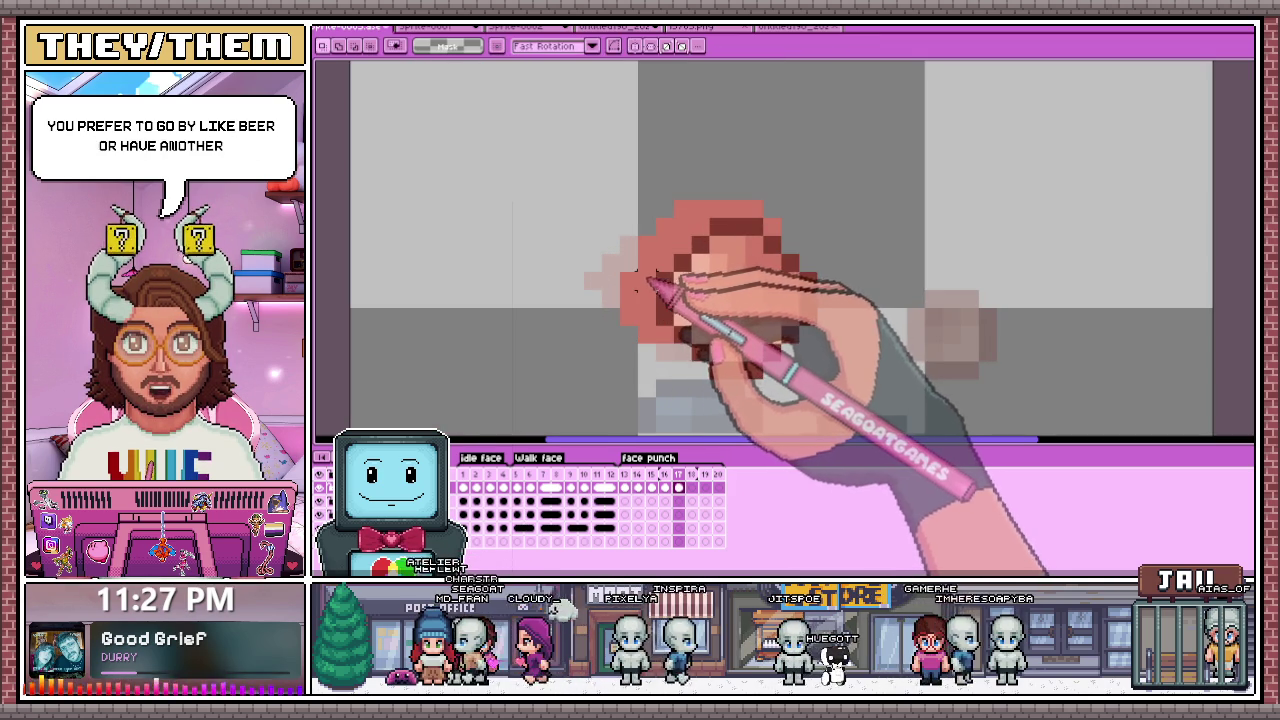
left_click_drag(604, 238, 655, 340)
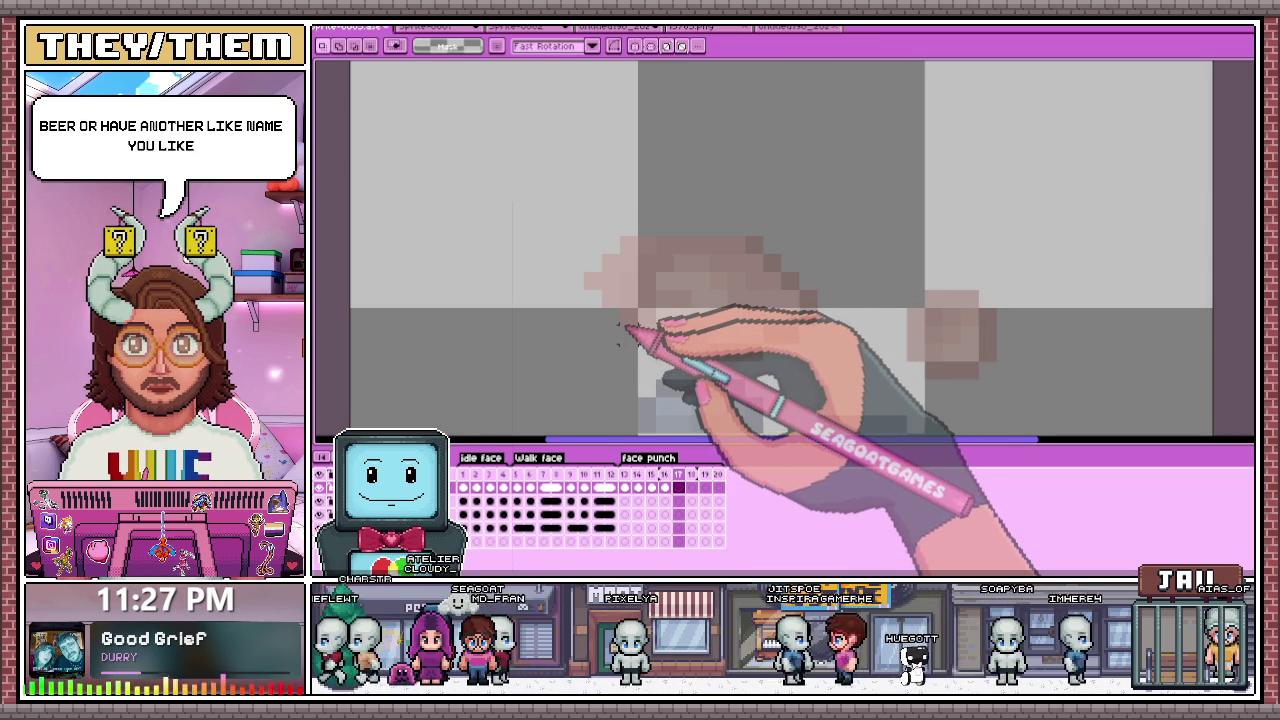
key("b")
scroll(623, 266, "up", 1)
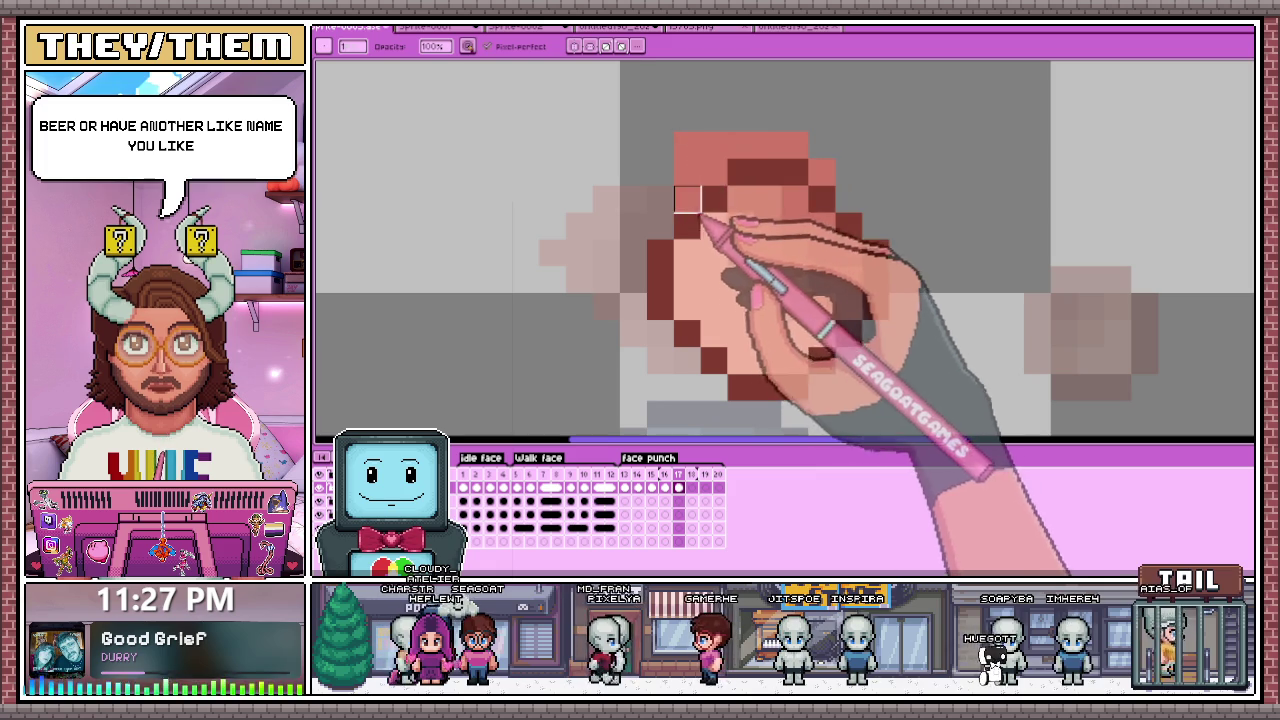
left_click_drag(737, 143, 822, 145)
scroll(822, 145, "down", 1)
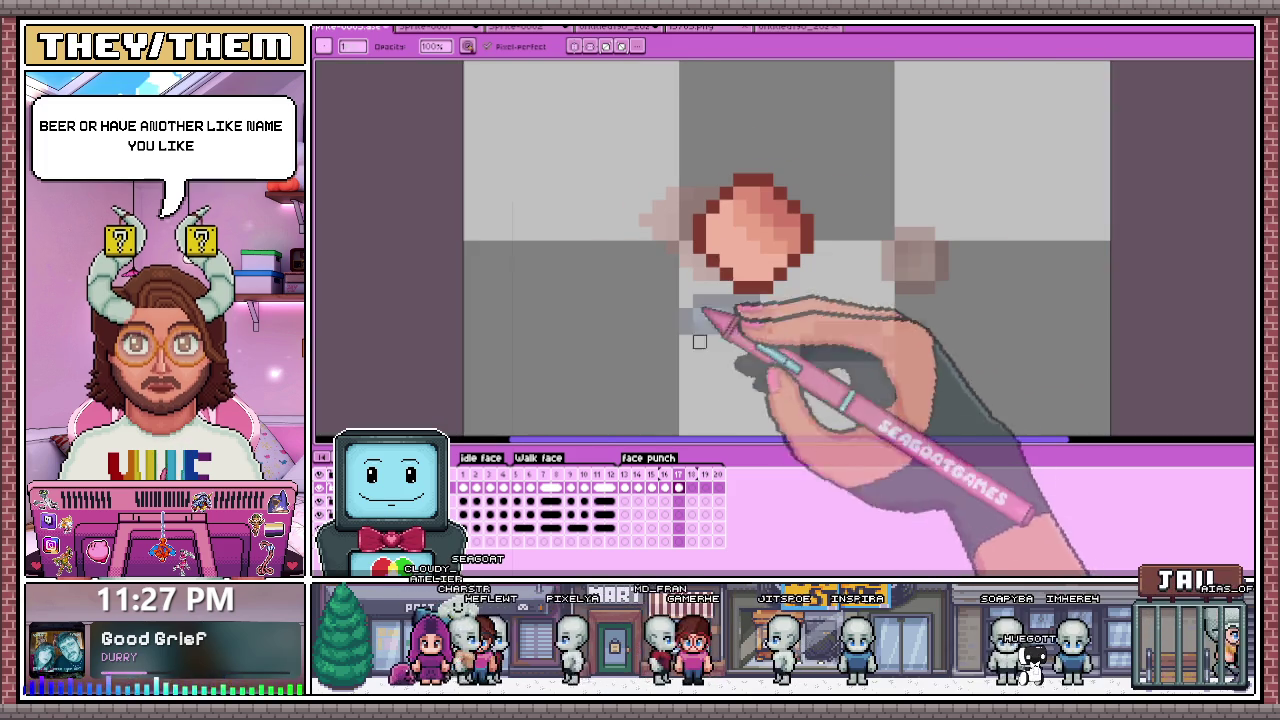
key("m")
left_click(691, 487)
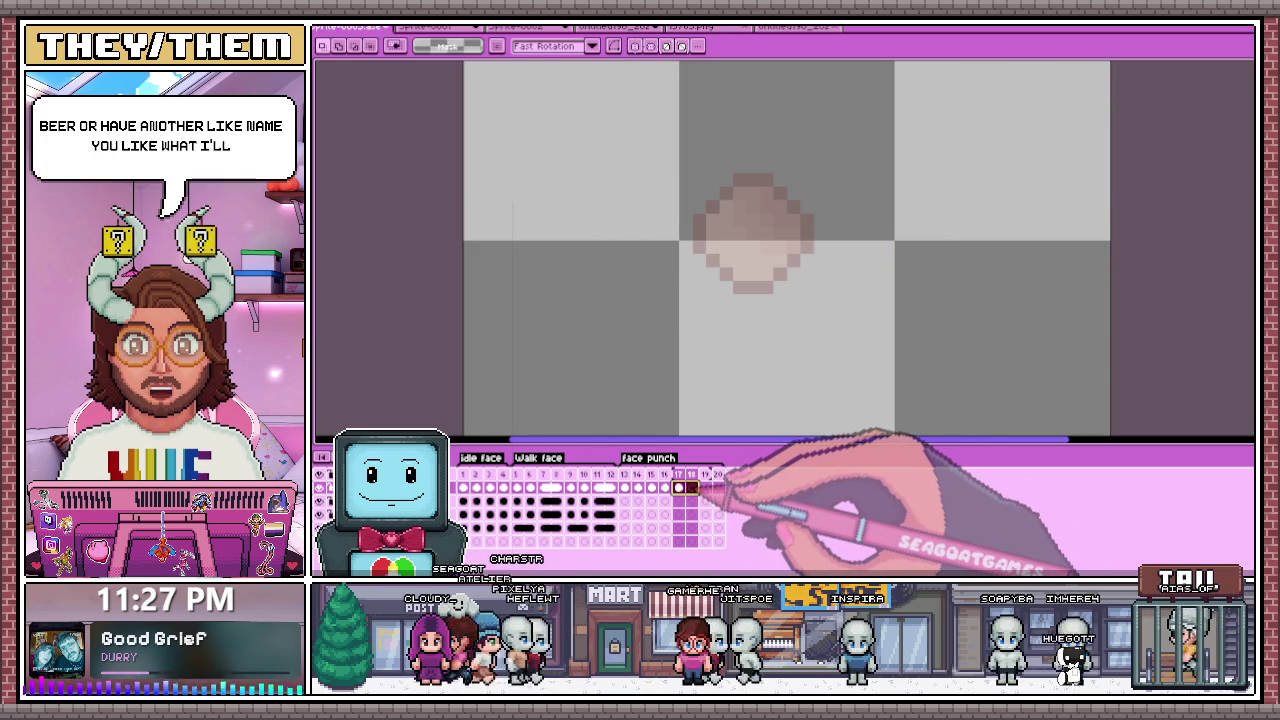
Step: Copy the left fist from frame 14 and paste it into frames 19 and 20
scroll(948, 288, "up", 1)
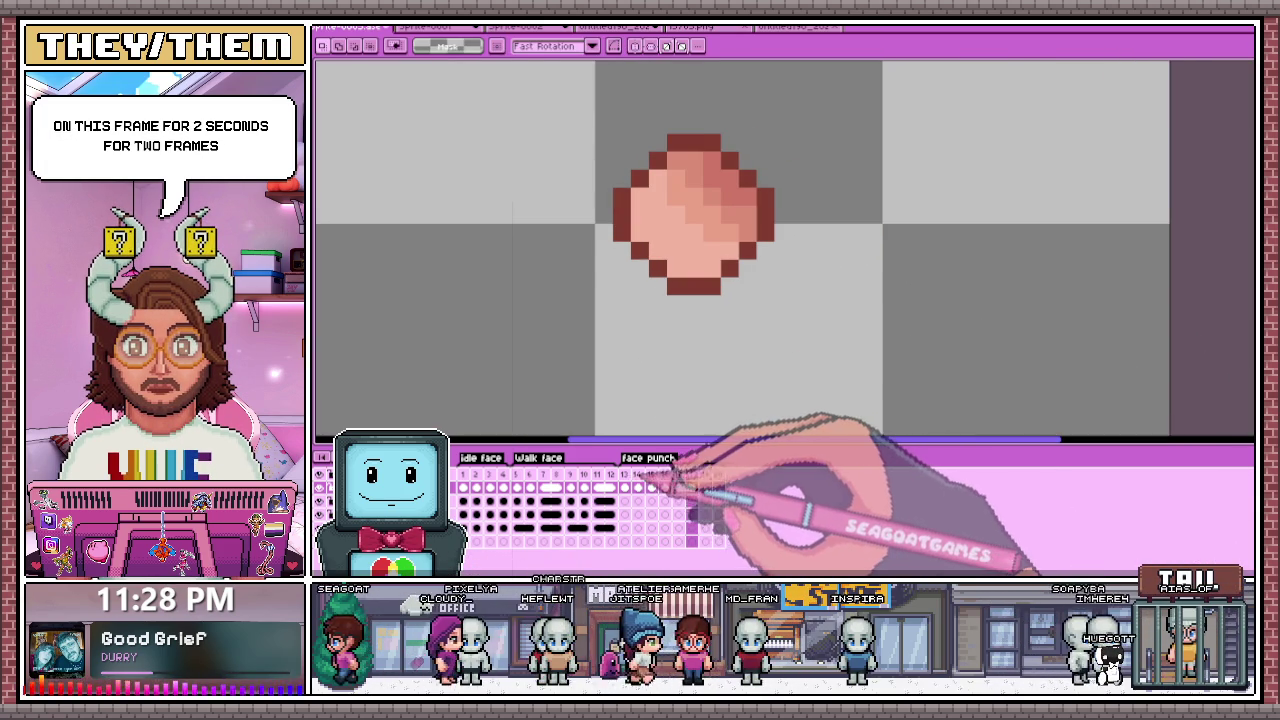
left_click(637, 487)
scroll(700, 300, "down", 1)
left_click_drag(545, 147, 658, 240)
key("ctrl+c")
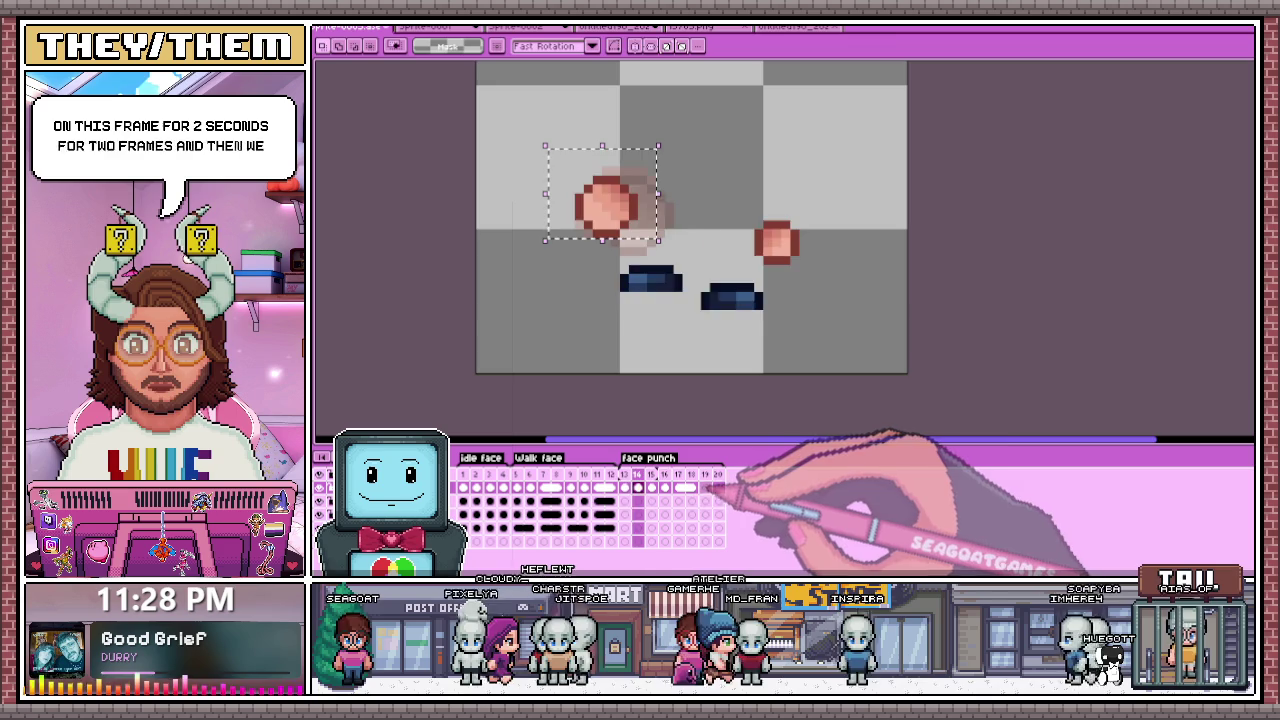
left_click(705, 487)
key("ctrl+v")
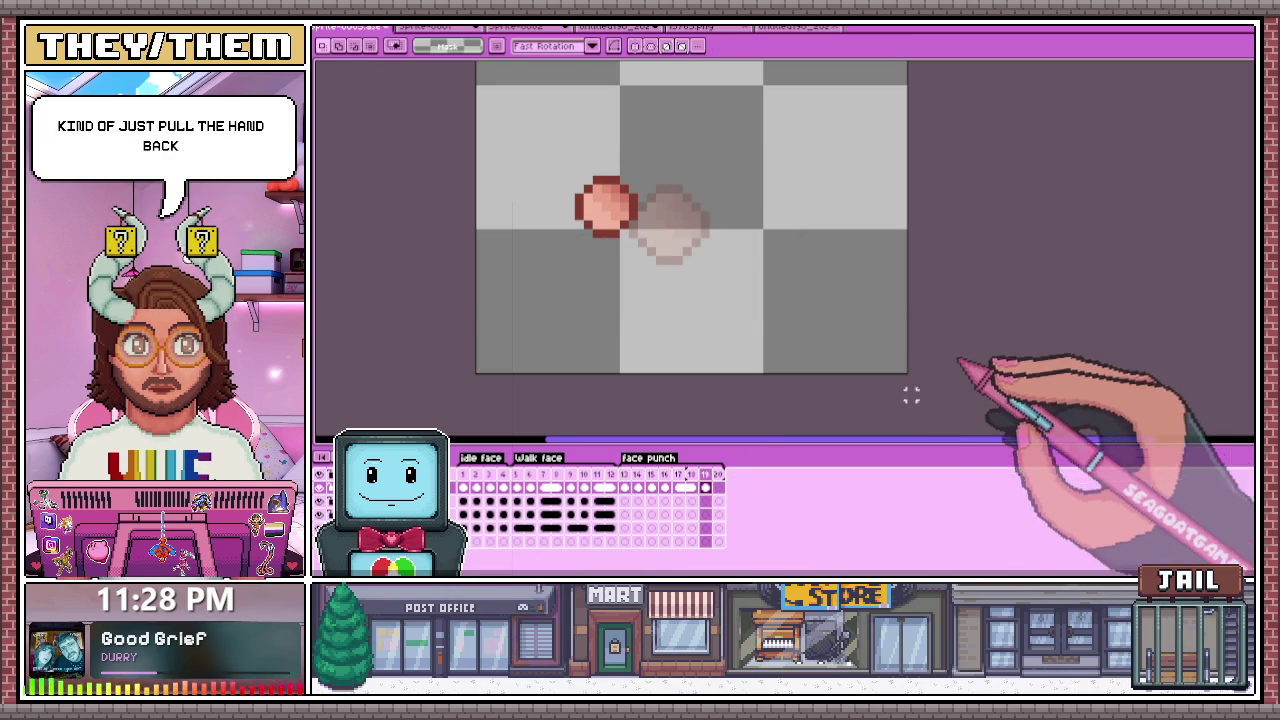
left_click(717, 487)
key("ctrl+v")
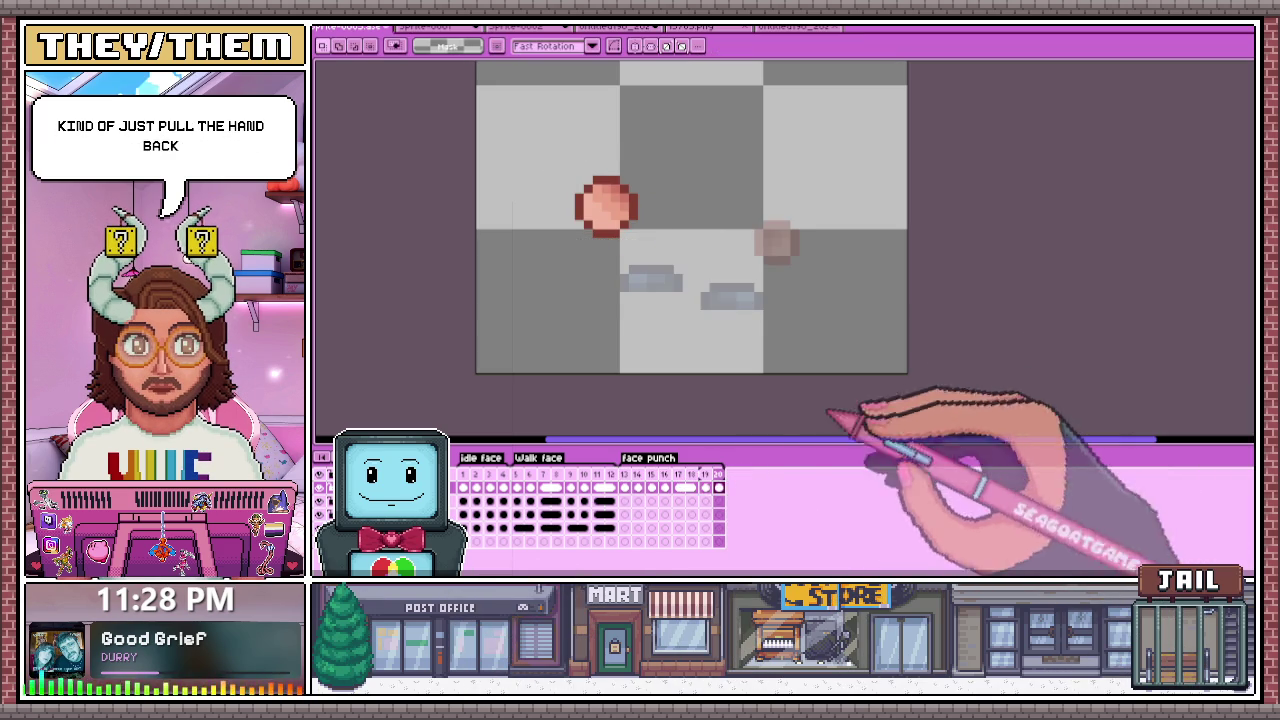
Step: Play the face punch animation from the two-fist frame to review it
left_click(557, 488)
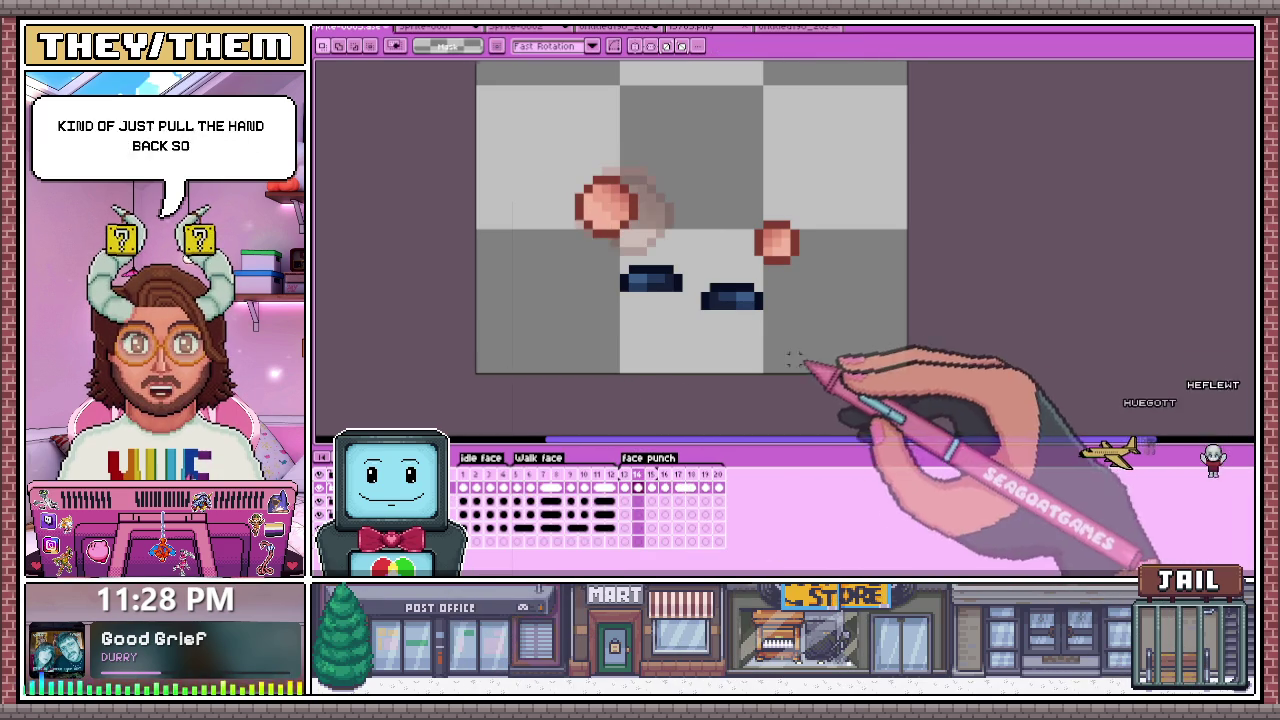
scroll(797, 365, "down", 1)
key("Return")
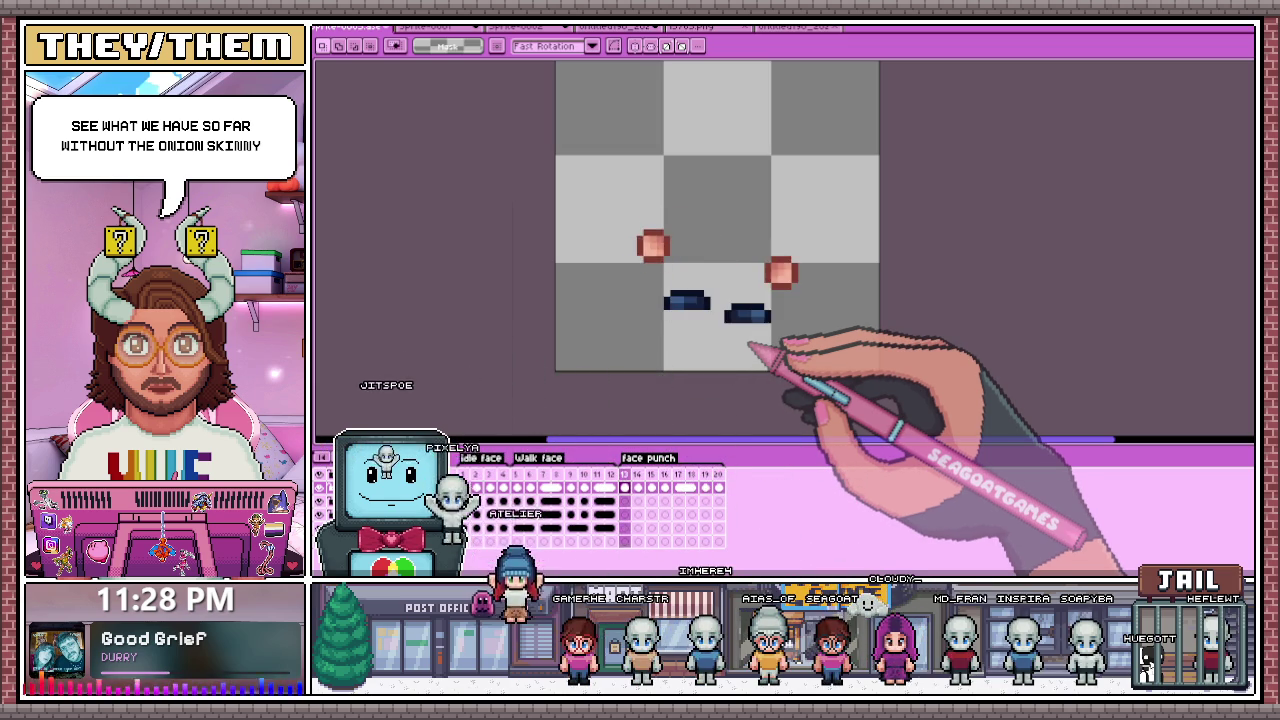
scroll(717, 215, "up", 3)
scroll(717, 215, "down", 3)
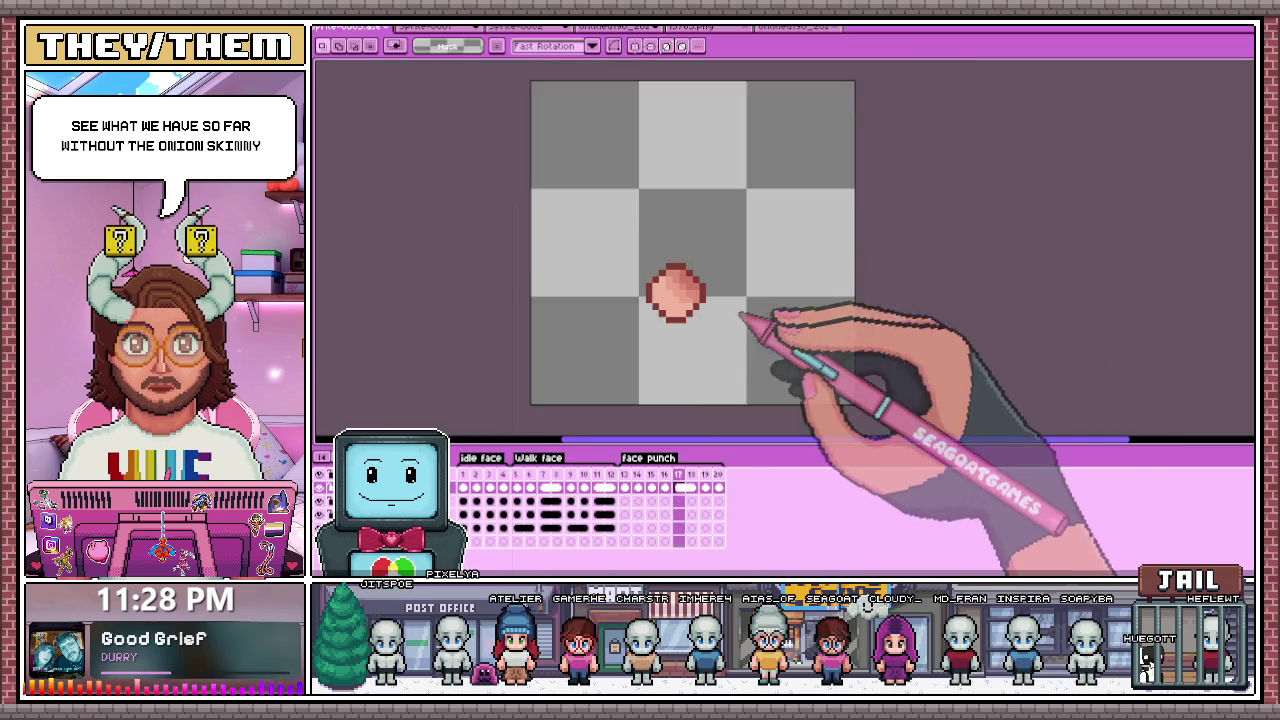
scroll(717, 215, "up", 1)
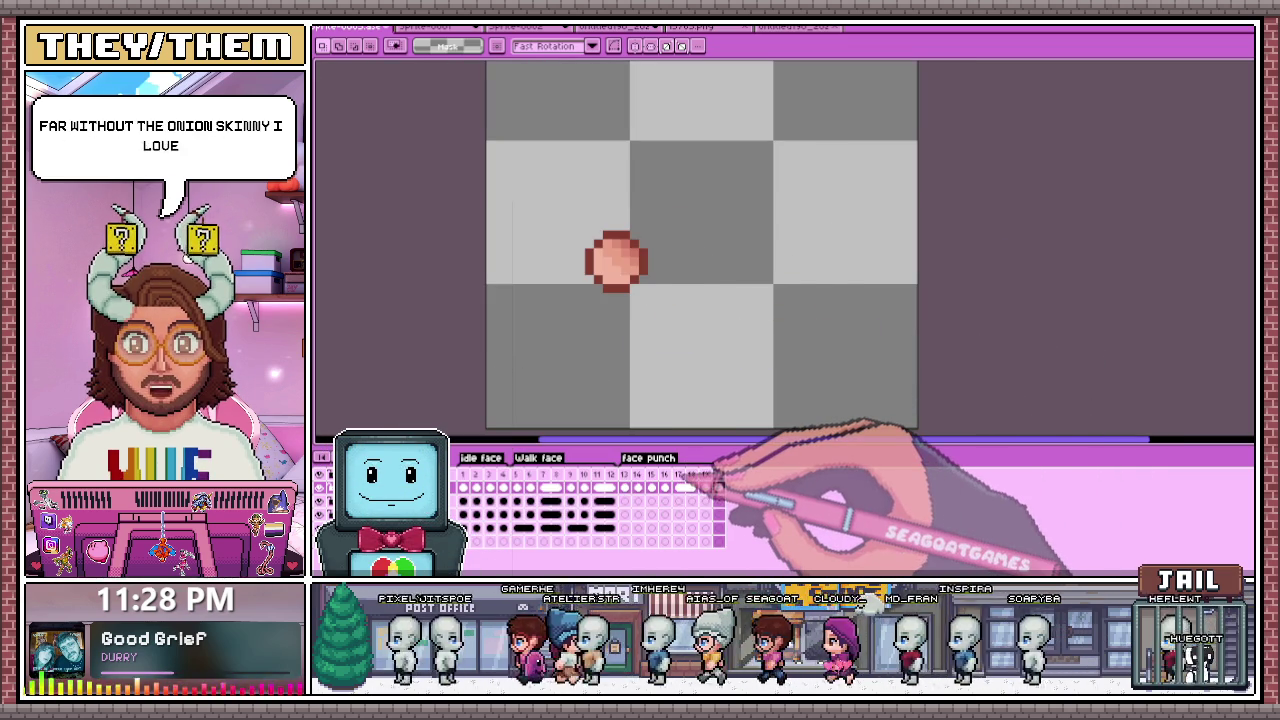
Step: Paint the entire enlarged fist on frame 17 white with the Pencil, then review neighbouring frames
left_click(678, 488)
key("b")
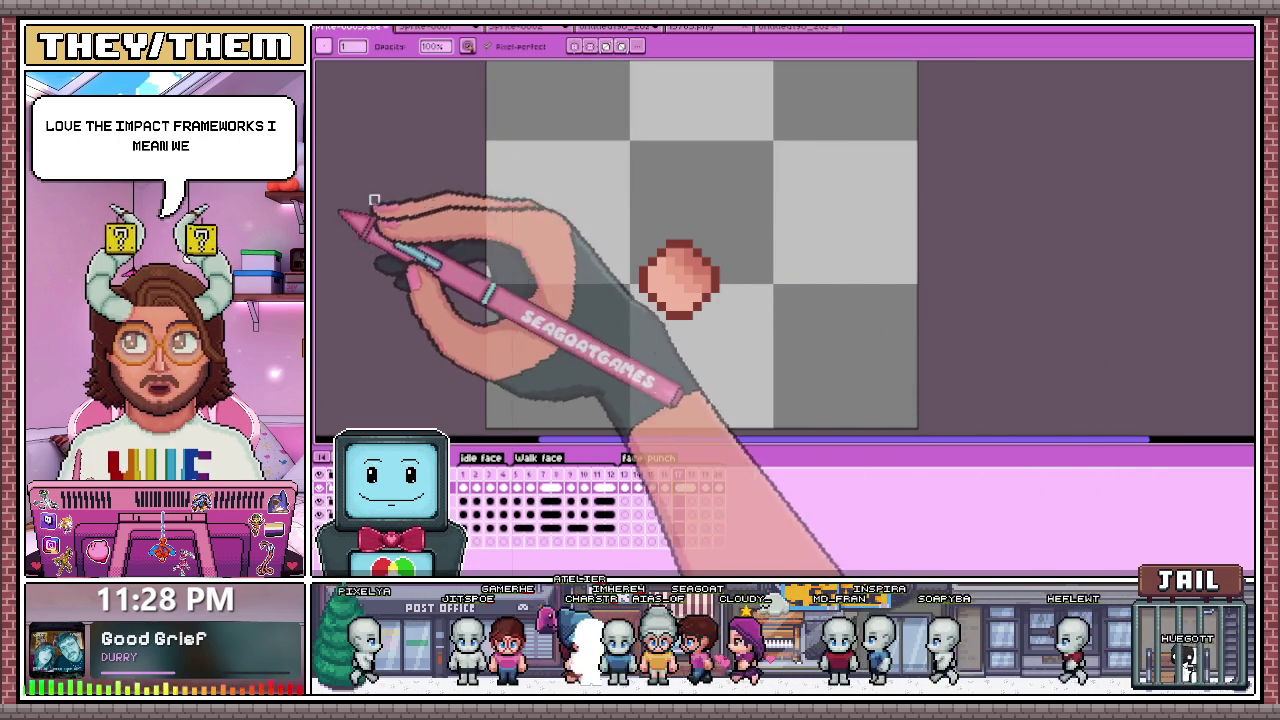
scroll(688, 289, "up", 2)
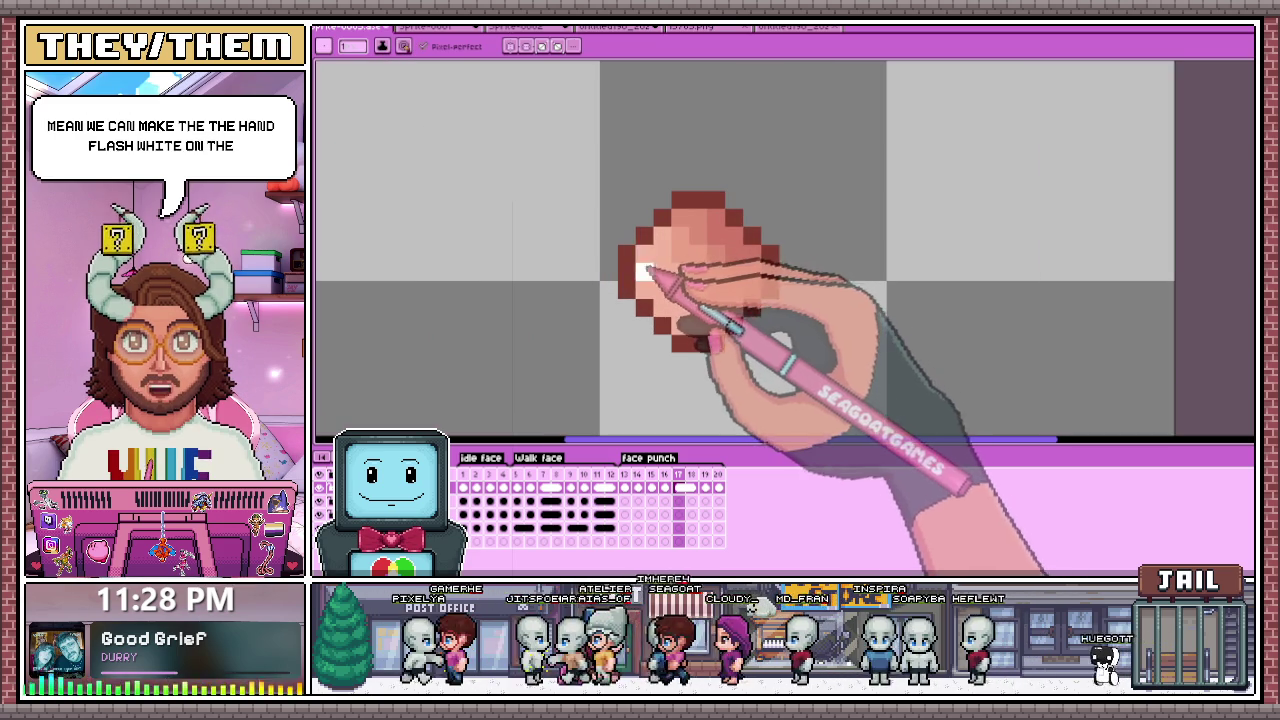
left_click_drag(640, 280, 672, 233)
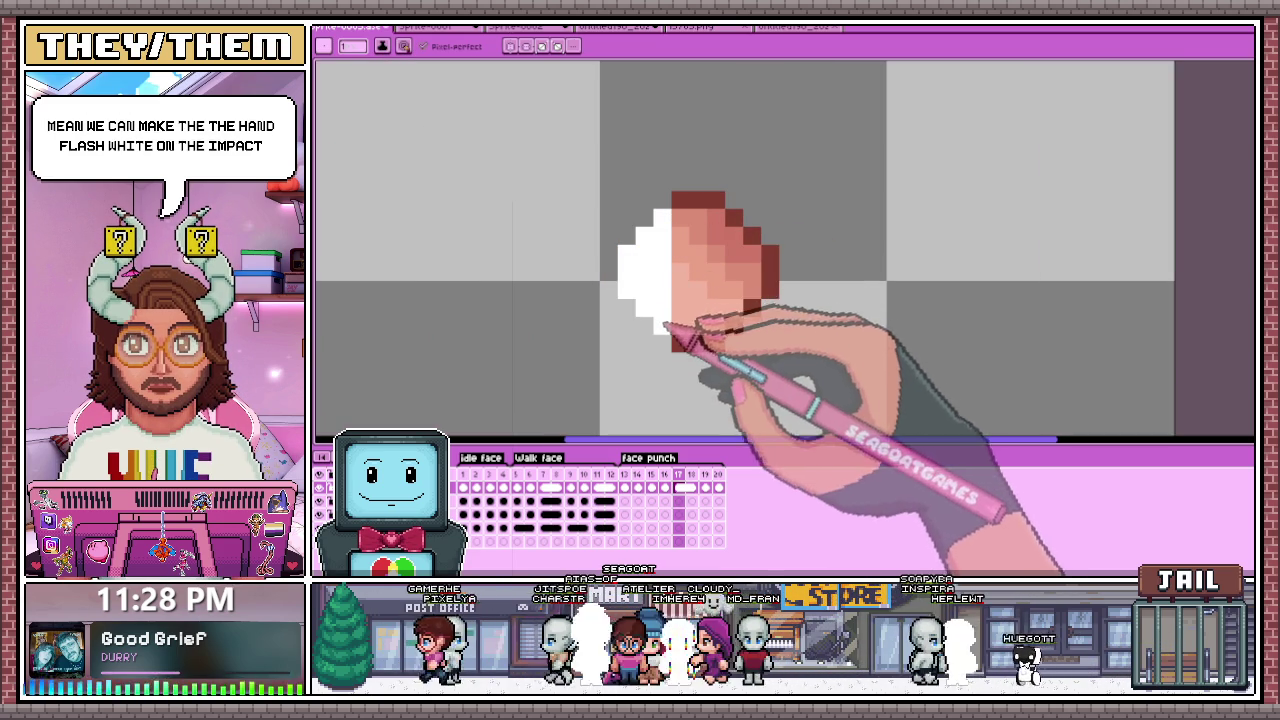
mouse_move(668, 332)
left_mouse_down()
mouse_move(690, 245)
mouse_move(737, 337)
mouse_move(737, 223)
mouse_move(712, 342)
left_mouse_up()
left_click_drag(740, 297, 748, 236)
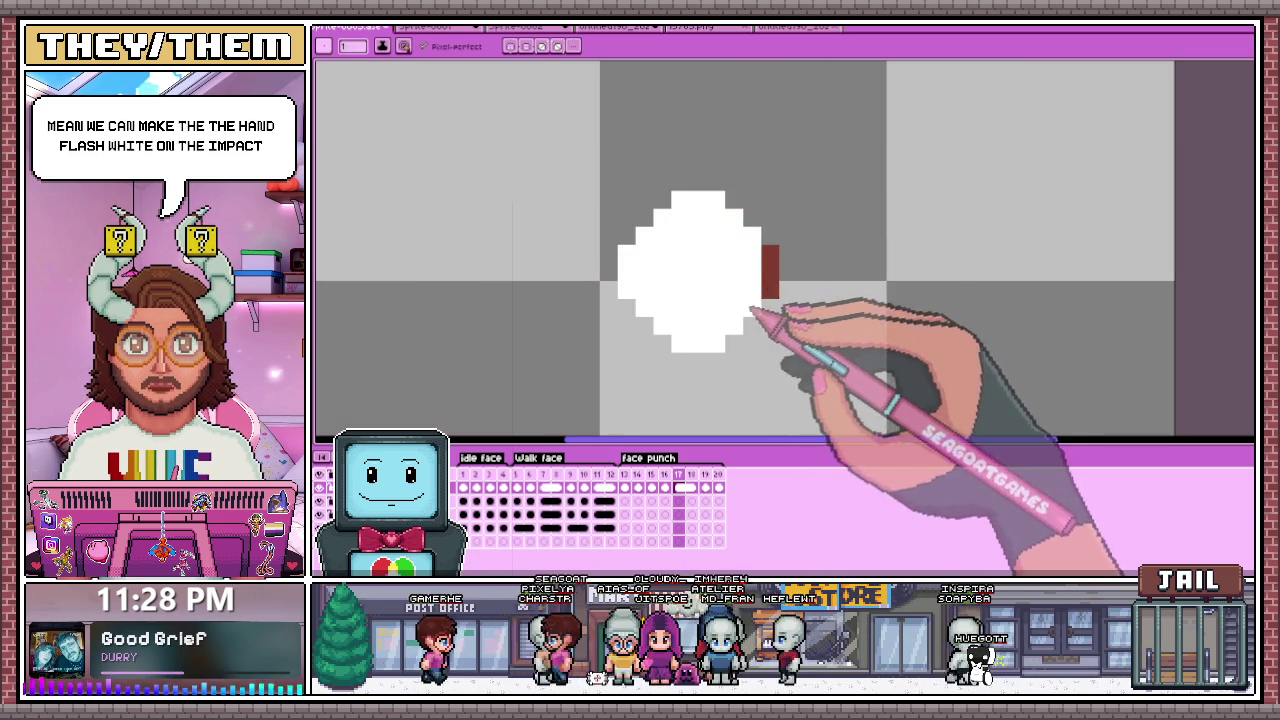
left_click(612, 240)
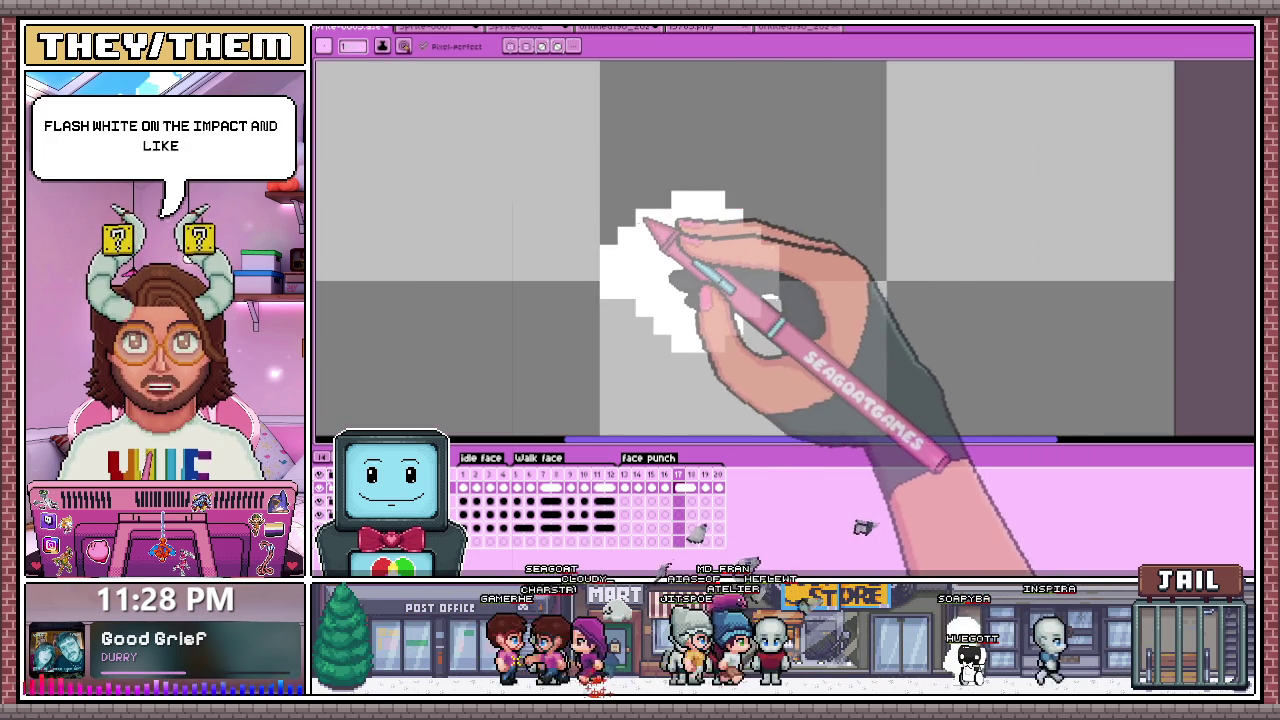
left_click_drag(765, 245, 640, 316)
scroll(645, 318, "down", 3)
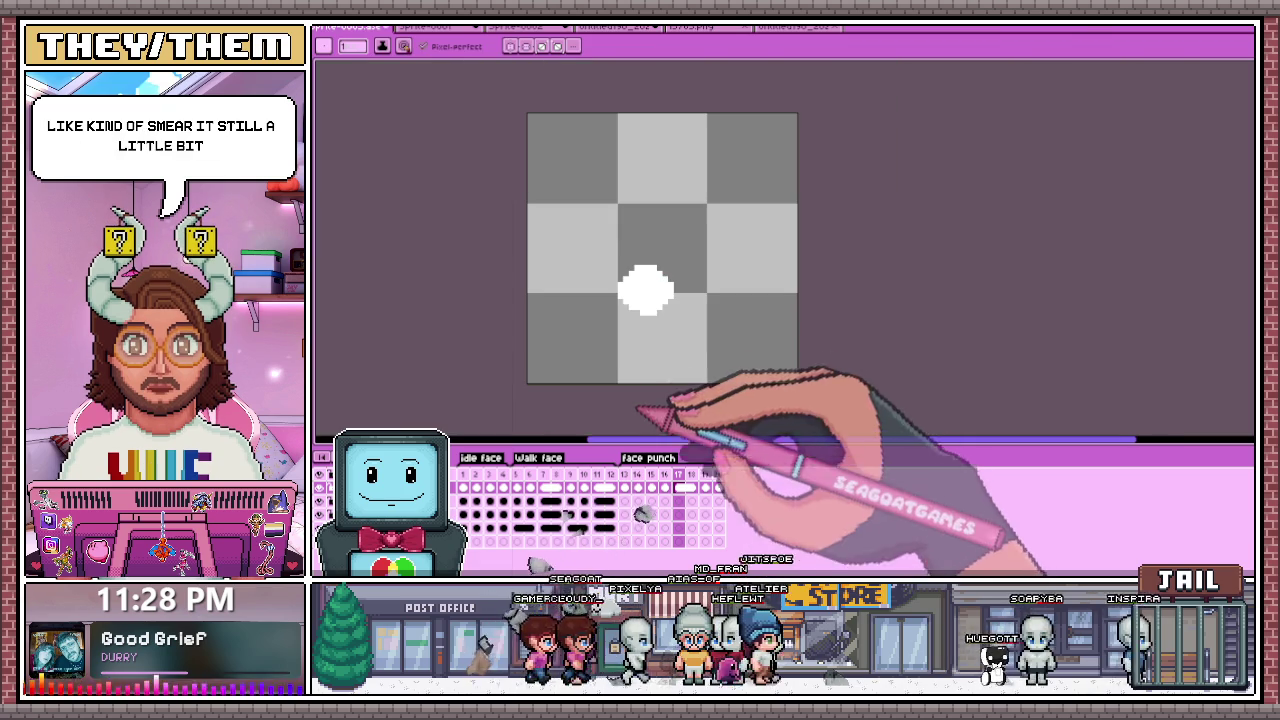
key("Right")
key("Right")
key("Right")
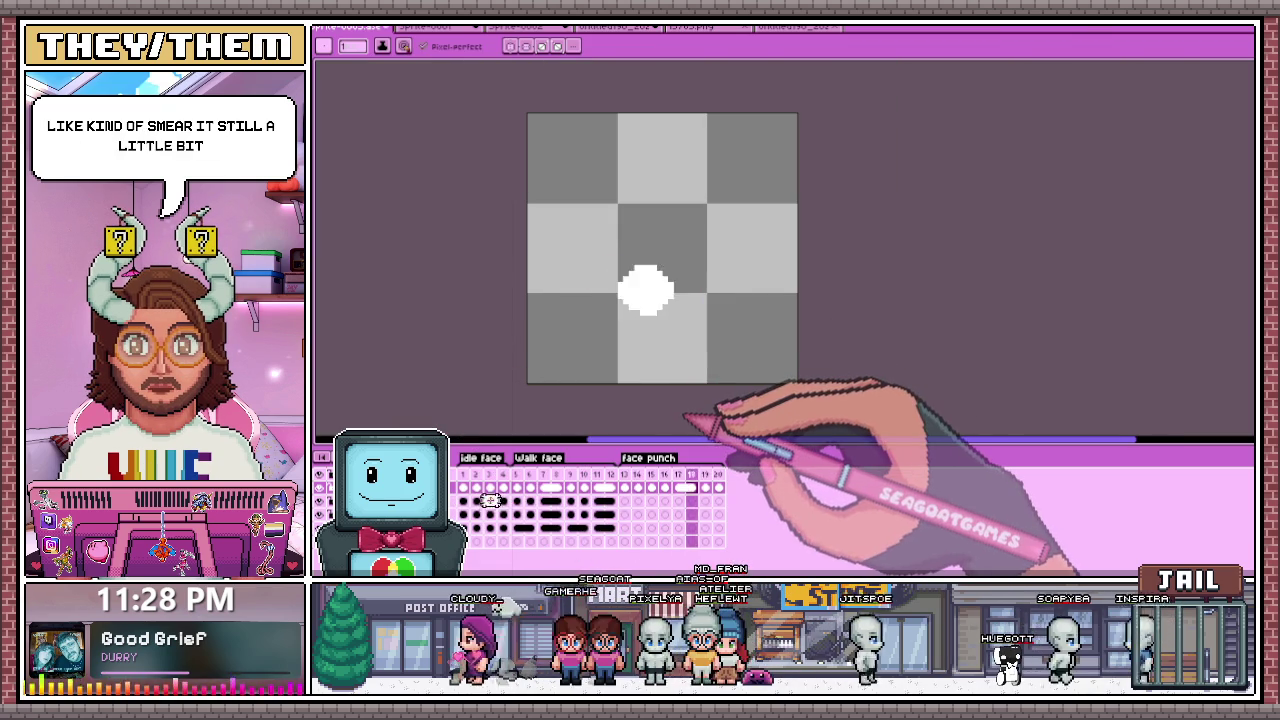
key("Left")
key("Left")
key("Left")
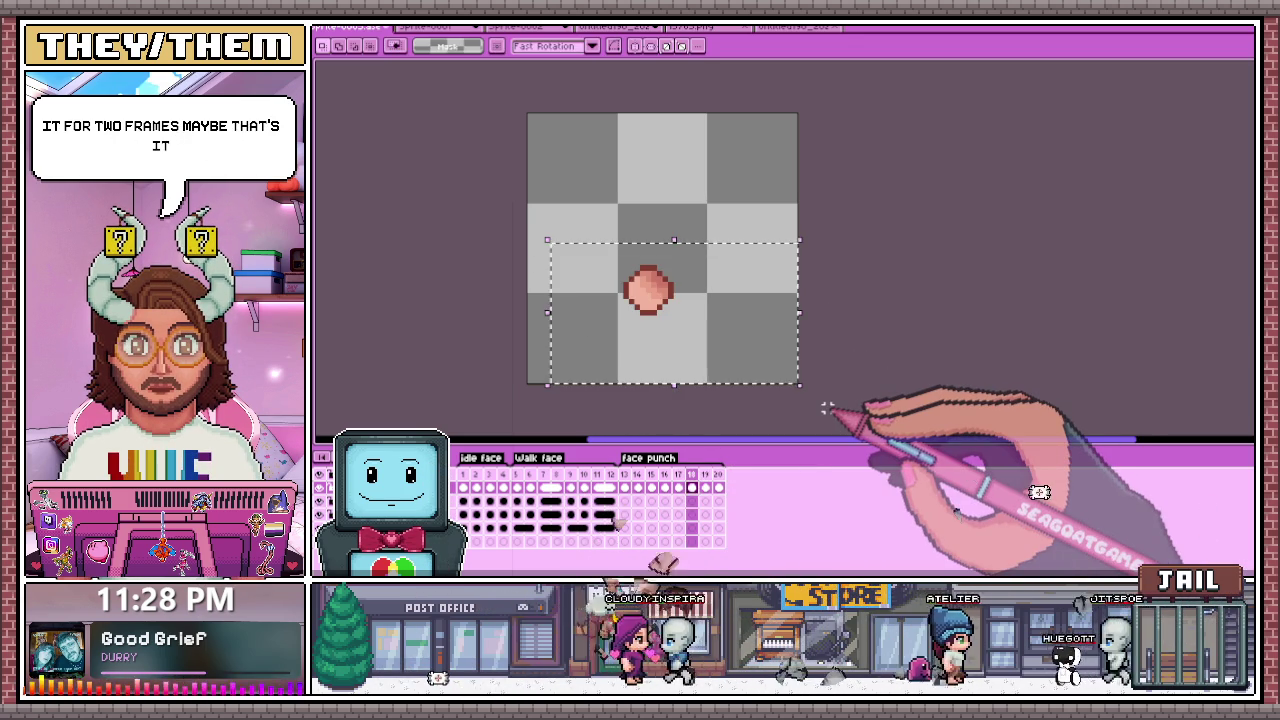
Step: Paste frame 16's smeared fist into frame 18, flipped horizontally and nudged up-left
left_click(664, 487)
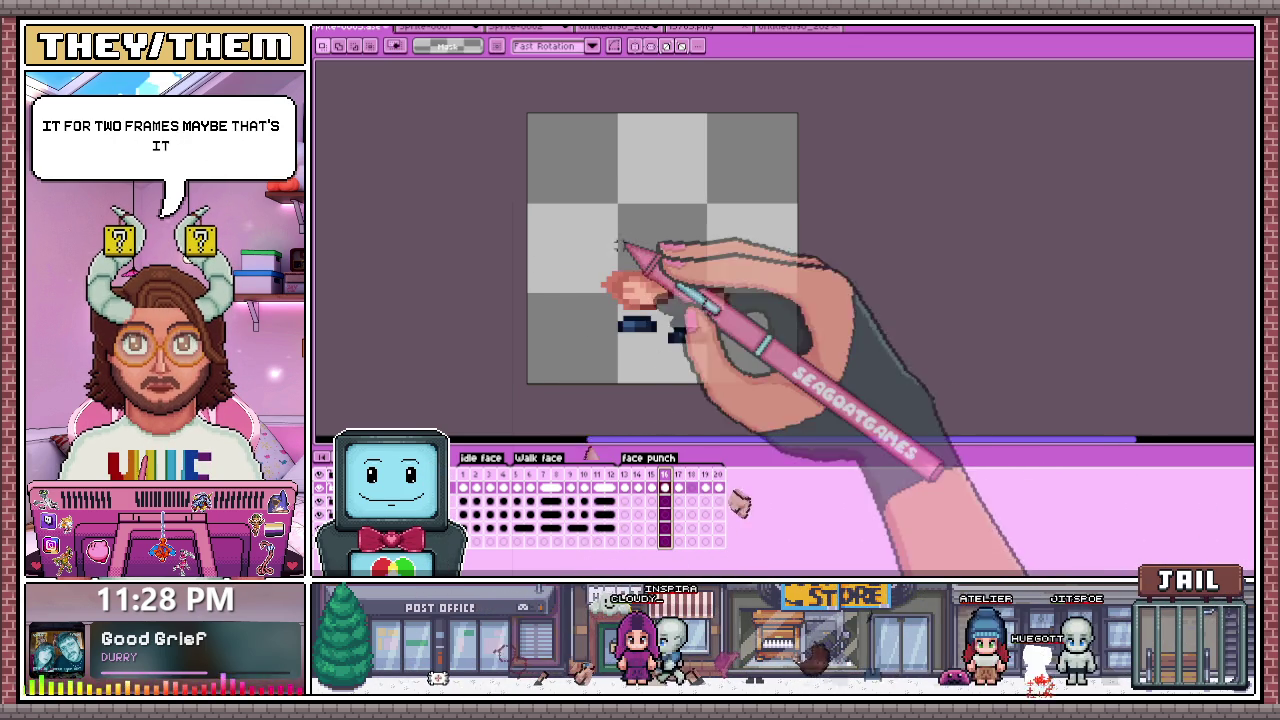
scroll(619, 258, "up", 1)
left_click_drag(585, 262, 715, 325)
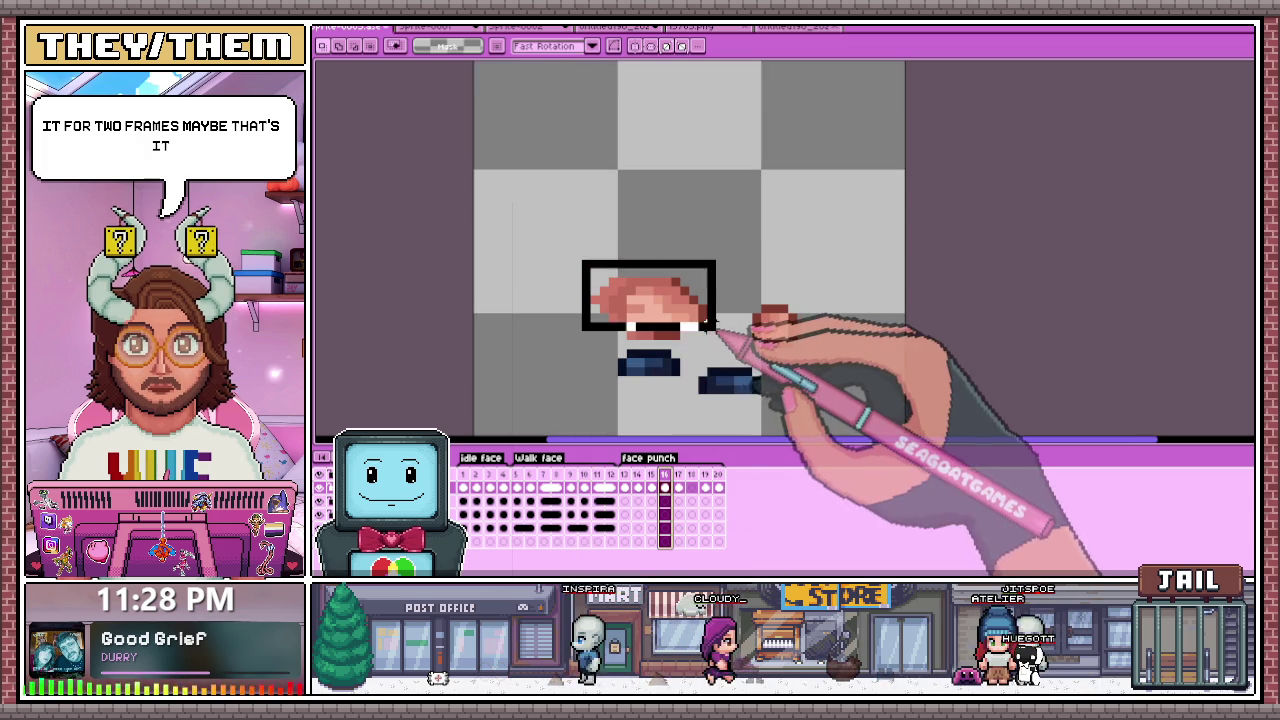
key("ctrl+c")
key("Right")
key("Right")
key("ctrl+v")
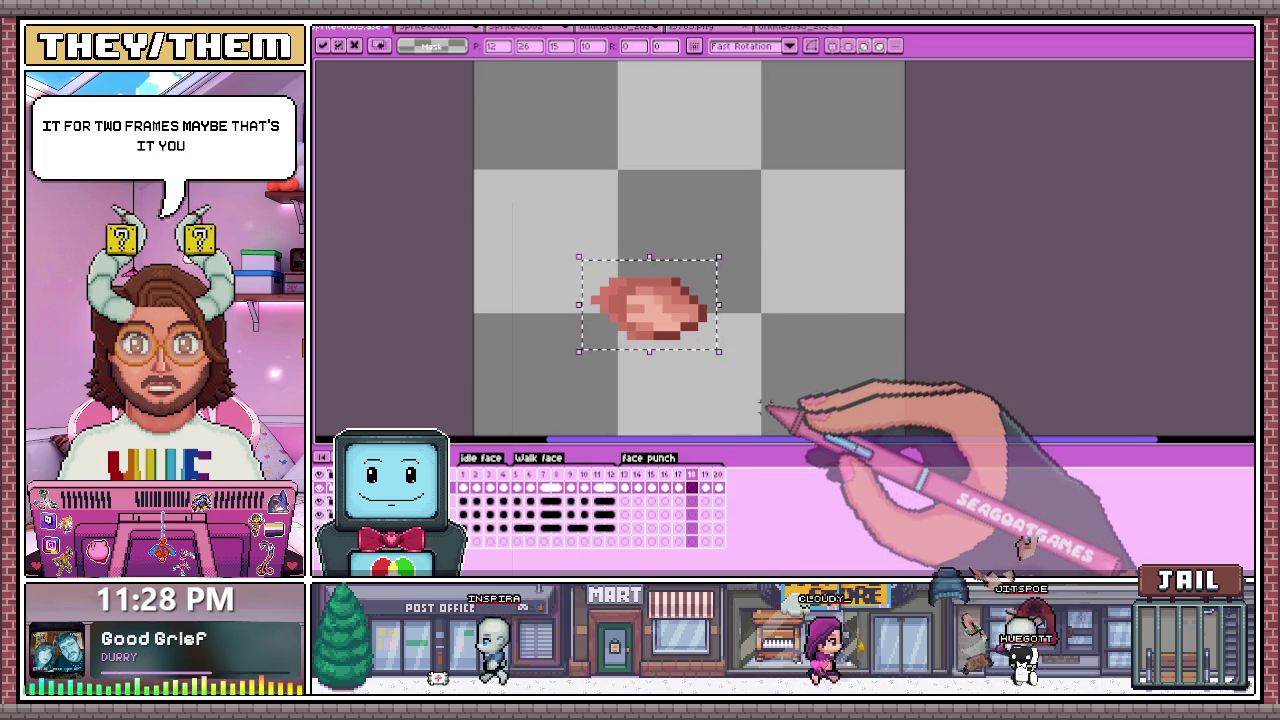
key("shift+h")
left_click_drag(690, 300, 681, 290)
key("Escape")
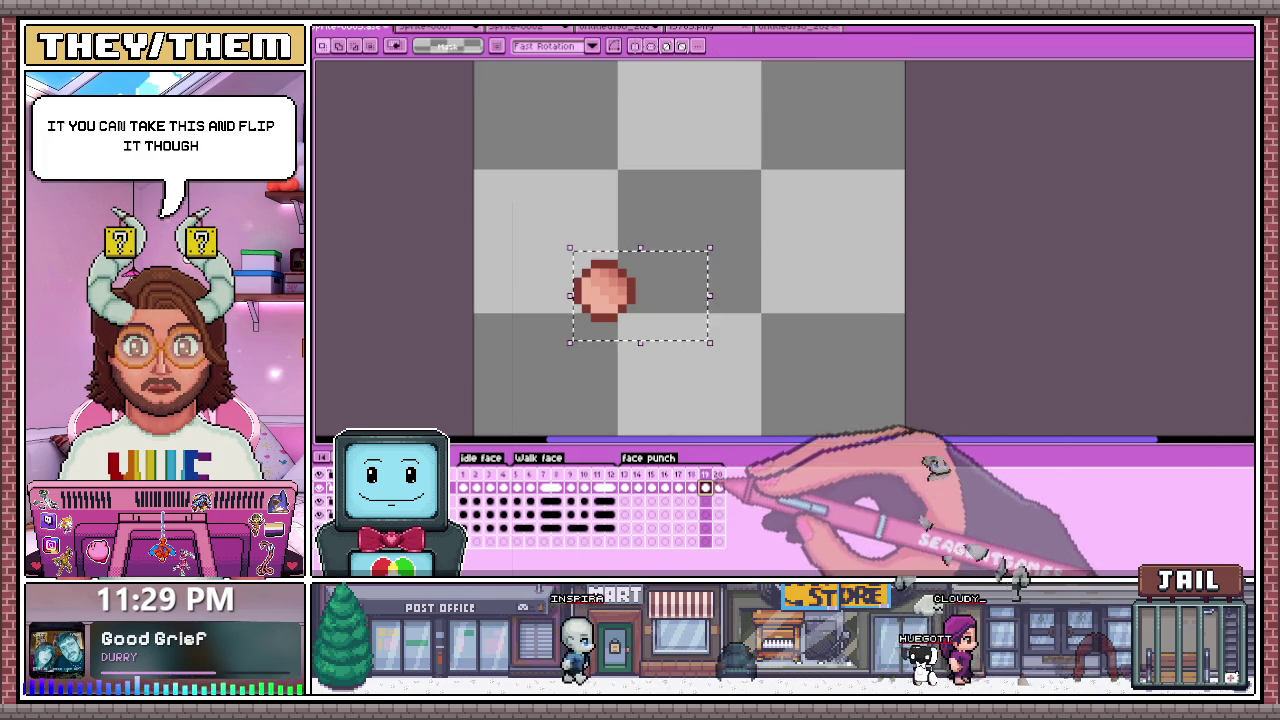
left_click(462, 474)
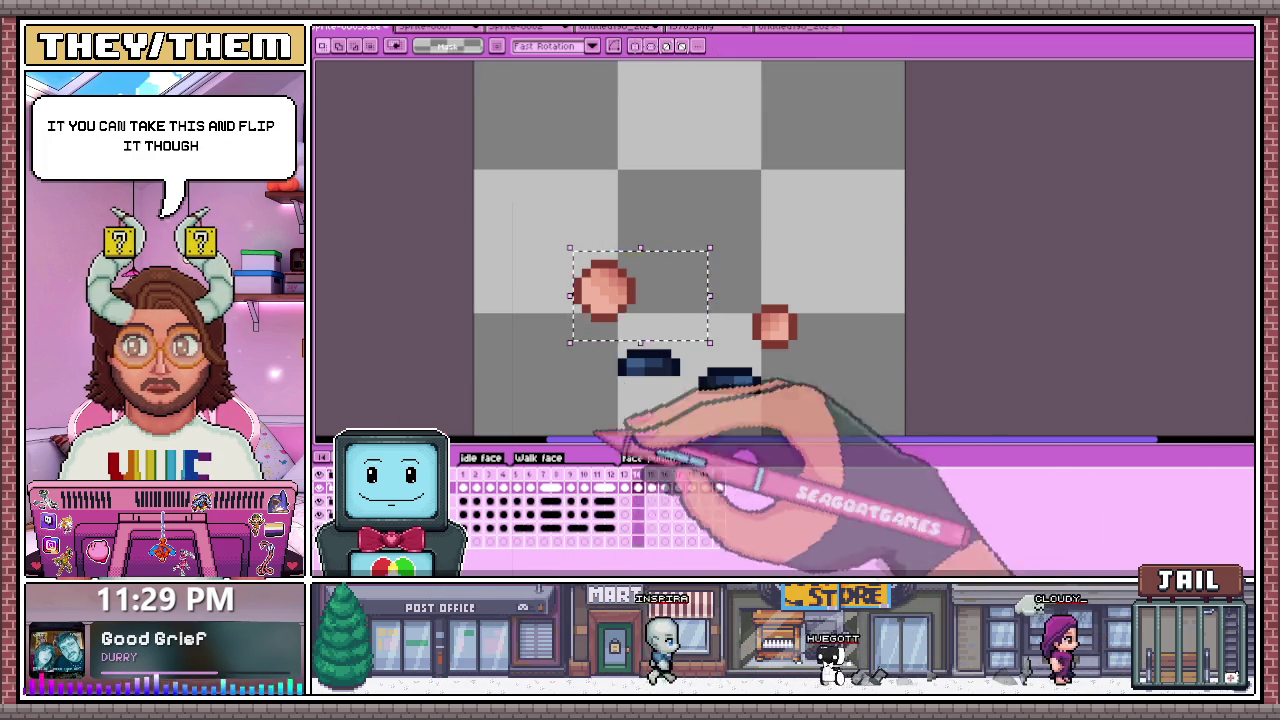
scroll(770, 390, "down", 2)
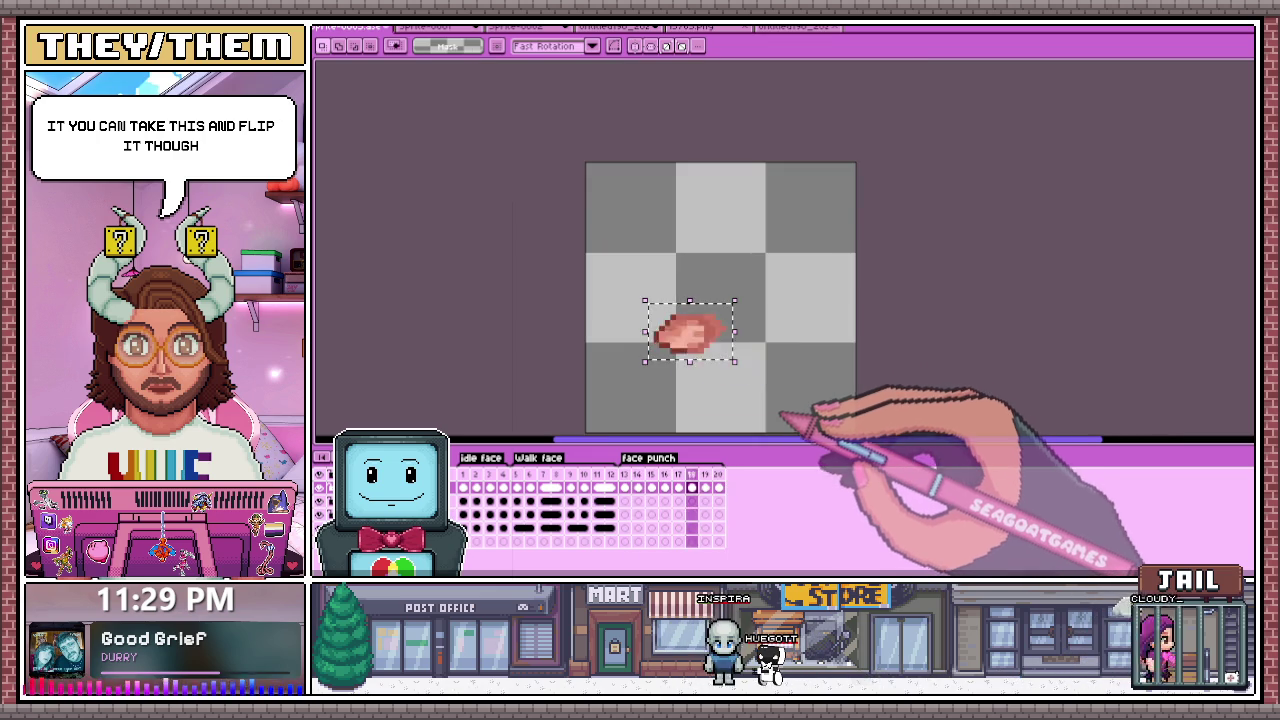